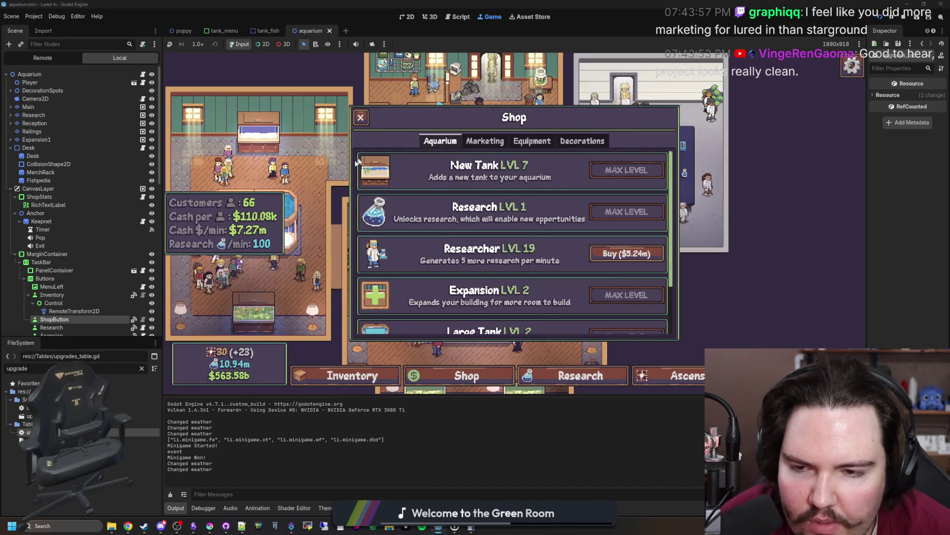
Close the Shop panel in the running Lured In game to reveal the aquarium floor.
left_click(361, 117)
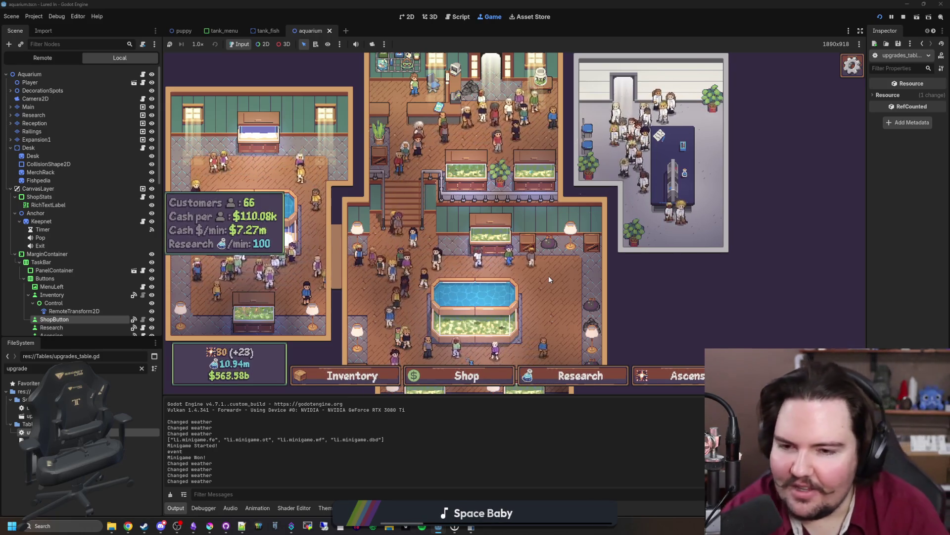
key("super")
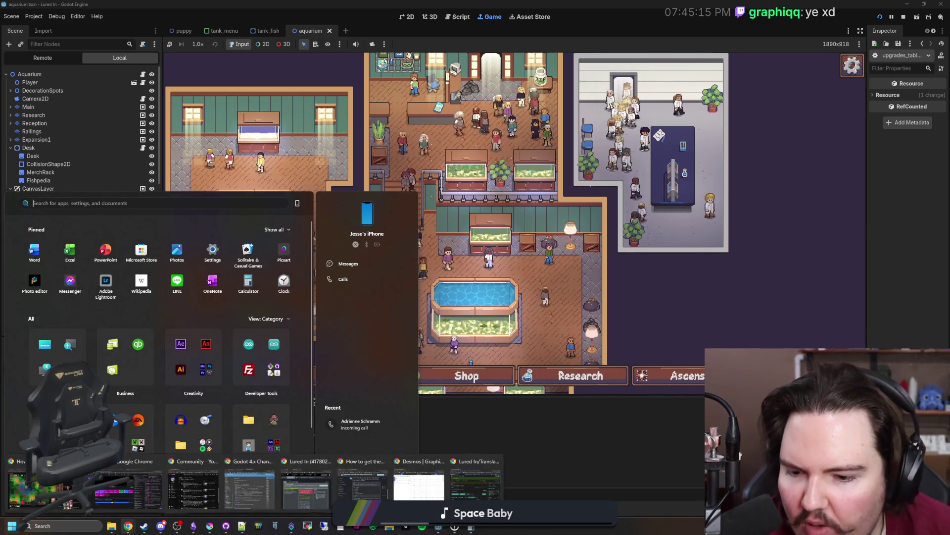
Load the YouTube channel page from its pasted address in a new Chrome window.
key("super")
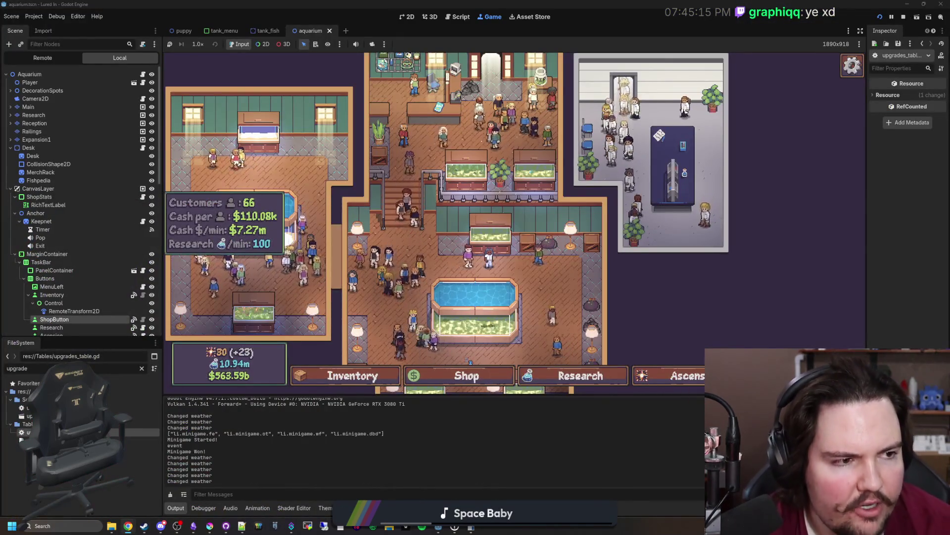
key("super+2")
key("ctrl+v")
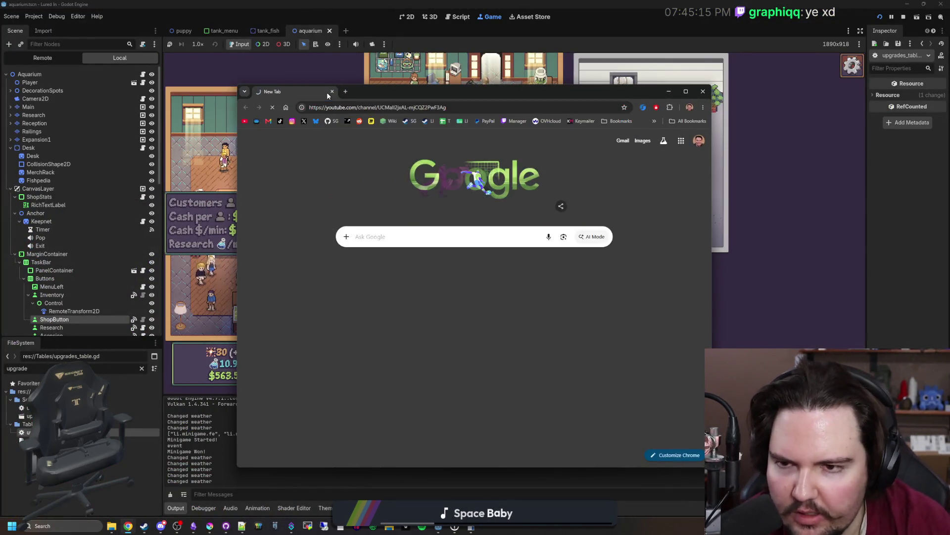
key("Return")
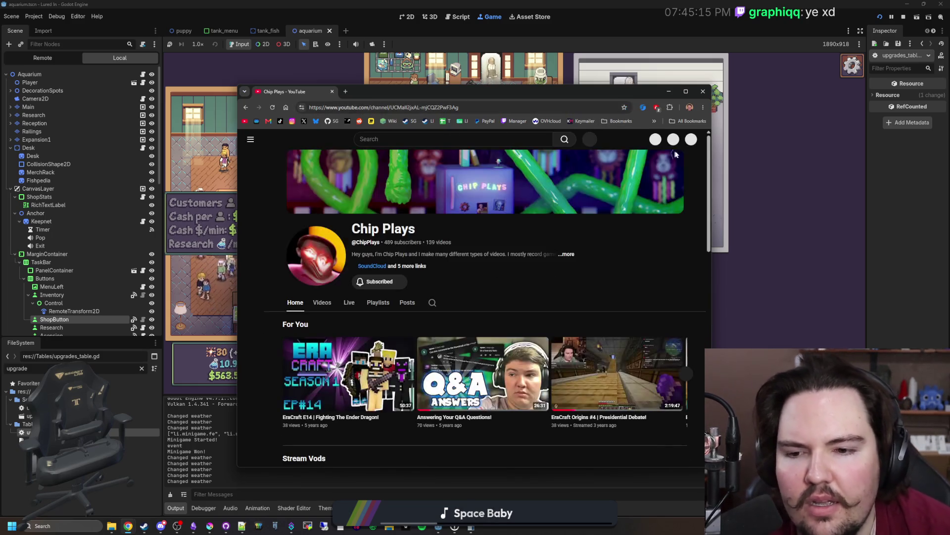
Go to YouTube Studio from the account menu and maximize the browser window.
left_click(691, 139)
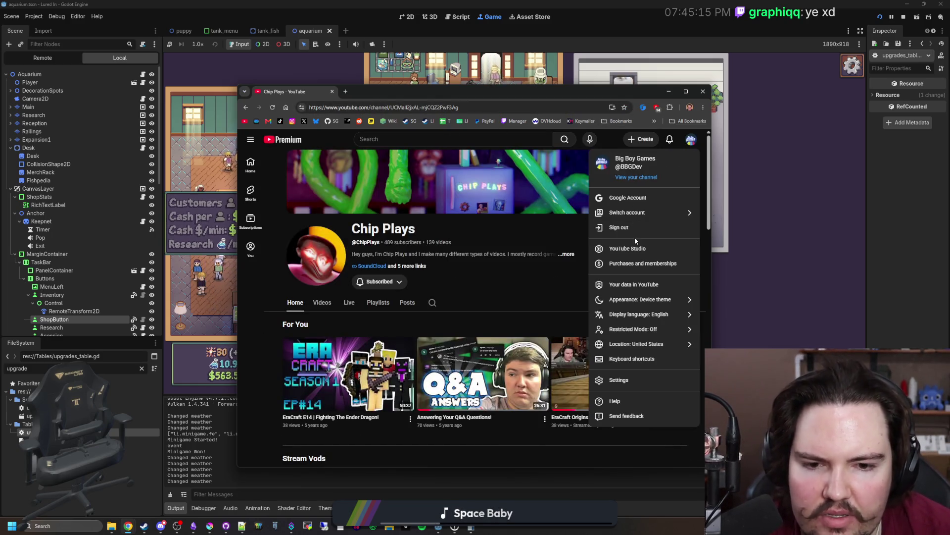
left_click(638, 249)
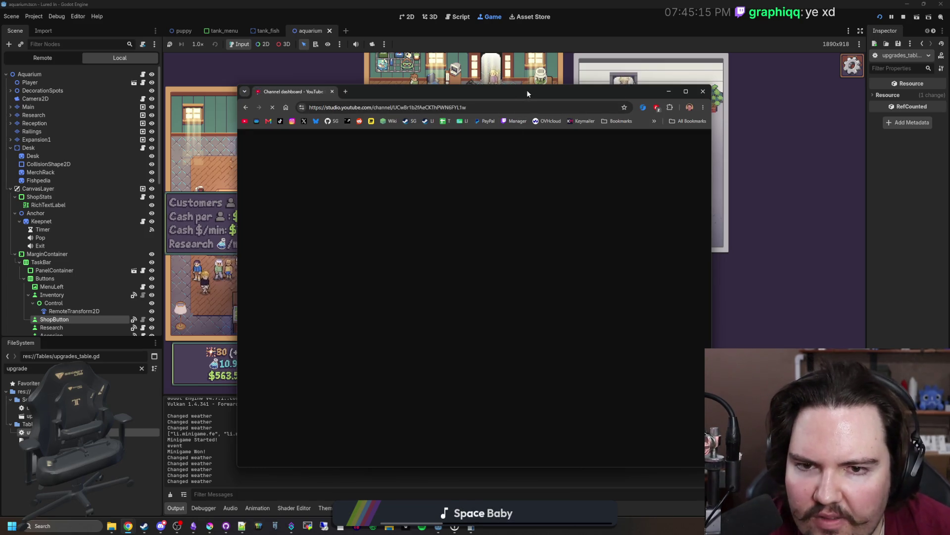
double_click(527, 90)
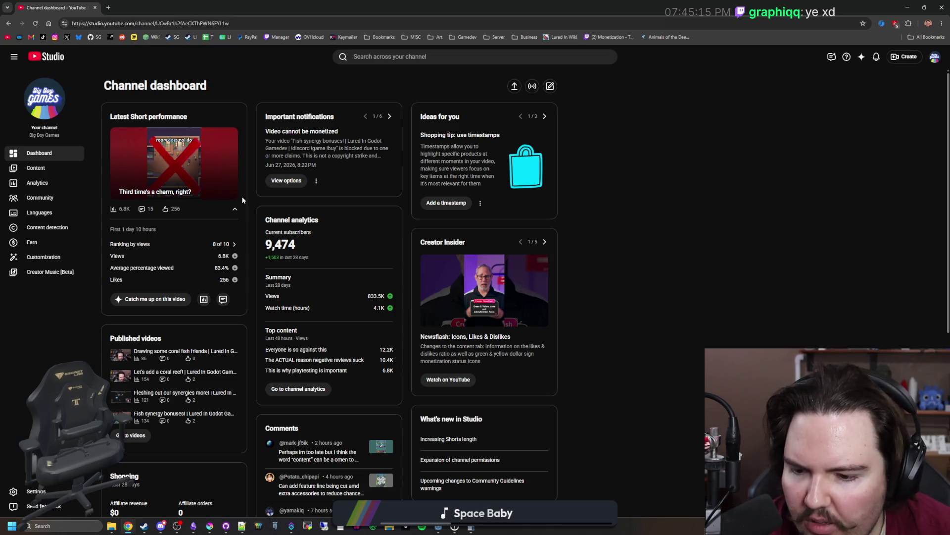
scroll(242, 196, "down", 1)
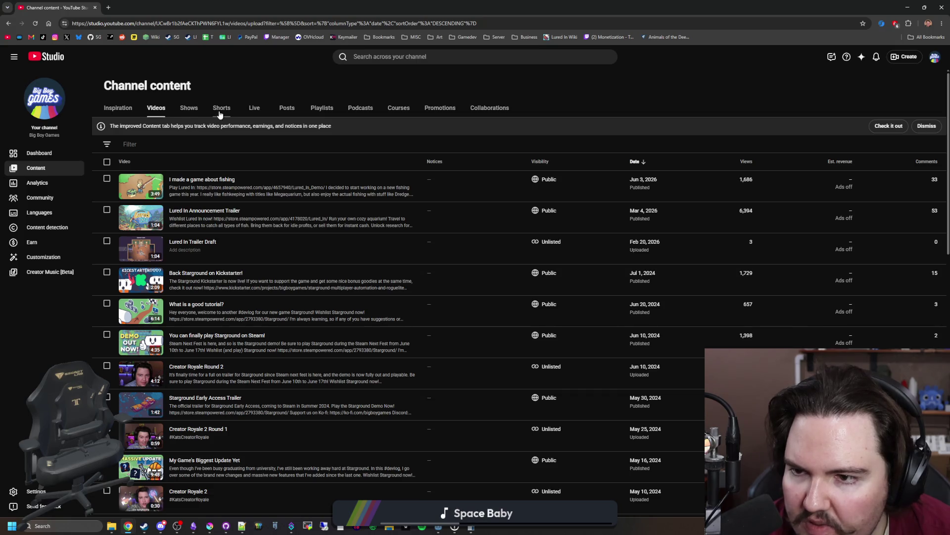
Switch the Channel content list to the Shorts tab.
left_click(195, 113)
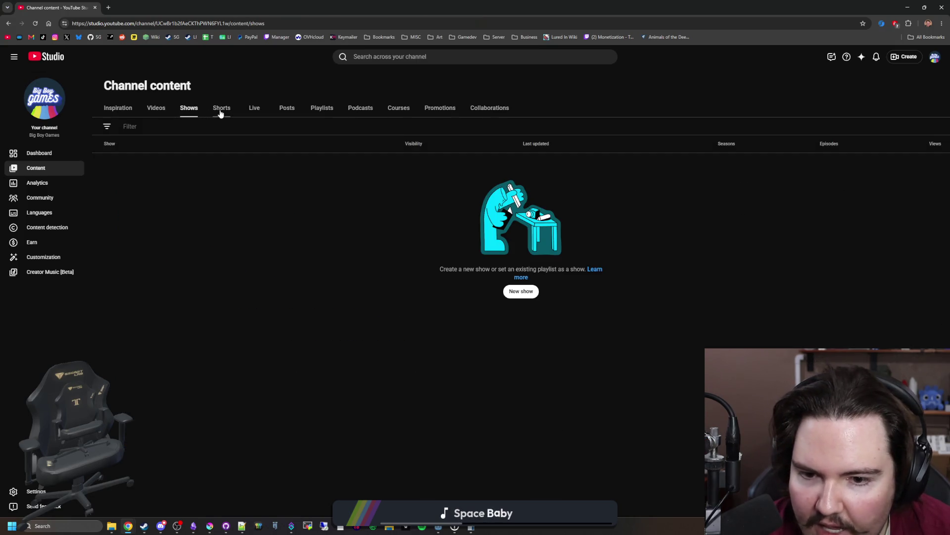
left_click(215, 110)
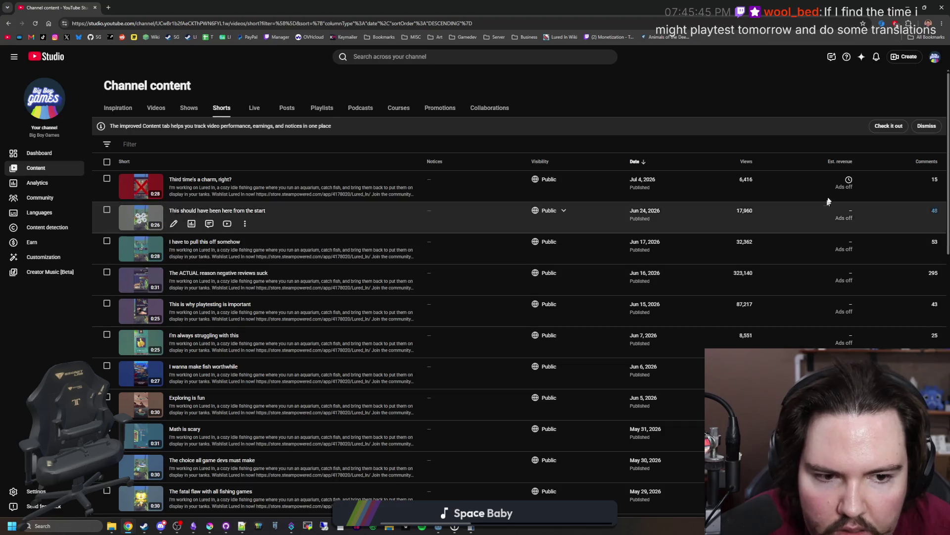
mouse_move(850, 181)
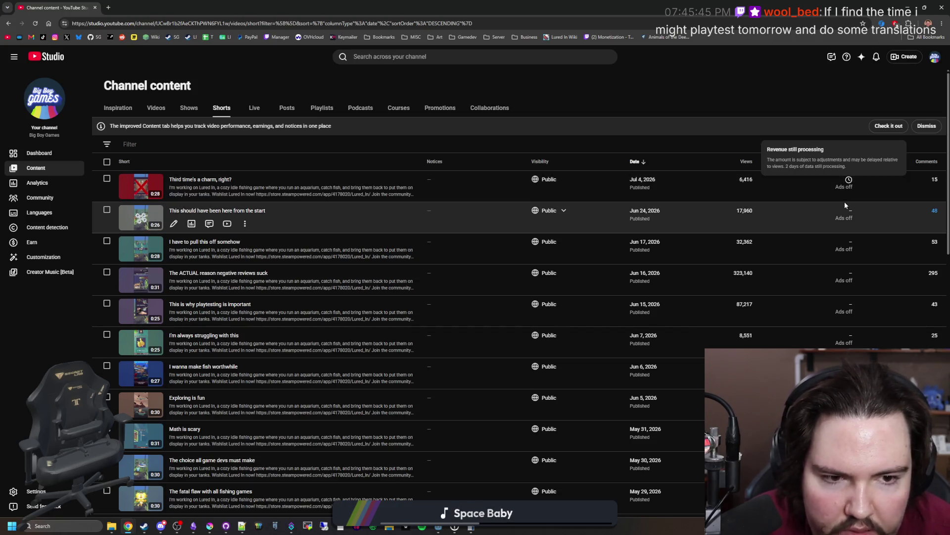
scroll(827, 227, "down", 8)
scroll(515, 261, "up", 10)
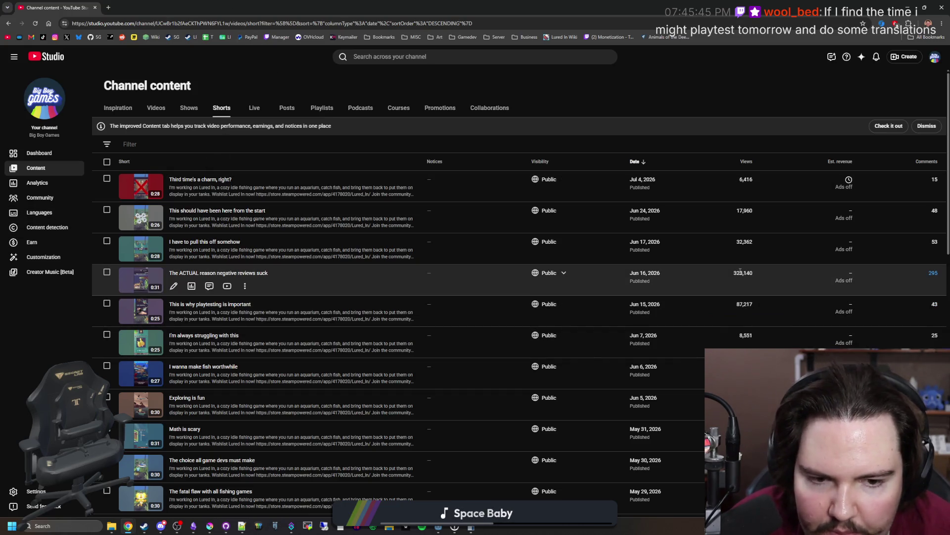
Check analytics for 'The ACTUAL reason negative reviews suck', then return to the Shorts list.
left_click(191, 286)
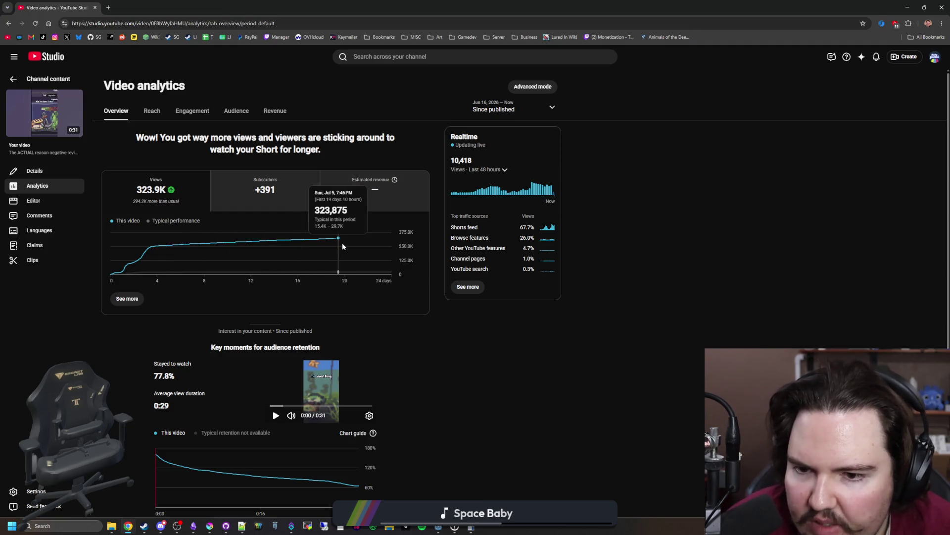
key("alt+Left")
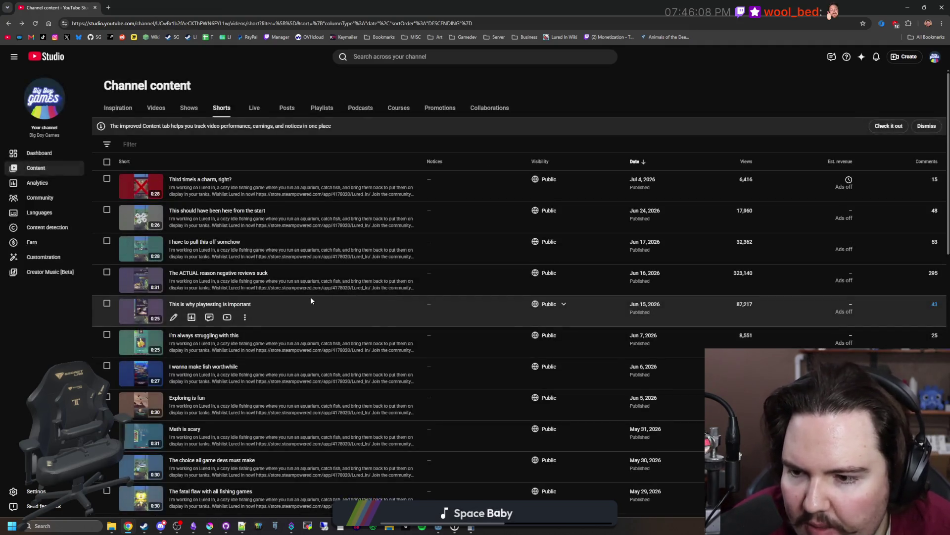
scroll(311, 297, "down", 3)
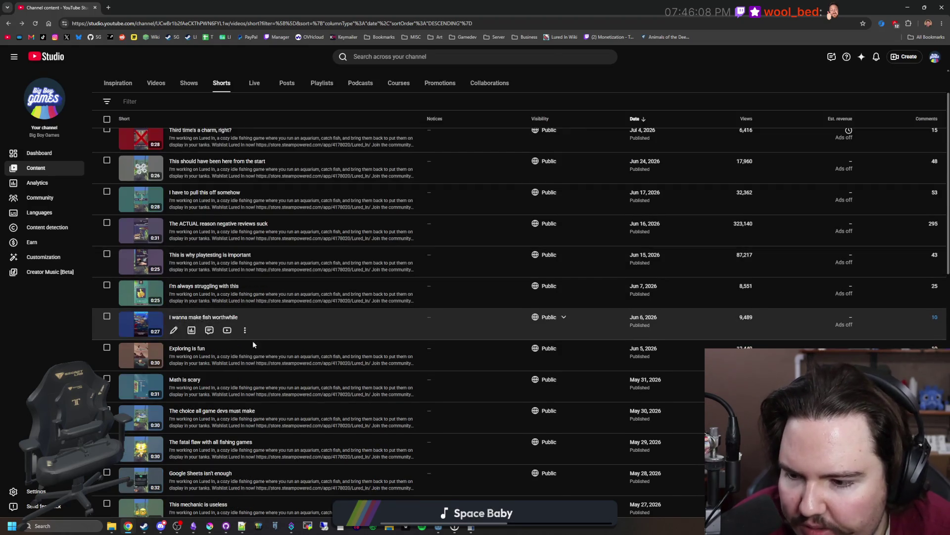
scroll(230, 356, "down", 1)
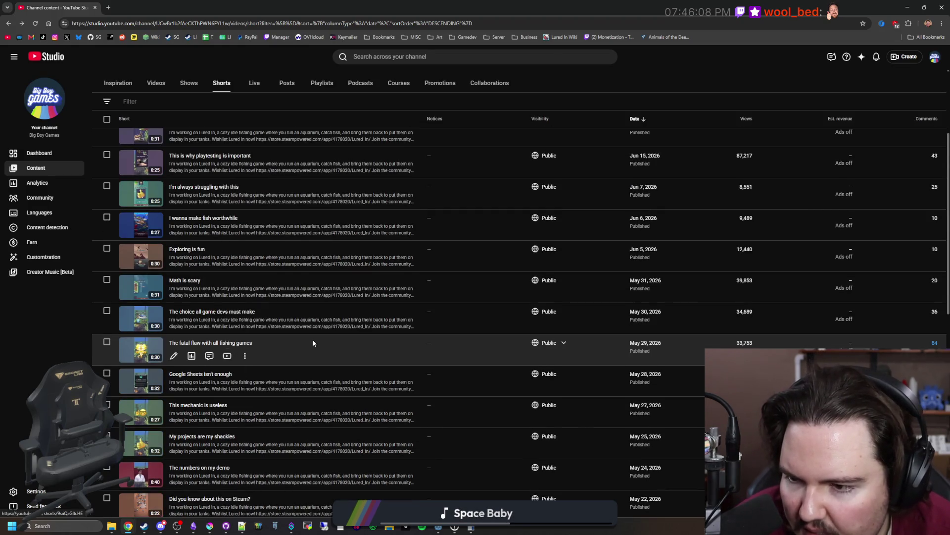
scroll(313, 340, "down", 1)
scroll(313, 340, "down", 3)
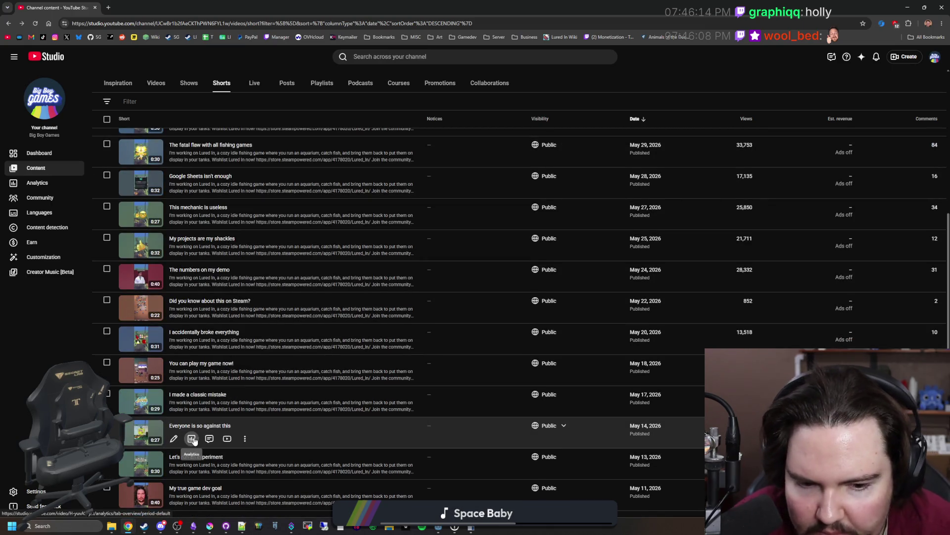
left_click(193, 439)
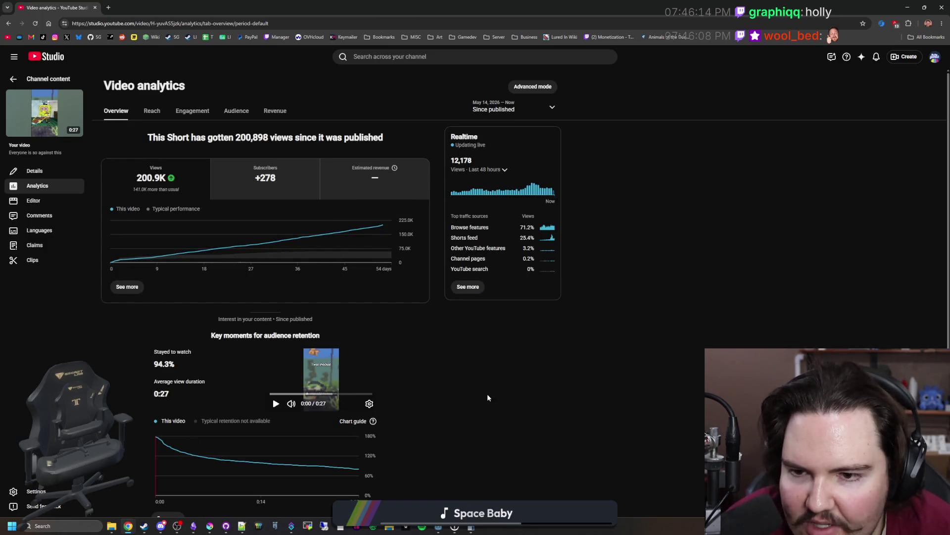
mouse_move(383, 225)
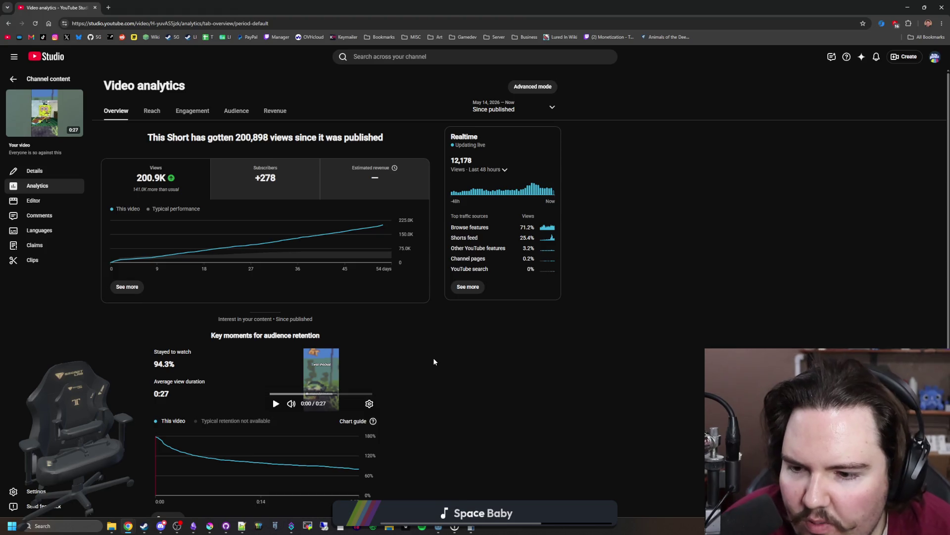
scroll(335, 282, "down", 1)
scroll(359, 283, "up", 1)
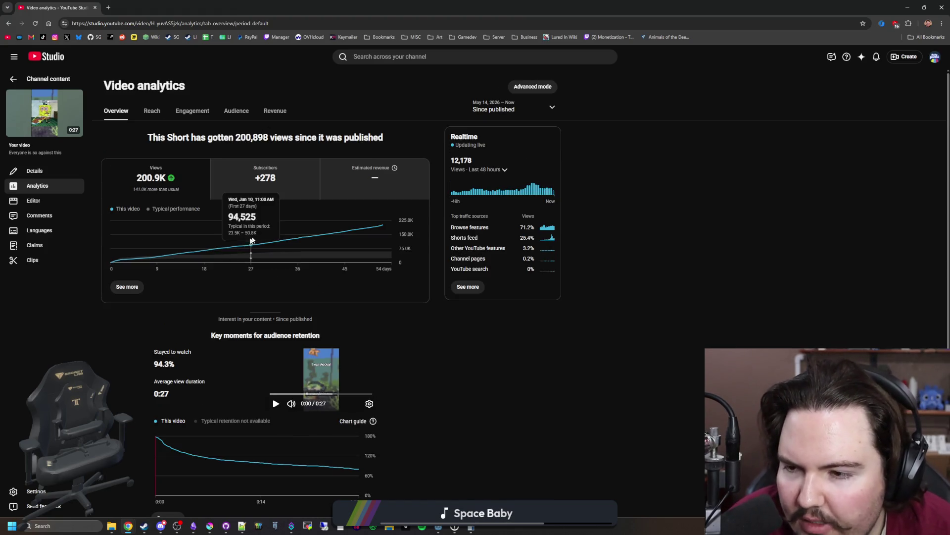
mouse_move(119, 262)
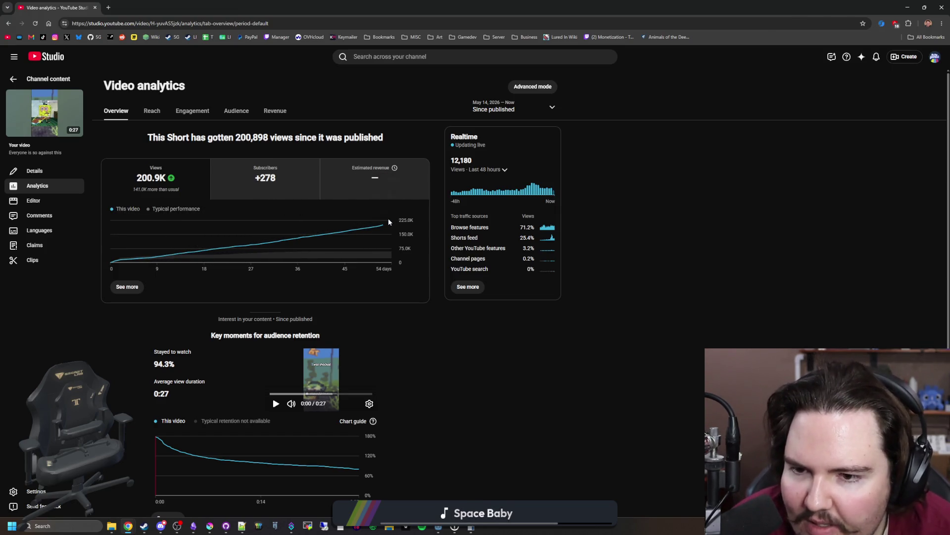
left_click(30, 79)
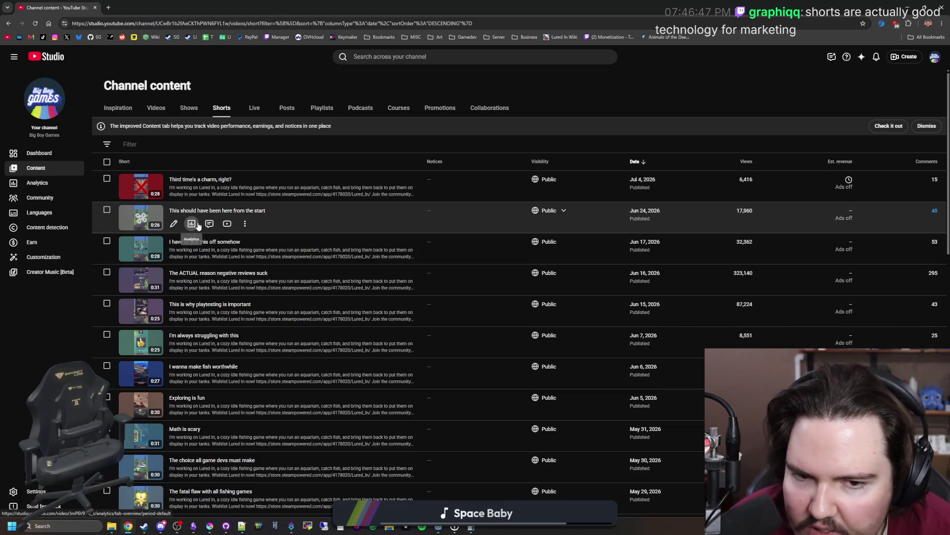
scroll(198, 226, "down", 10)
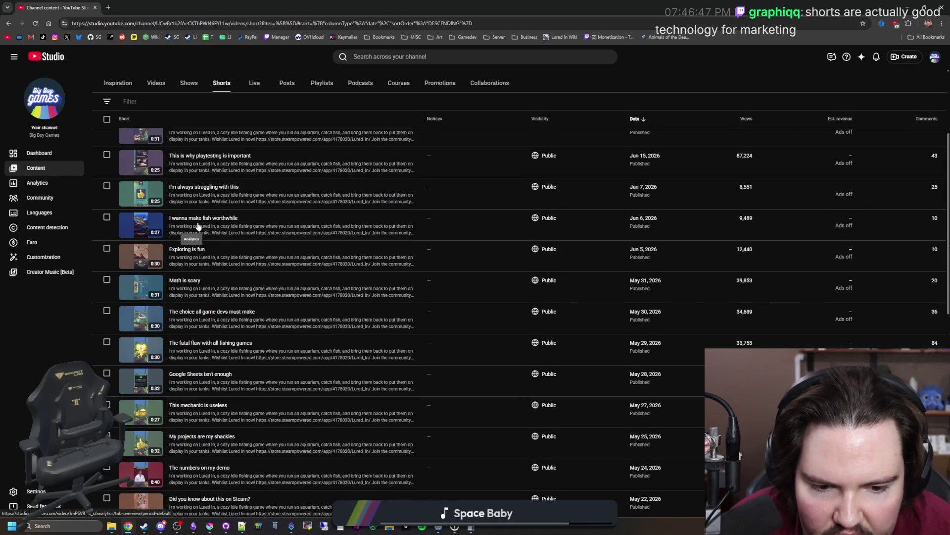
scroll(280, 441, "down", 1)
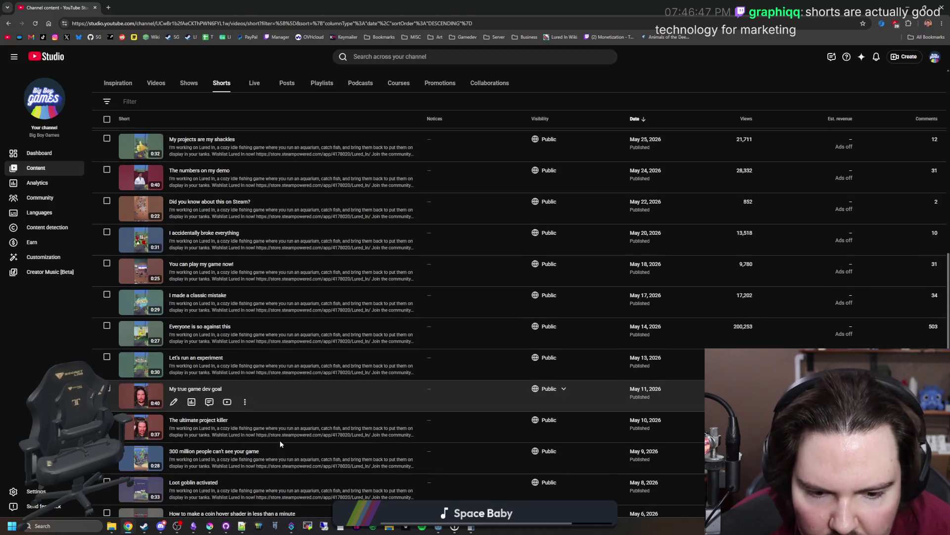
left_click(193, 465)
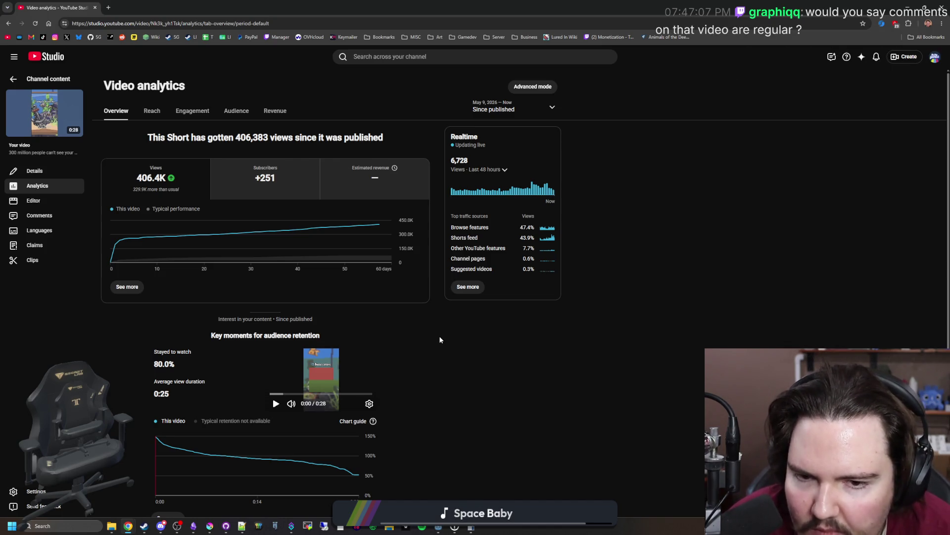
scroll(440, 340, "down", 1)
scroll(440, 339, "up", 1)
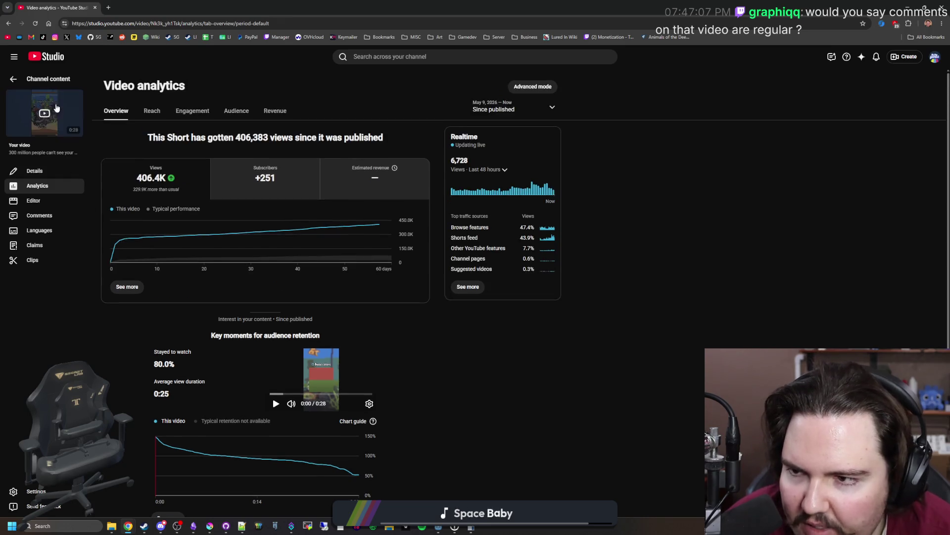
left_click(25, 80)
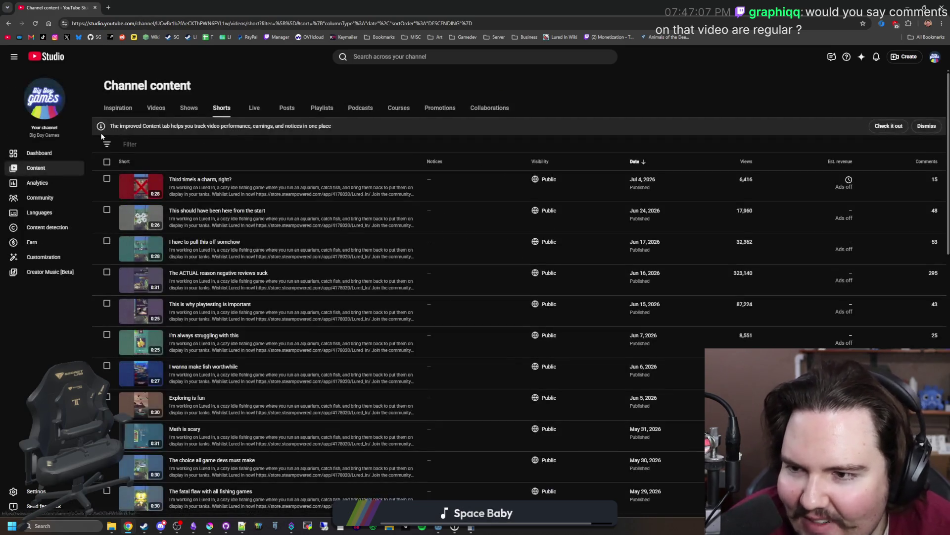
left_click(61, 158)
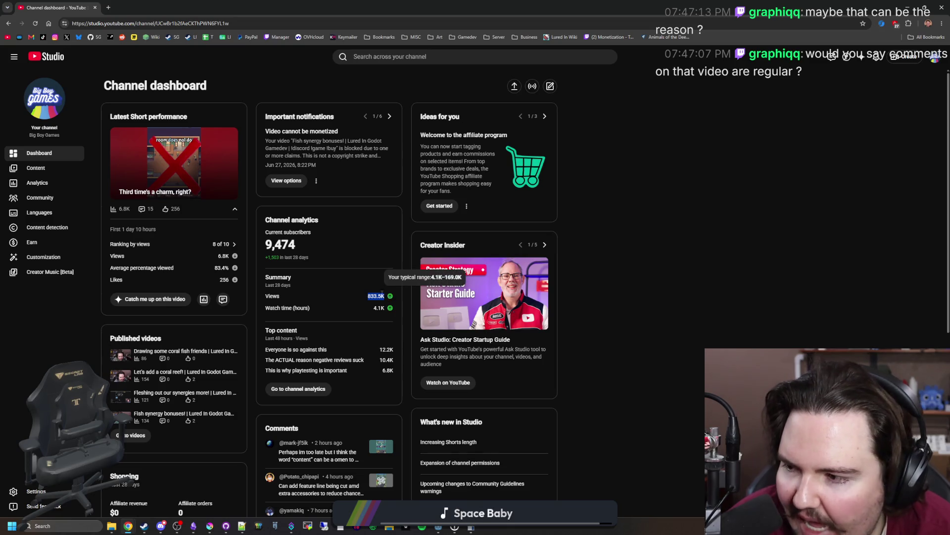
Review the dashboard's 833.5K views figure, then drag the Steamworks window over Studio.
left_click(389, 298)
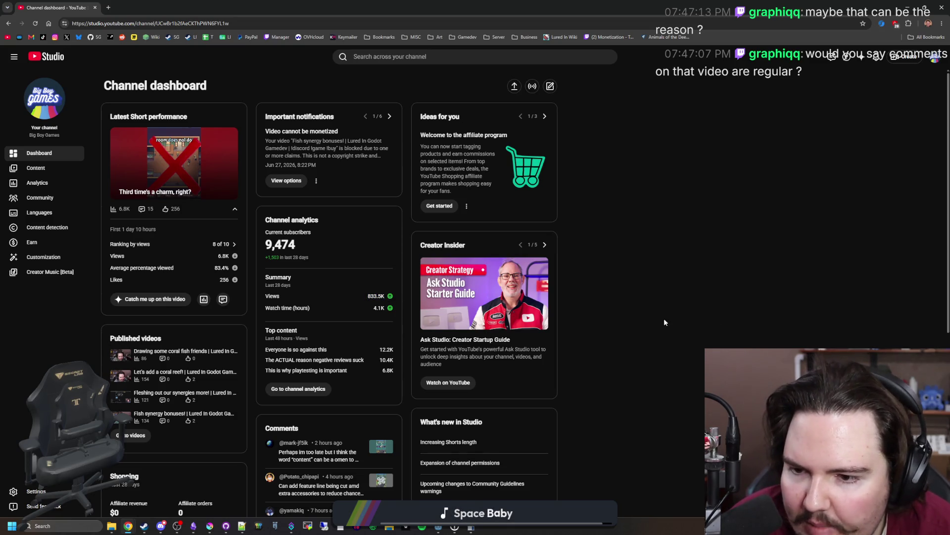
scroll(306, 300, "down", 7)
scroll(305, 301, "up", 6)
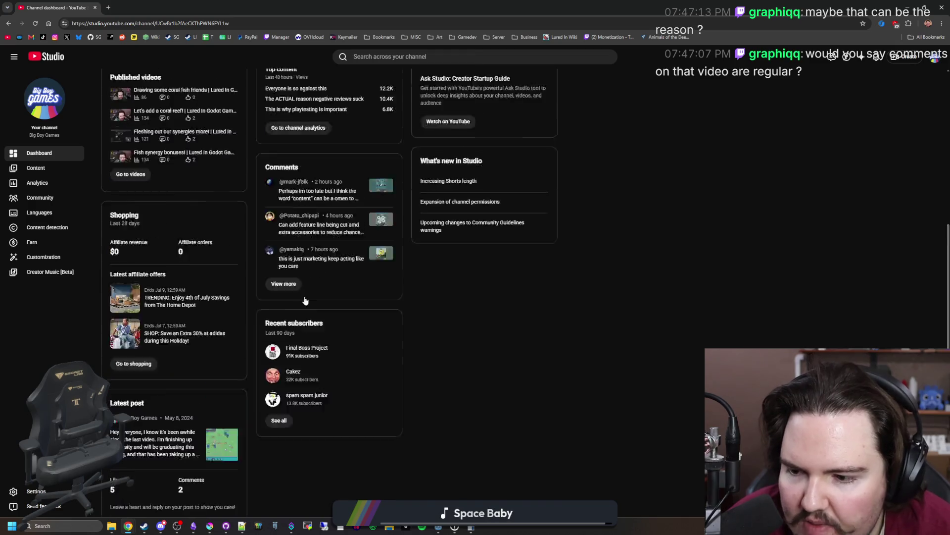
scroll(360, 299, "up", 1)
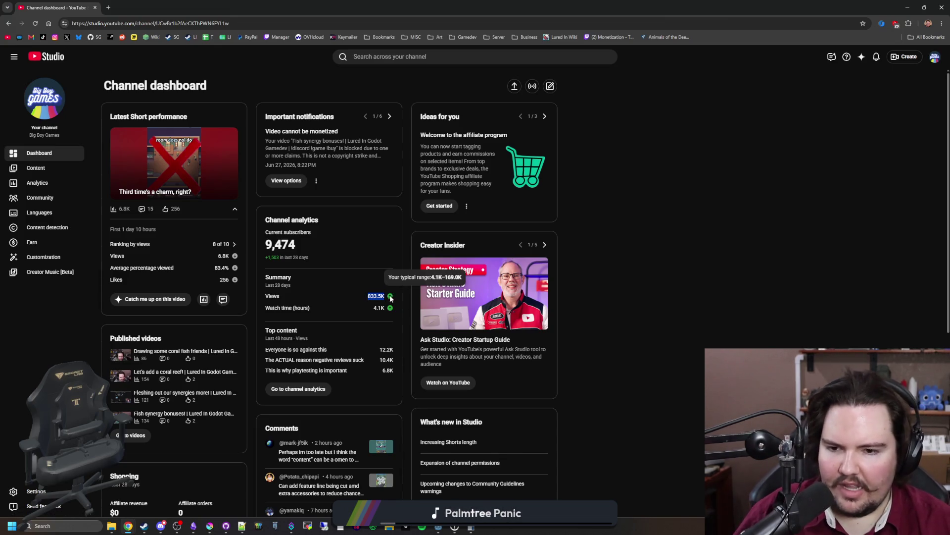
mouse_move(393, 303)
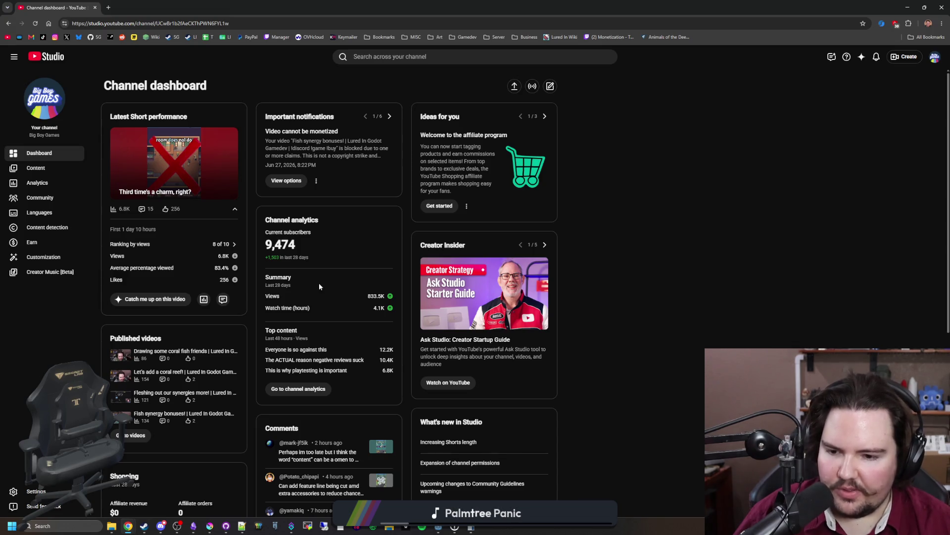
scroll(318, 286, "down", 5)
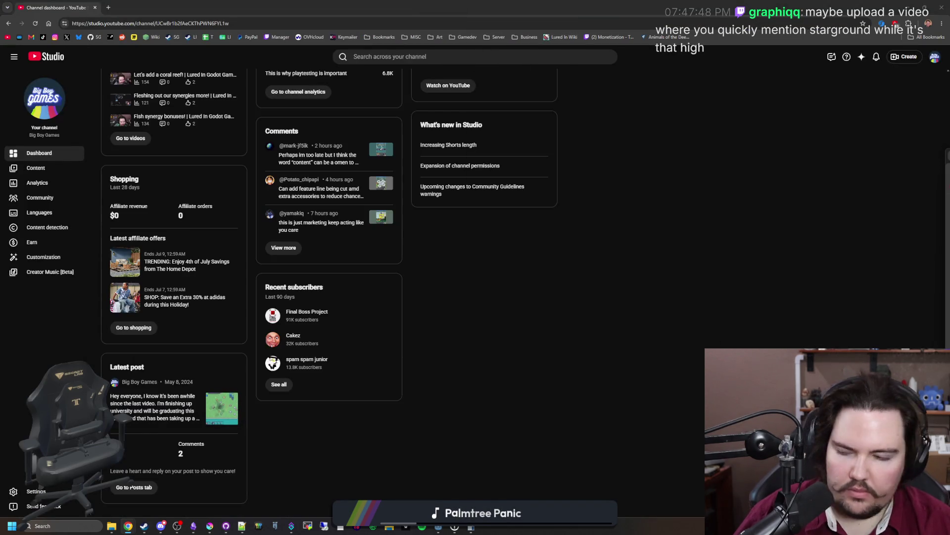
mouse_move(949, 213)
left_mouse_down()
mouse_move(833, 212)
mouse_move(444, 90)
left_mouse_up()
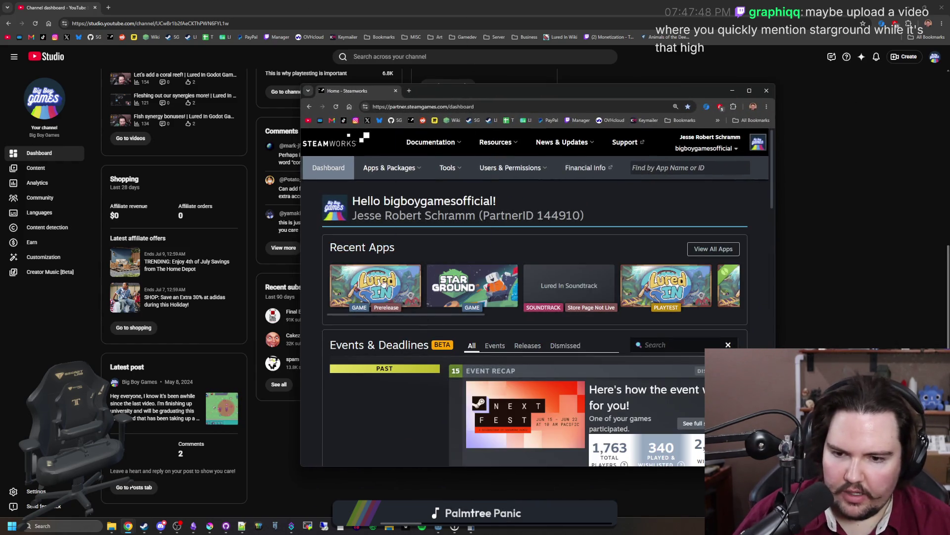
Open Lured In's sales and activations reports from Steamworks Recent Apps.
left_click(379, 275)
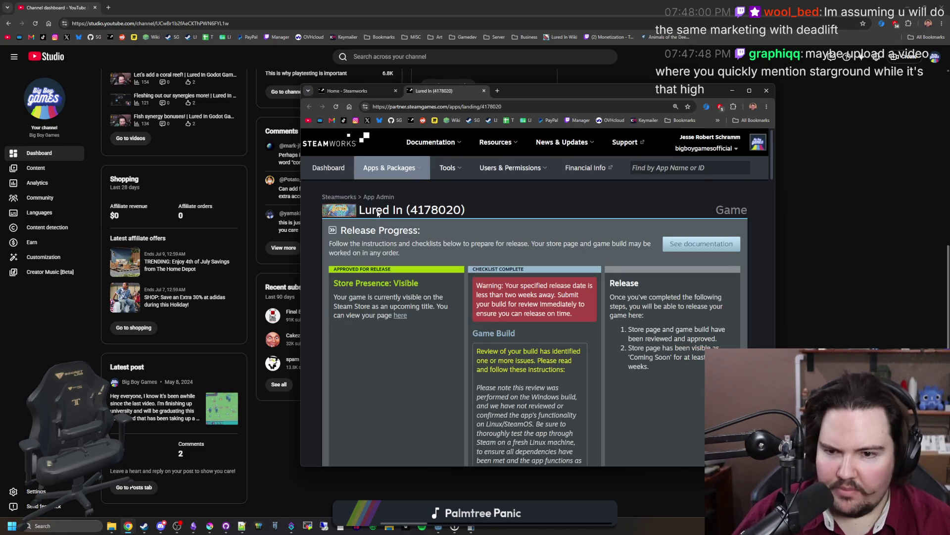
scroll(416, 275, "down", 10)
scroll(416, 279, "down", 15)
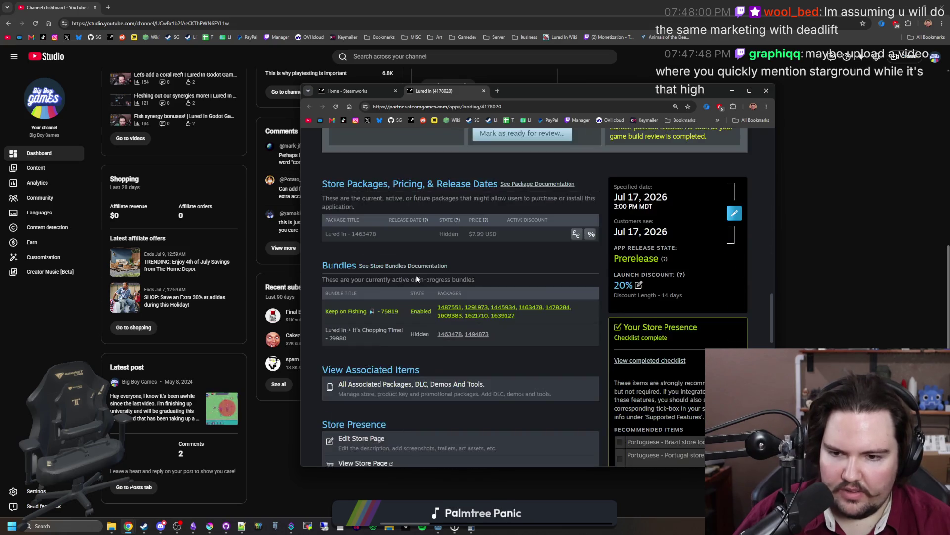
scroll(417, 276, "down", 2)
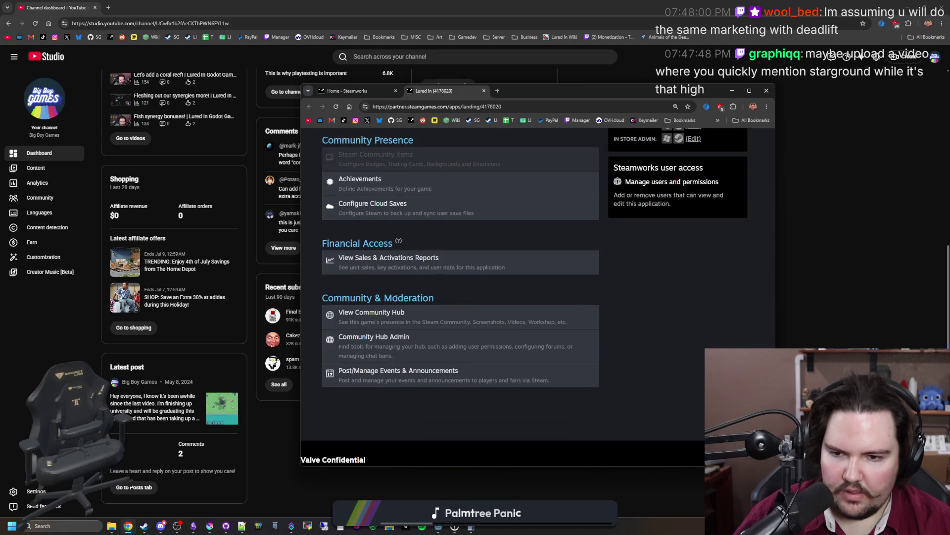
left_click(406, 266)
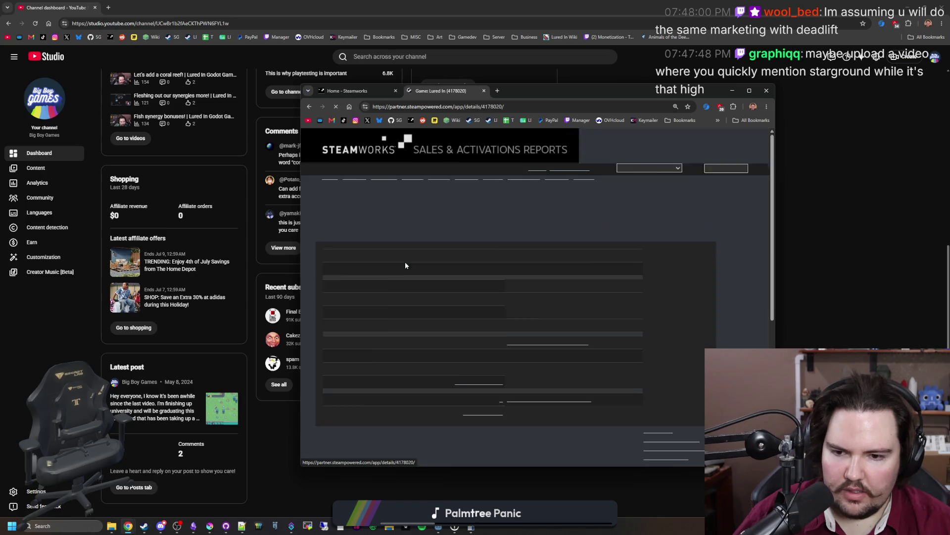
Show the detailed wishlist breakdown for Lured In over all history.
scroll(536, 350, "down", 4)
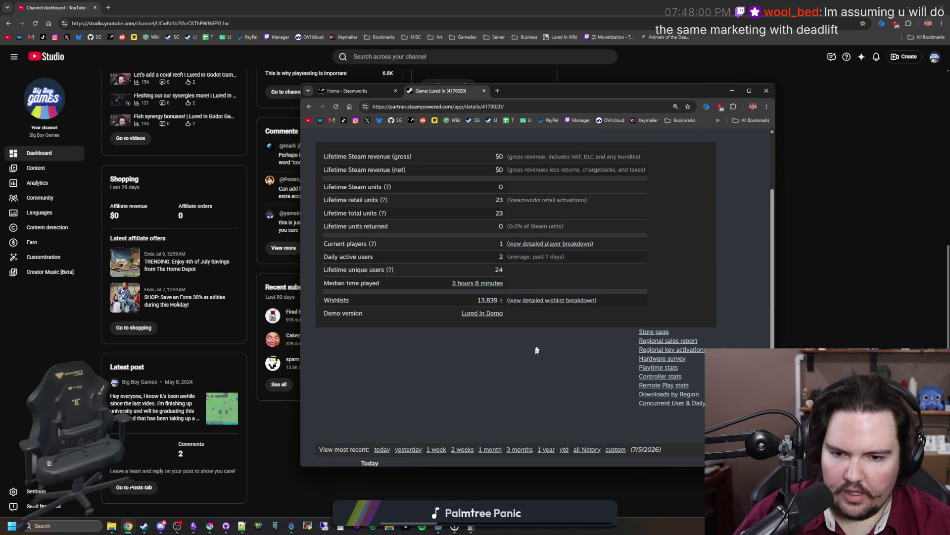
left_click(566, 301)
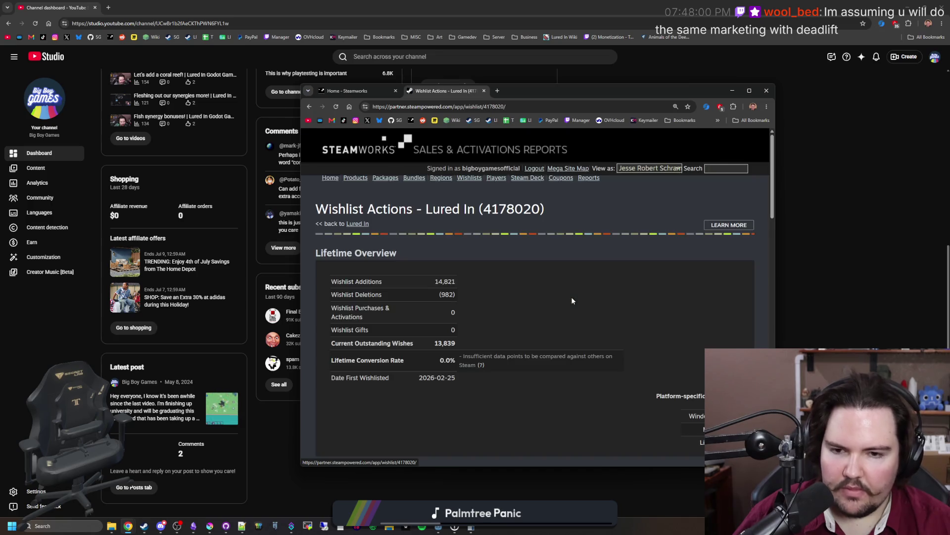
scroll(571, 297, "down", 5)
scroll(516, 286, "up", 1)
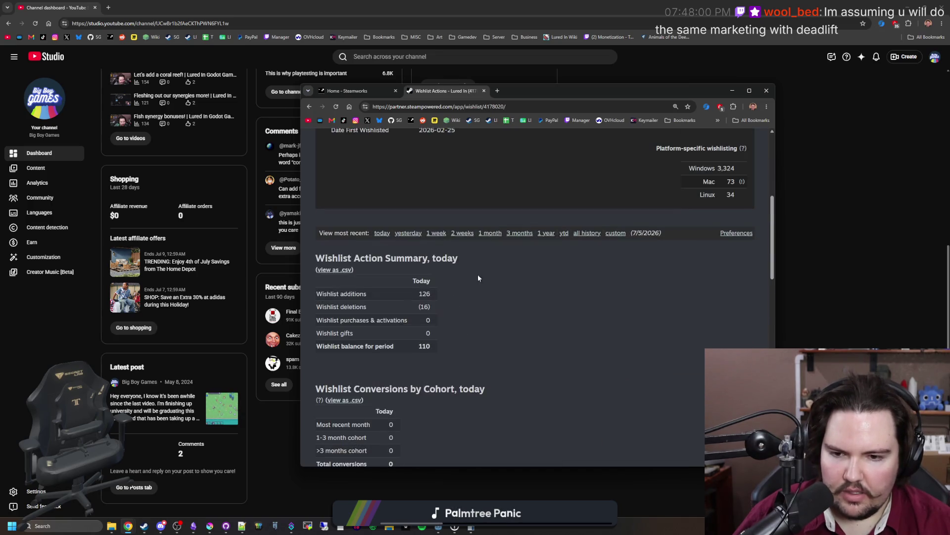
double_click(427, 346)
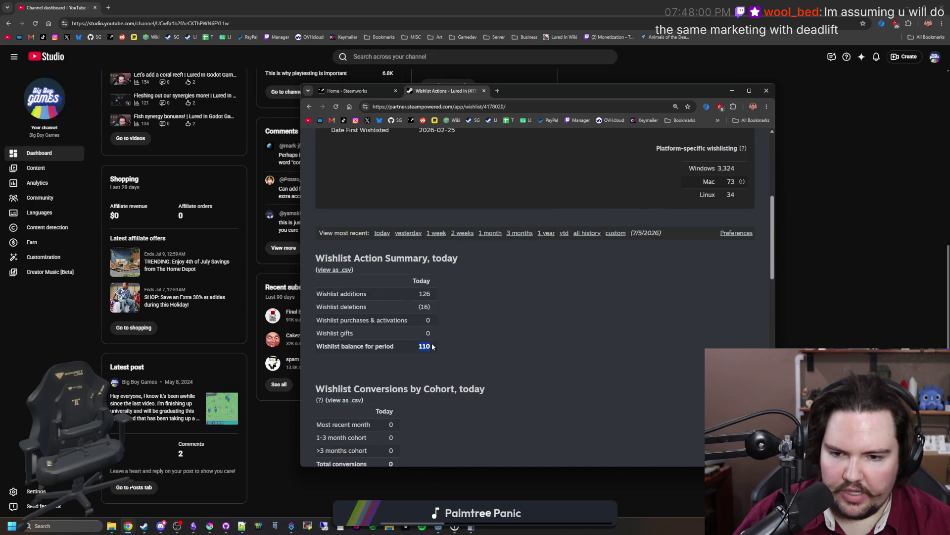
left_click(587, 232)
Look through the all-history wishlist data, then close the Steamworks tab and window.
scroll(574, 232, "down", 10)
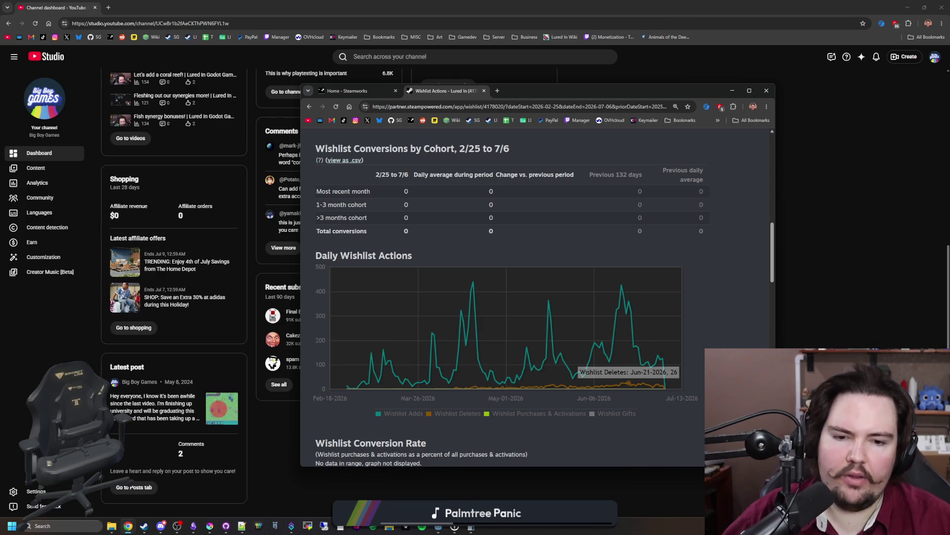
scroll(629, 381, "down", 1)
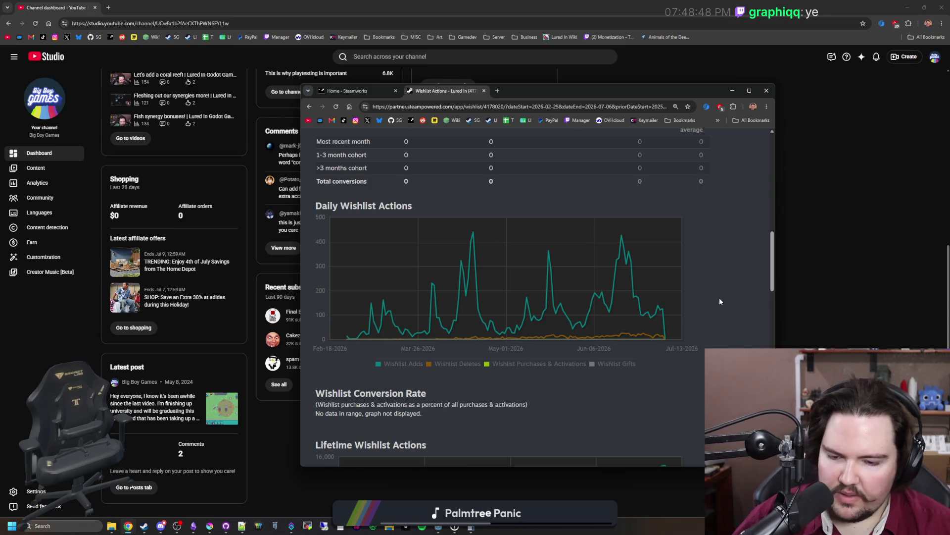
scroll(719, 302, "down", 3)
scroll(687, 299, "down", 2)
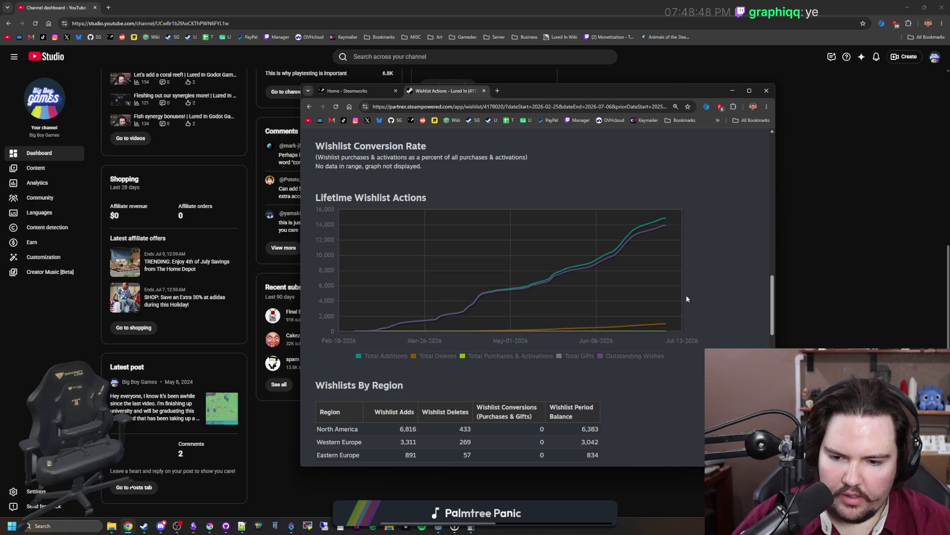
scroll(686, 299, "down", 8)
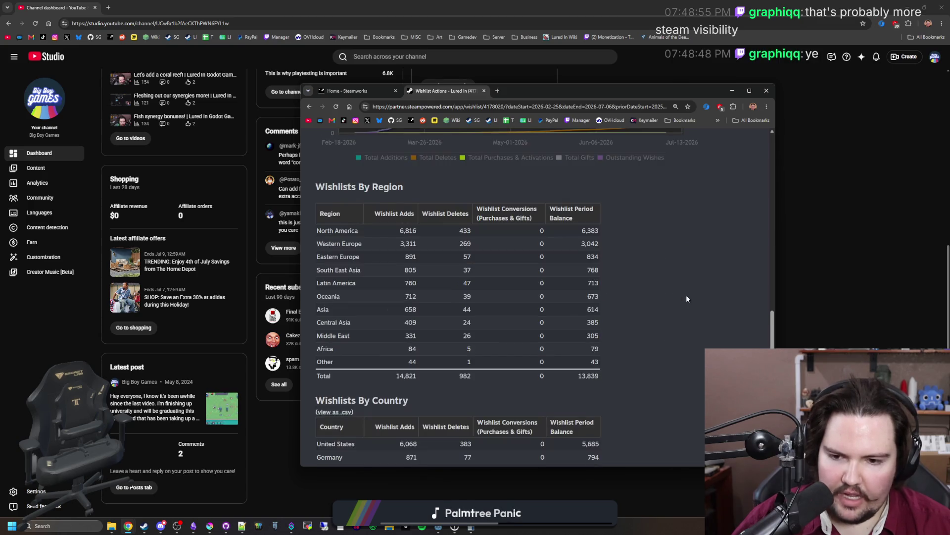
scroll(686, 295, "down", 6)
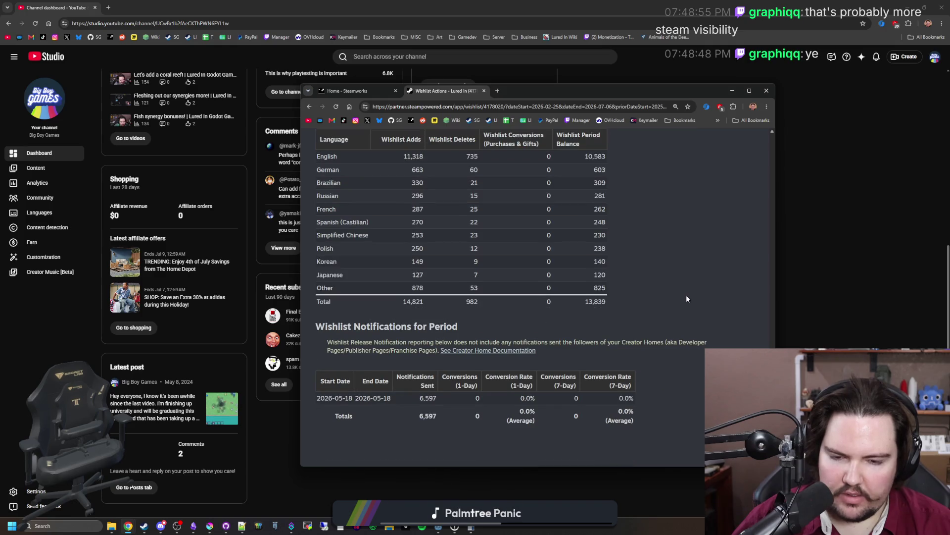
scroll(686, 295, "up", 12)
scroll(724, 305, "up", 10)
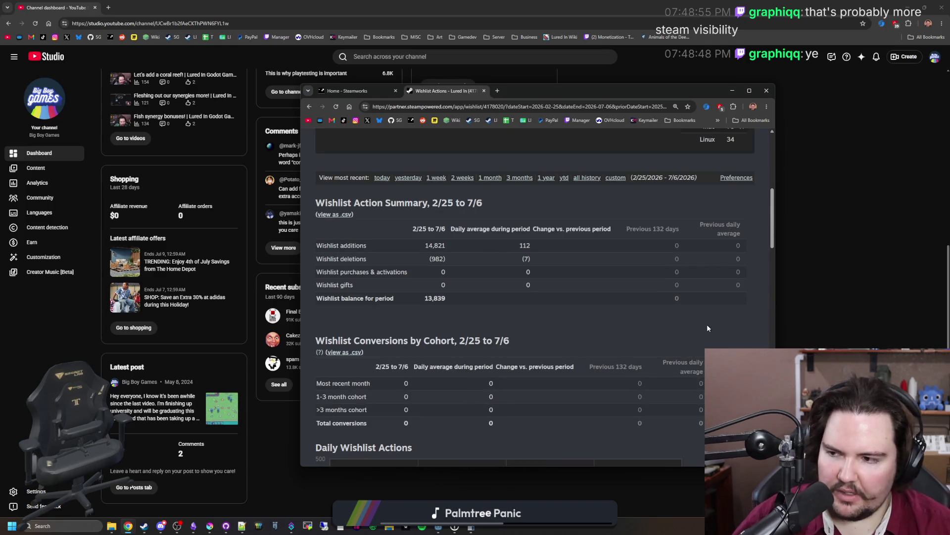
scroll(697, 330, "up", 5)
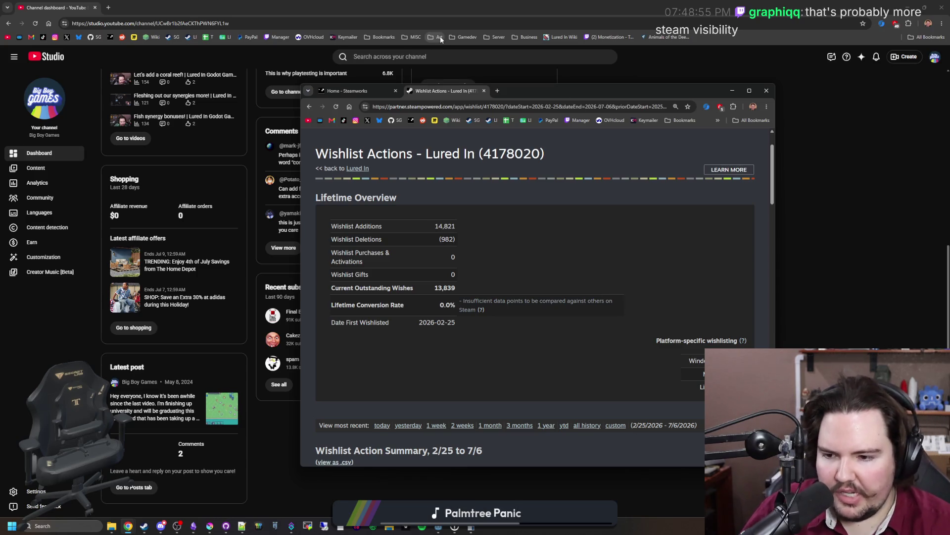
left_click(395, 91)
left_click(397, 90)
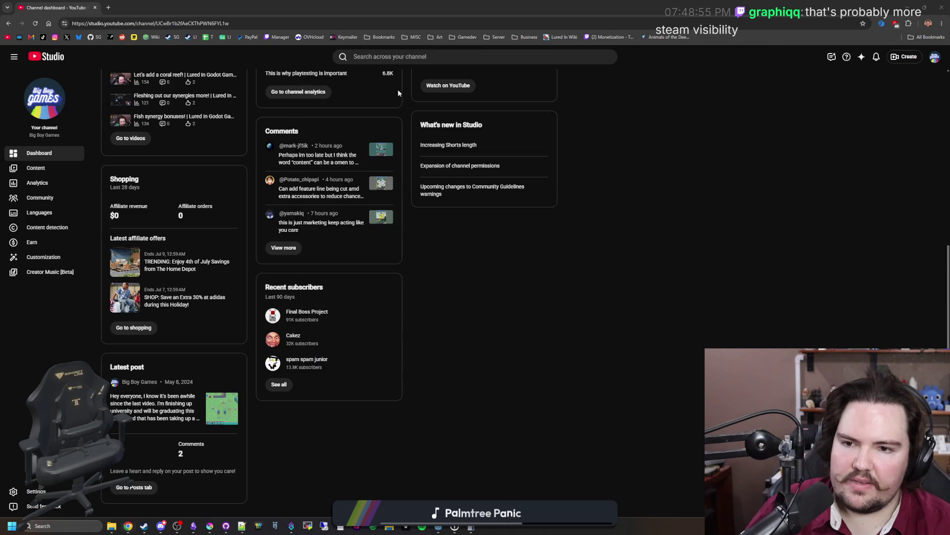
Leave the YouTube Studio dashboard and return to the Godot editor running the game.
scroll(430, 250, "up", 6)
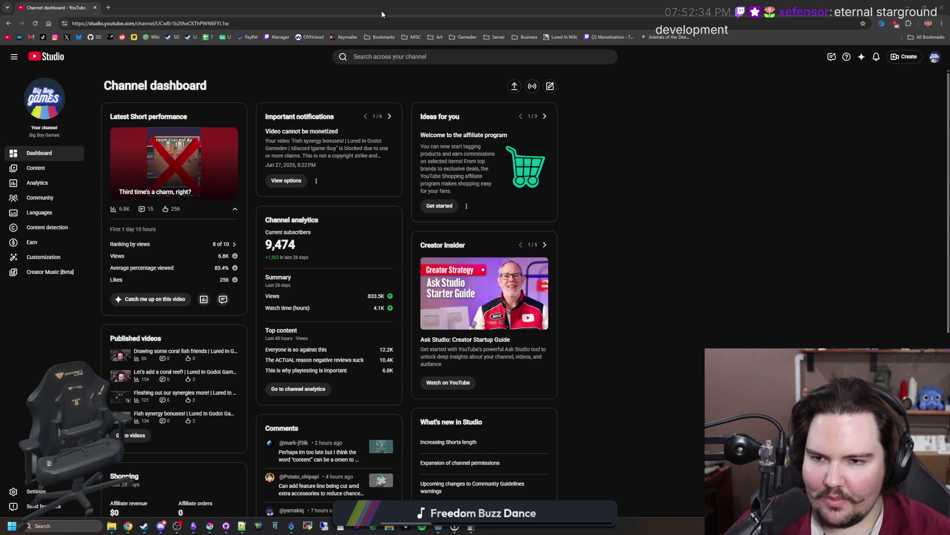
key("alt+Tab")
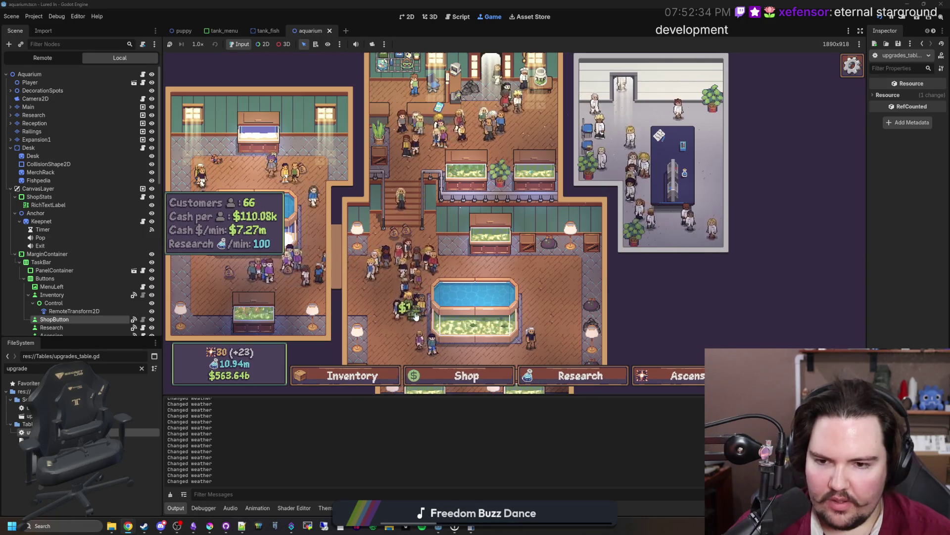
Scrub the dark patch out of Fish Tank 3 in the running game.
scroll(406, 317, "up", 3)
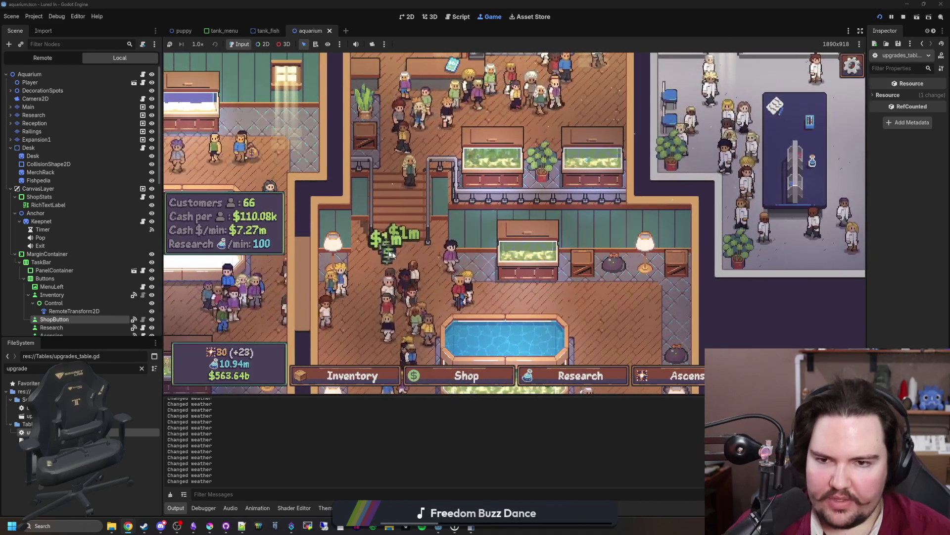
scroll(411, 256, "down", 3)
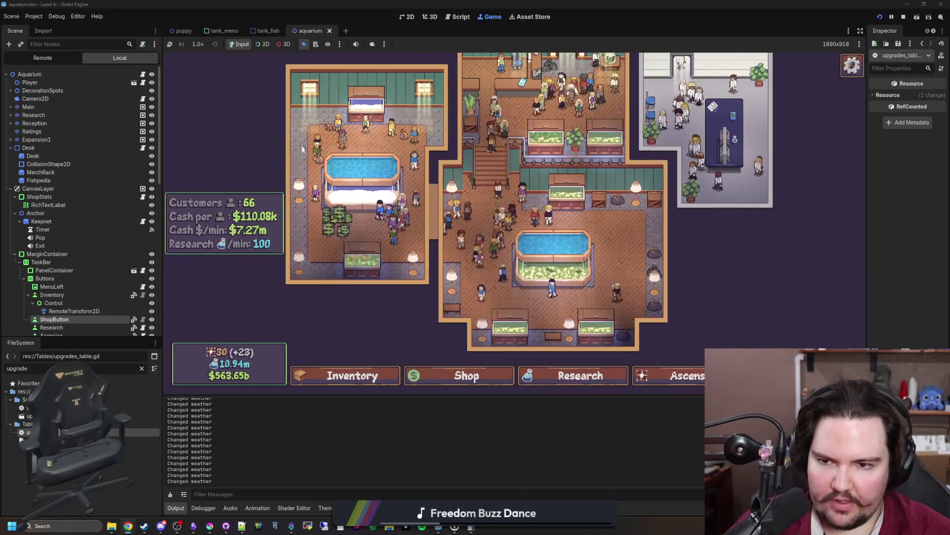
mouse_move(339, 227)
left_mouse_down()
mouse_move(582, 271)
mouse_move(544, 280)
left_mouse_up()
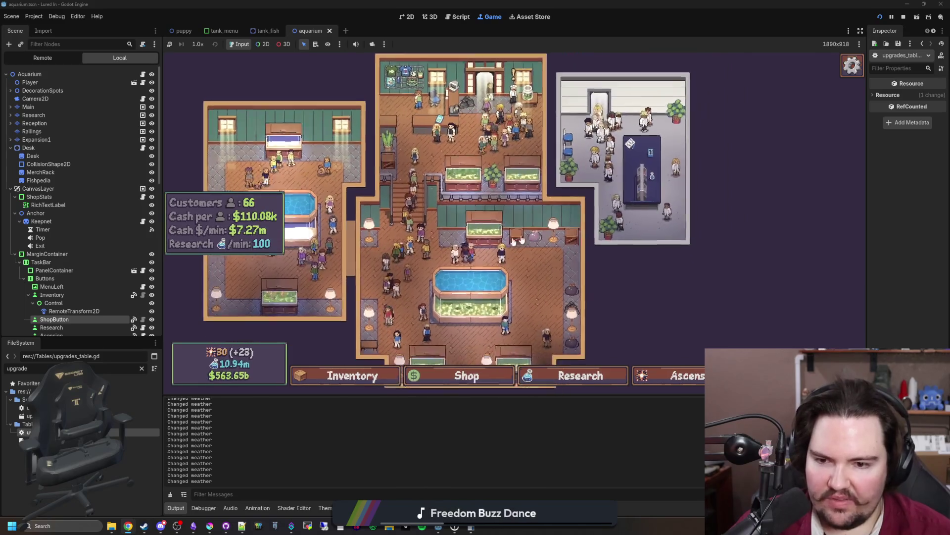
left_click(466, 373)
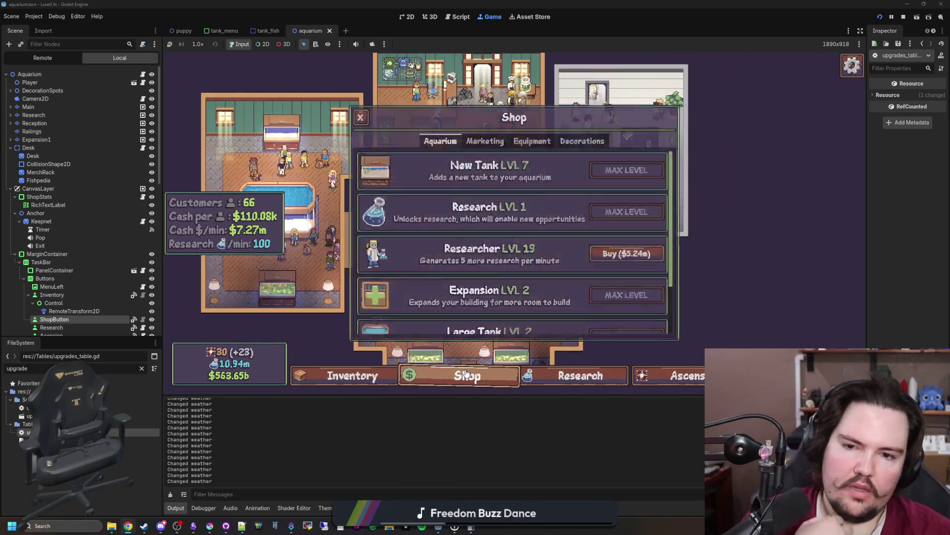
left_click(467, 373)
left_click(494, 209)
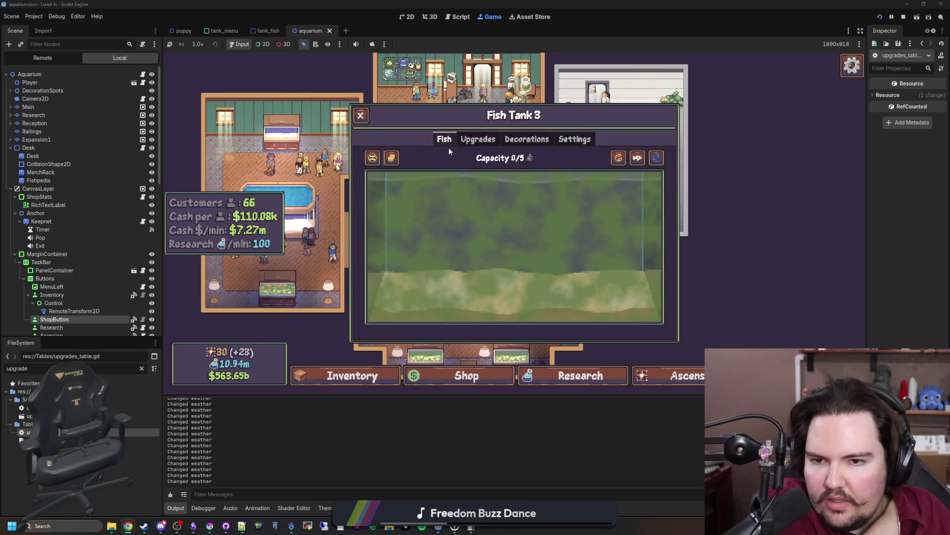
mouse_move(391, 158)
left_mouse_down()
mouse_move(446, 251)
mouse_move(462, 208)
mouse_move(483, 216)
mouse_move(482, 196)
mouse_move(514, 208)
mouse_move(497, 208)
mouse_move(547, 181)
mouse_move(630, 190)
mouse_move(636, 276)
mouse_move(620, 218)
mouse_move(574, 233)
mouse_move(577, 281)
mouse_move(492, 259)
mouse_move(366, 280)
mouse_move(558, 284)
left_mouse_up()
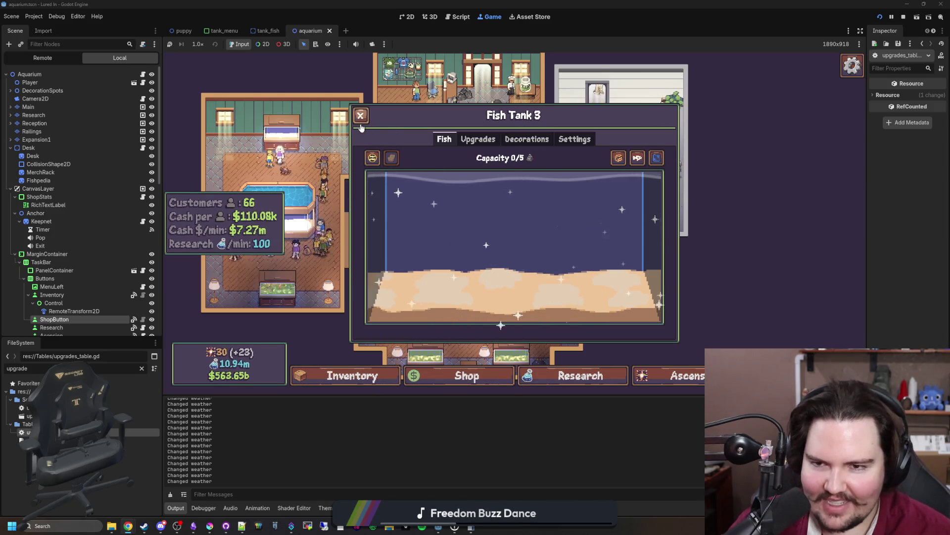
key("Escape")
Scrub the green algae off Large Fish Tank 1 and check its Whale Shark.
scroll(411, 265, "up", 2)
left_click_drag(411, 266, 574, 272)
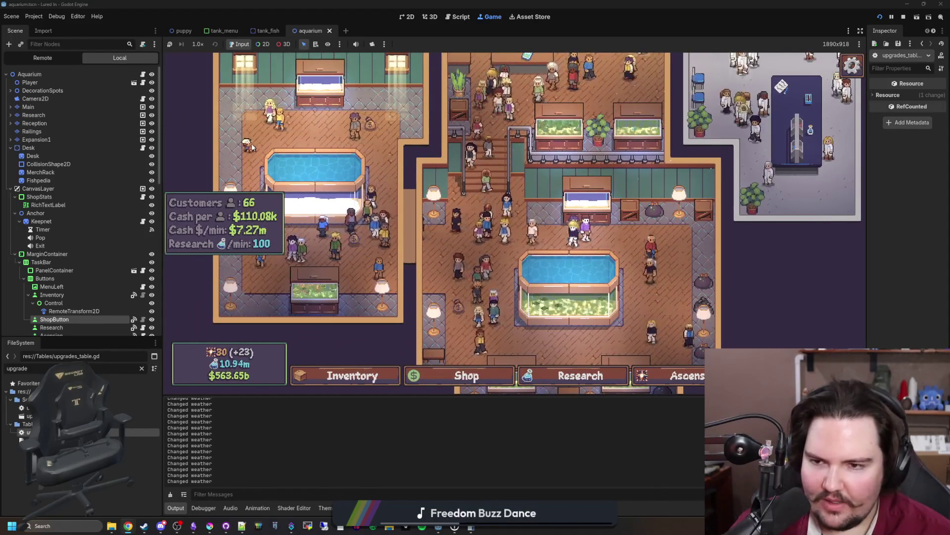
left_click(548, 272)
left_click(354, 161)
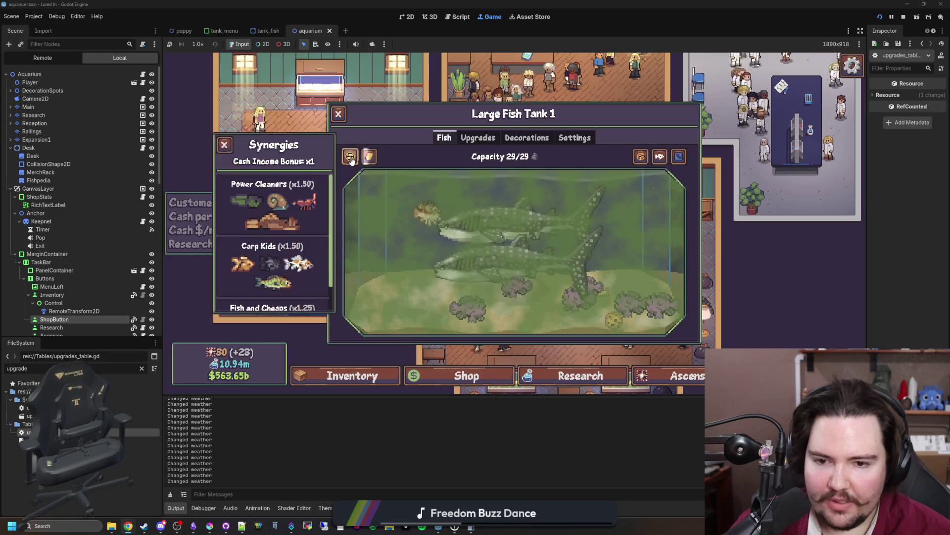
scroll(286, 226, "down", 3)
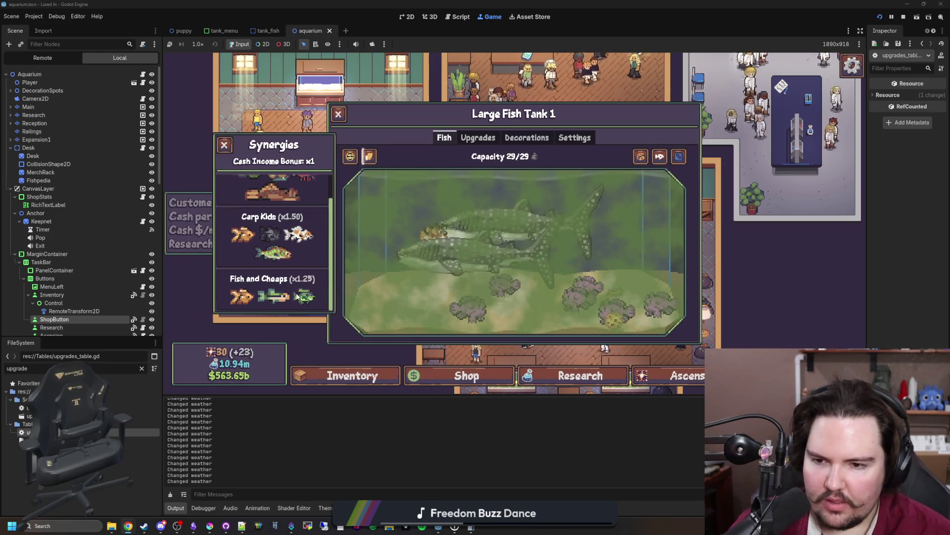
scroll(267, 229, "up", 2)
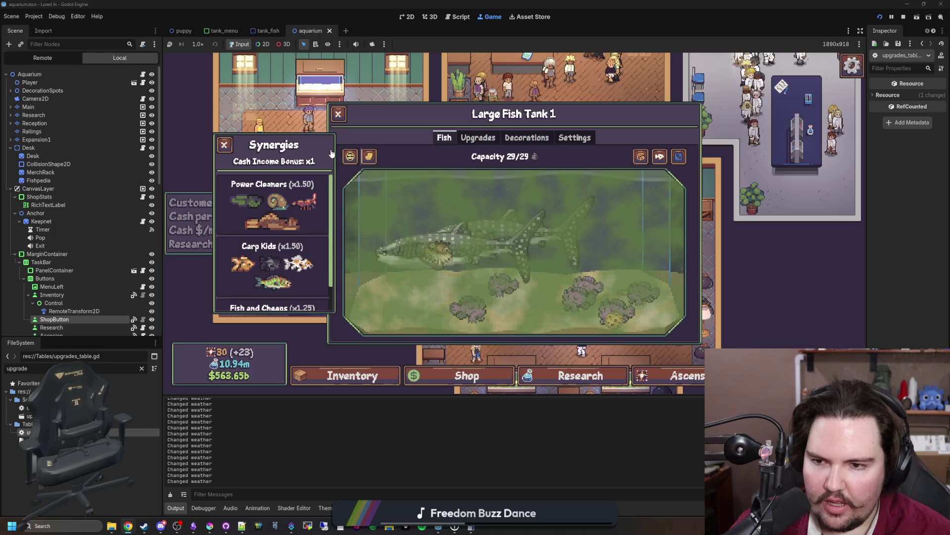
scroll(226, 244, "down", 3)
scroll(322, 272, "up", 3)
left_click(373, 184)
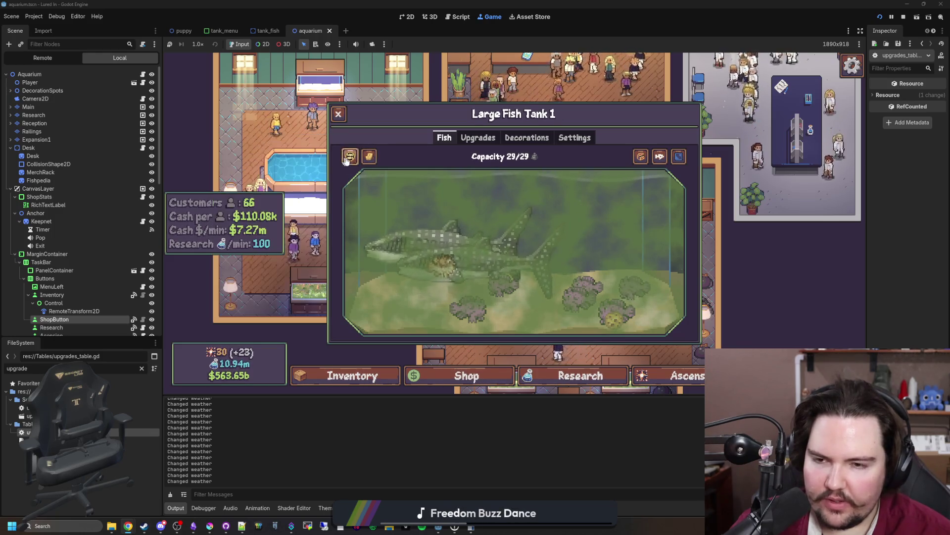
mouse_move(396, 198)
left_mouse_down()
mouse_move(465, 302)
mouse_move(747, 271)
left_mouse_up()
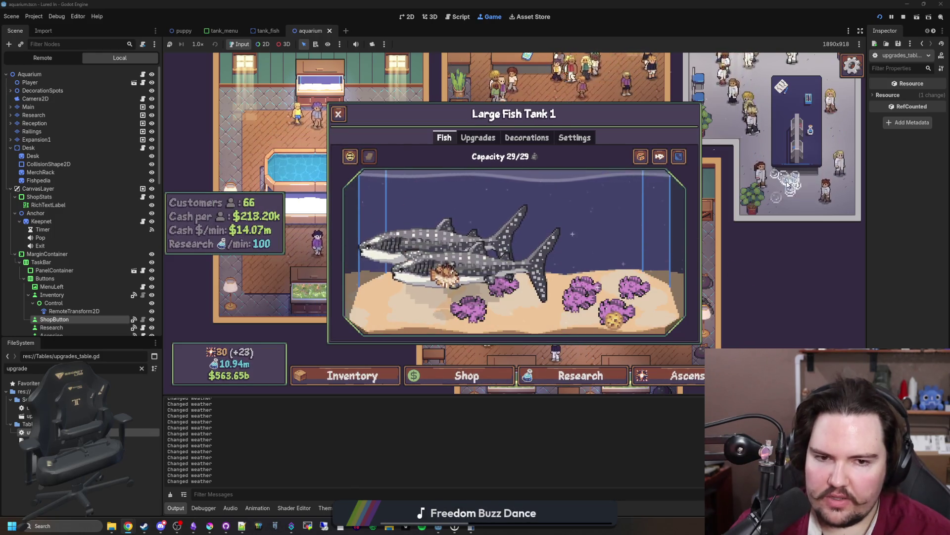
left_click(430, 254)
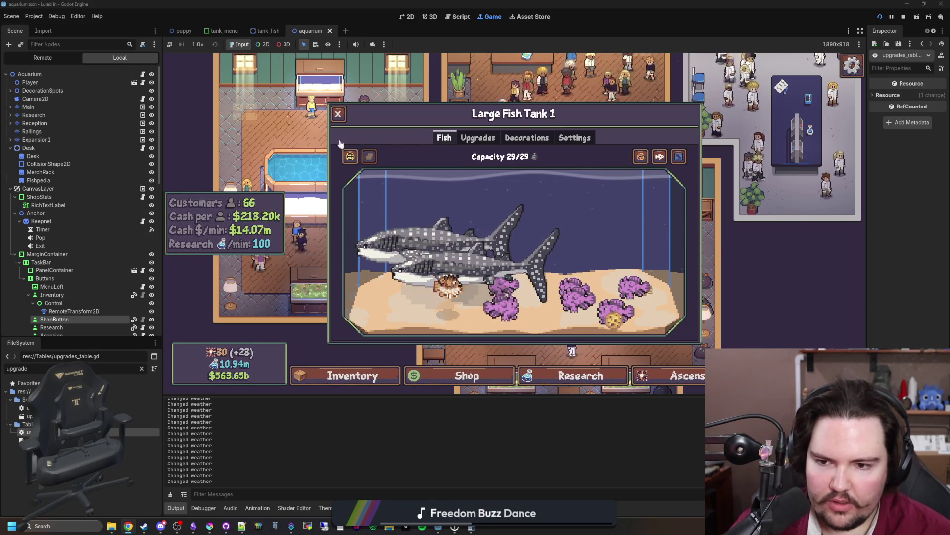
left_click(338, 114)
Look at the shop's Marketing upgrades, then close the shop.
left_click(425, 371)
left_click(485, 140)
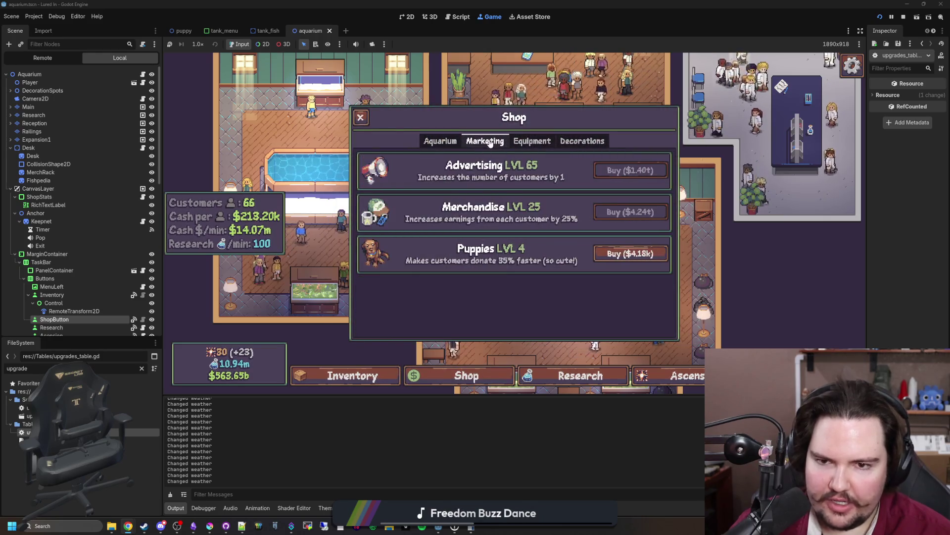
left_click(360, 117)
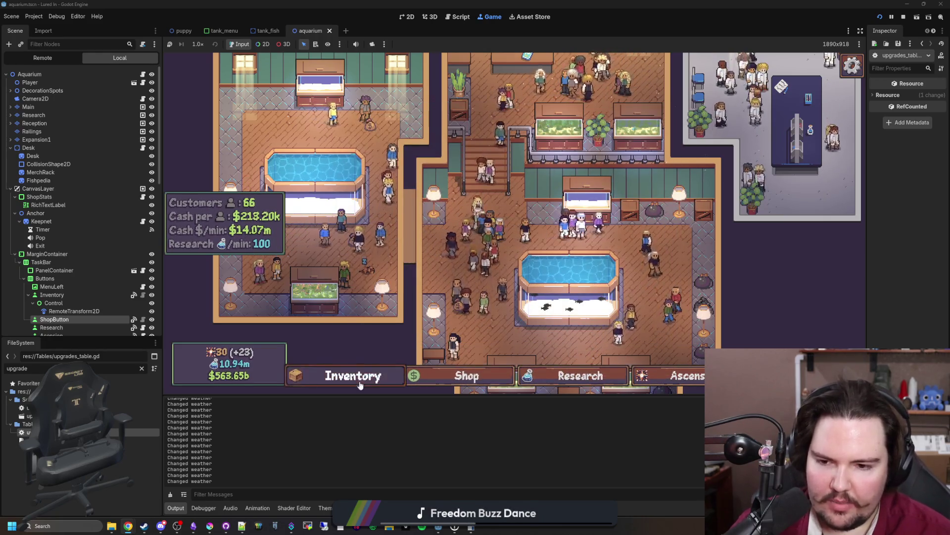
Look up the legendary shark entry in the inventory's Fishpedia.
left_click(353, 376)
left_click(525, 140)
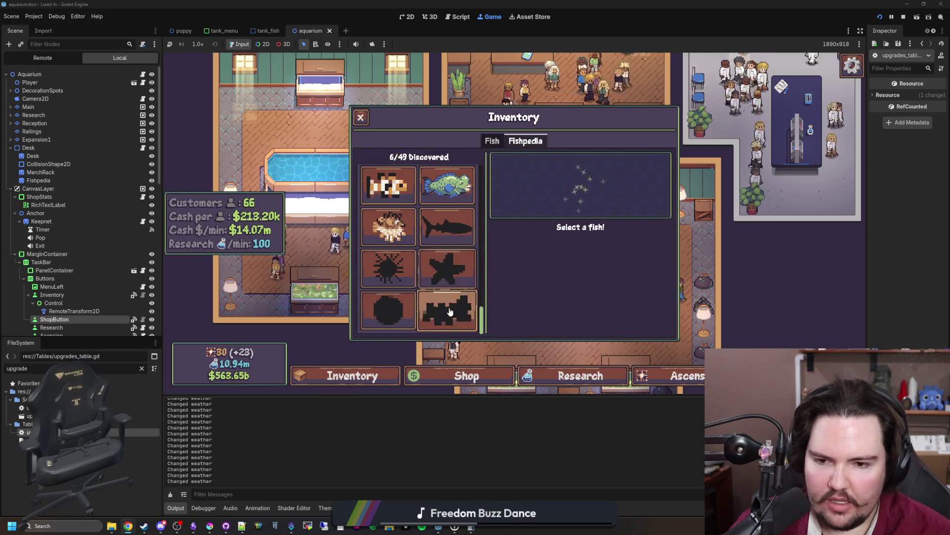
left_click(459, 229)
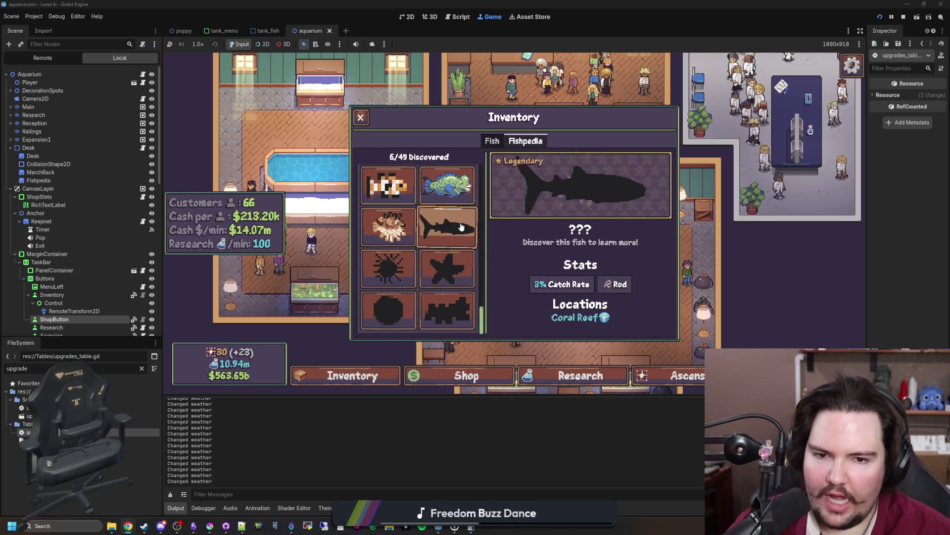
left_click(386, 377)
Sort the inventory fish list by Rarity and start moving a Whale Shark.
left_click(391, 379)
scroll(495, 247, "down", 5)
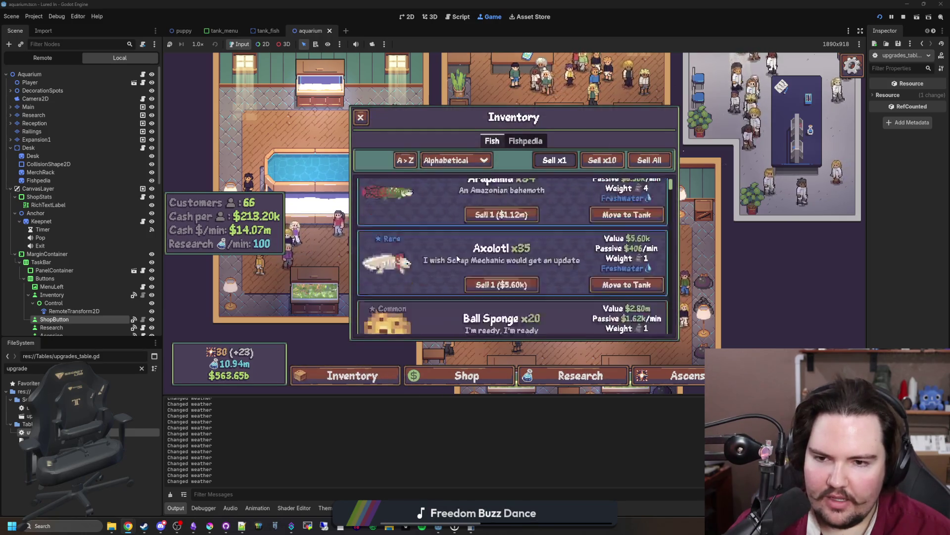
left_click(455, 160)
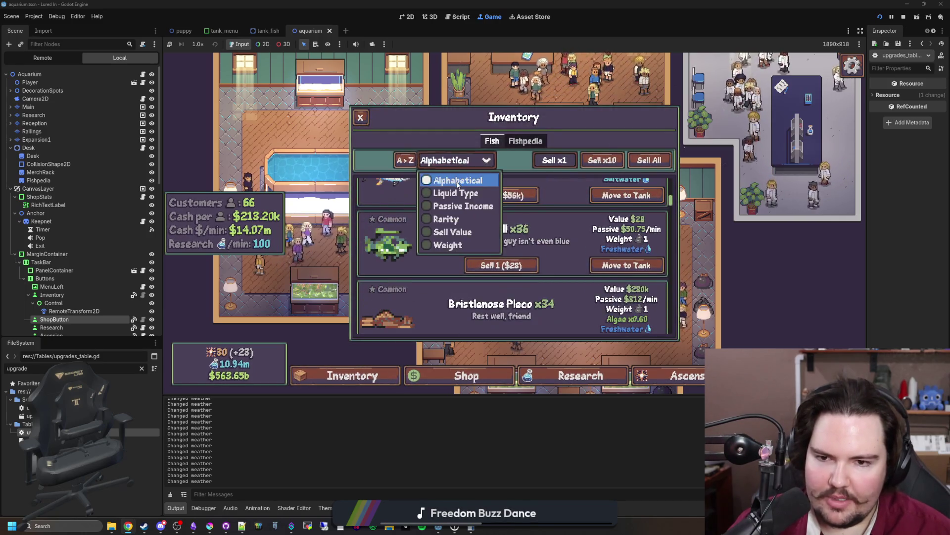
left_click(448, 218)
scroll(450, 223, "up", 3)
scroll(451, 224, "down", 2)
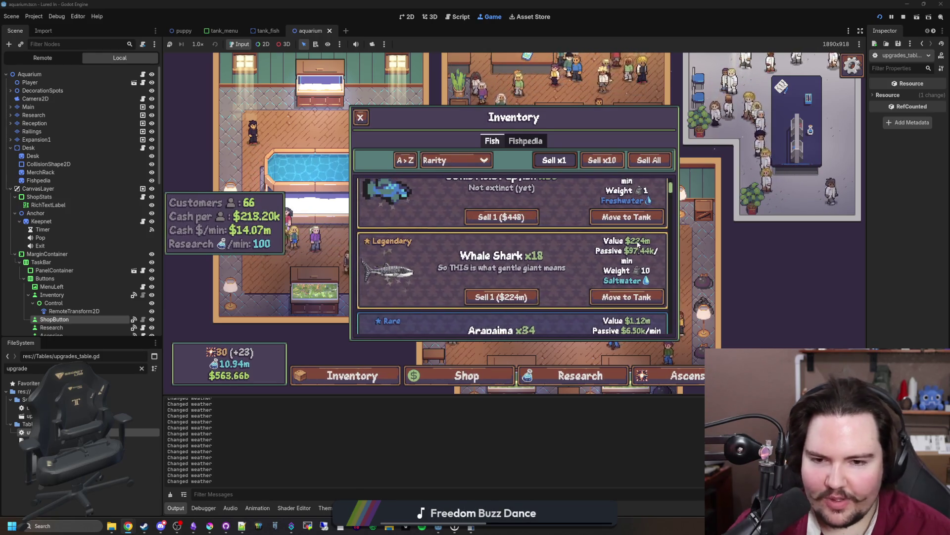
scroll(631, 246, "up", 1)
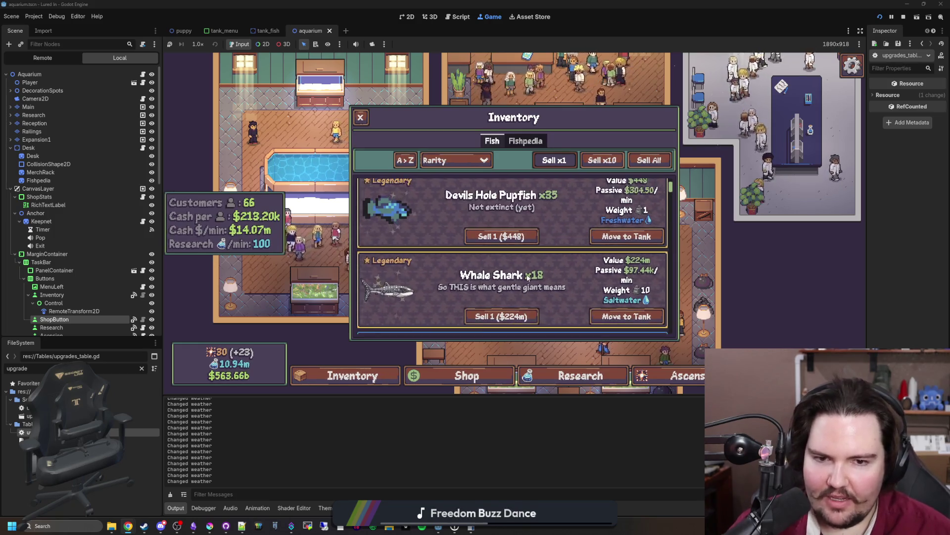
scroll(609, 243, "up", 1)
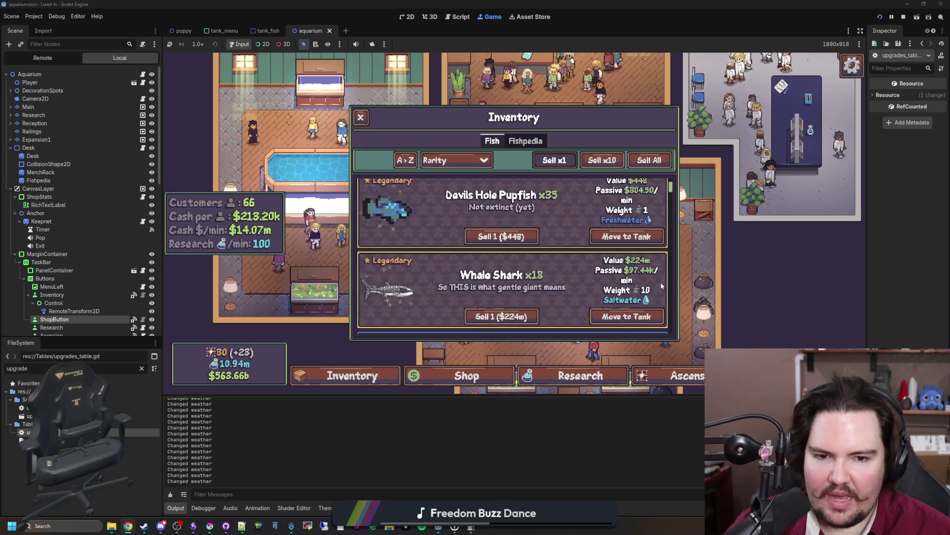
scroll(638, 256, "down", 1)
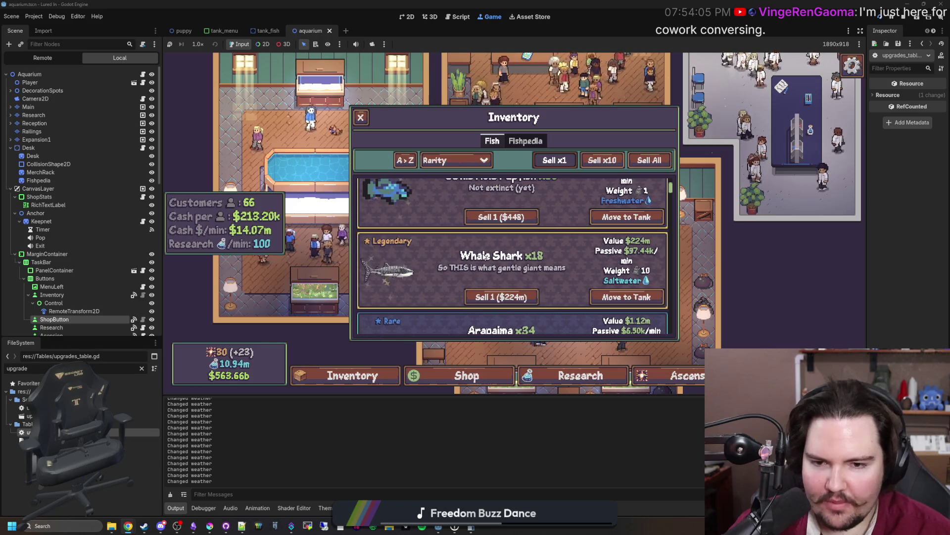
left_click(615, 296)
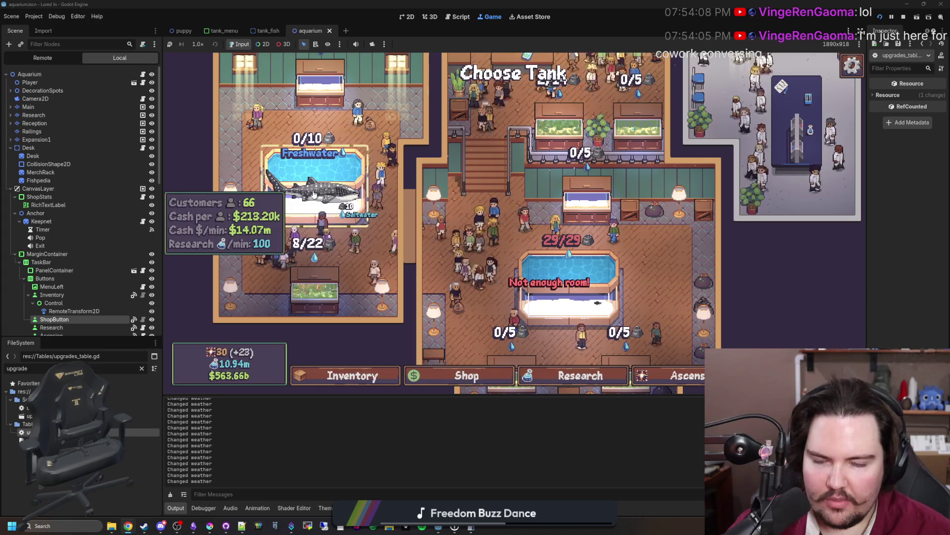
Try placing the Whale Shark in the freshwater and full 29/29 saltwater tanks, then cancel.
left_click(315, 195)
left_click(547, 271)
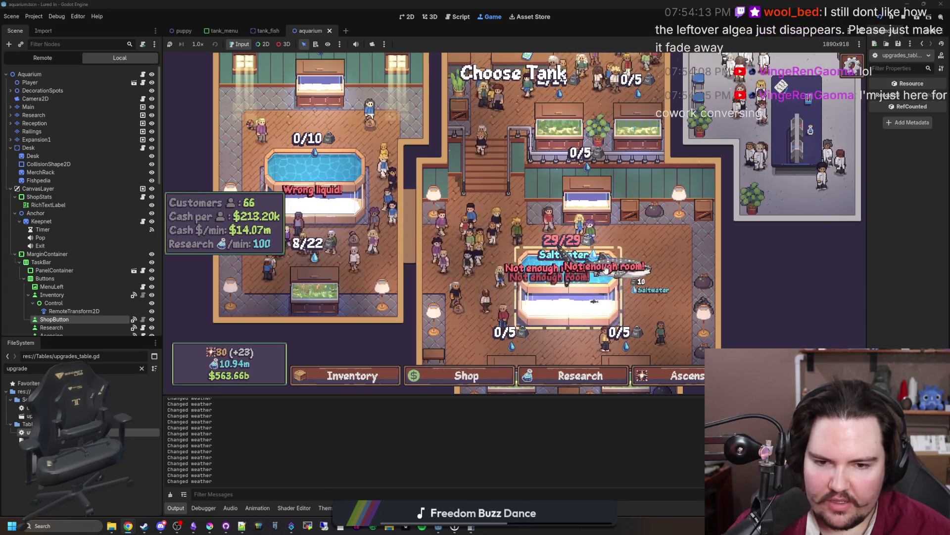
left_click(616, 269)
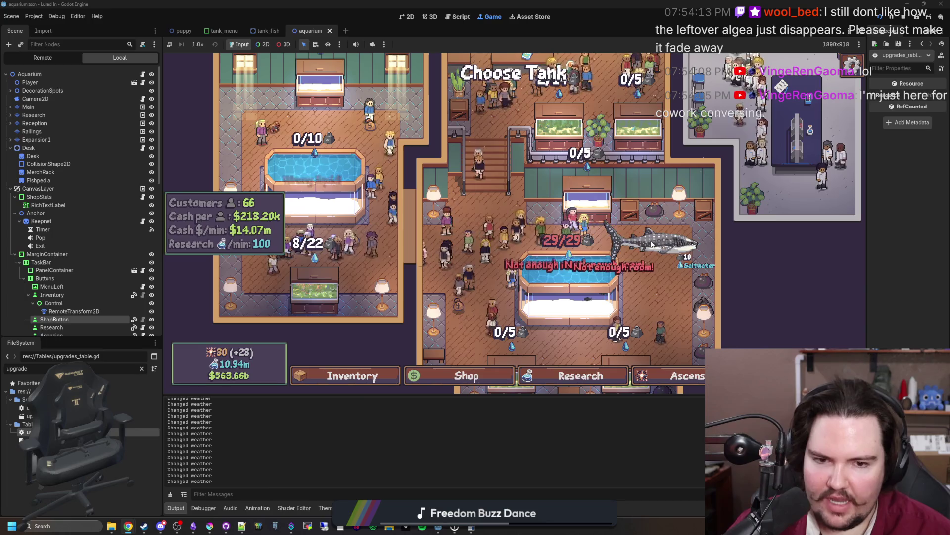
right_click(644, 239)
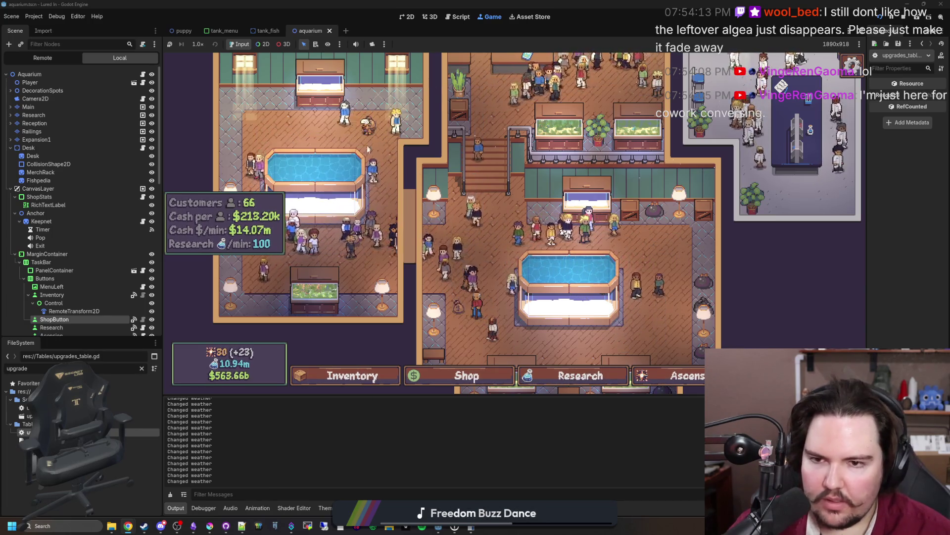
scroll(509, 252, "up", 2)
scroll(508, 252, "up", 3)
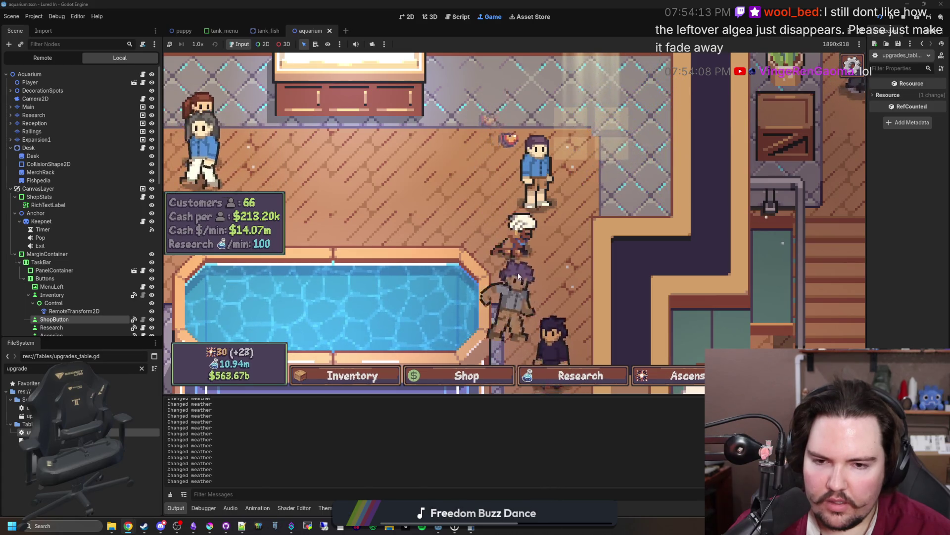
scroll(404, 207, "down", 2)
scroll(403, 207, "down", 3)
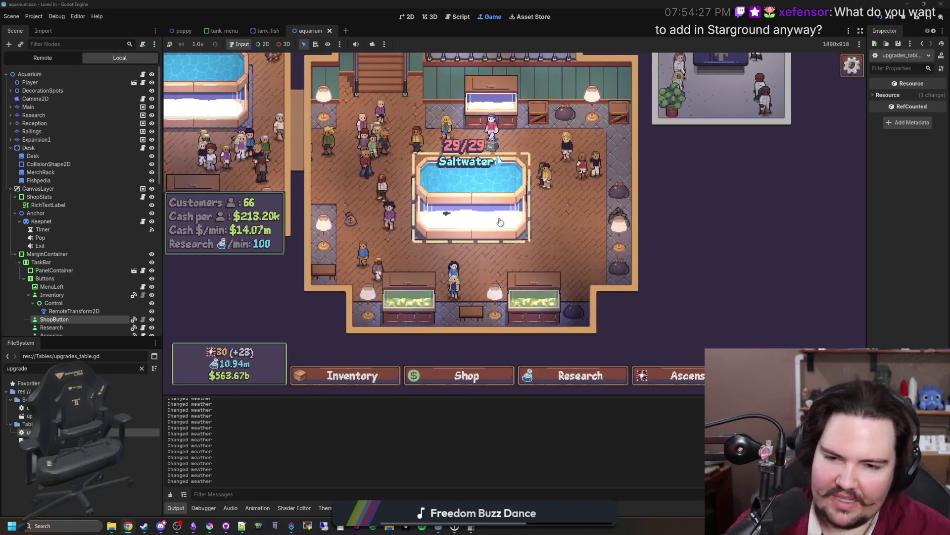
left_click(496, 195)
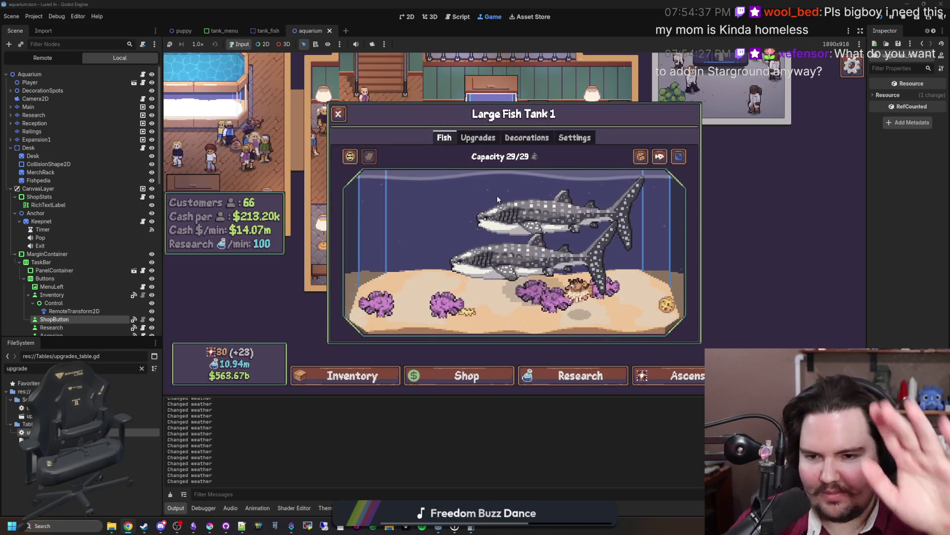
Scrub the algae off Fish Tank 4 after closing Large Fish Tank 1.
left_click(340, 115)
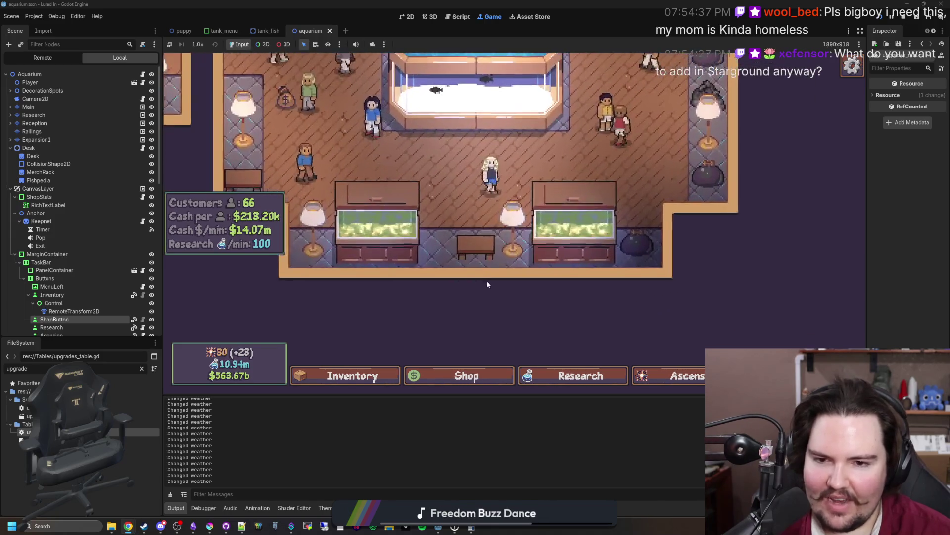
left_click(393, 234)
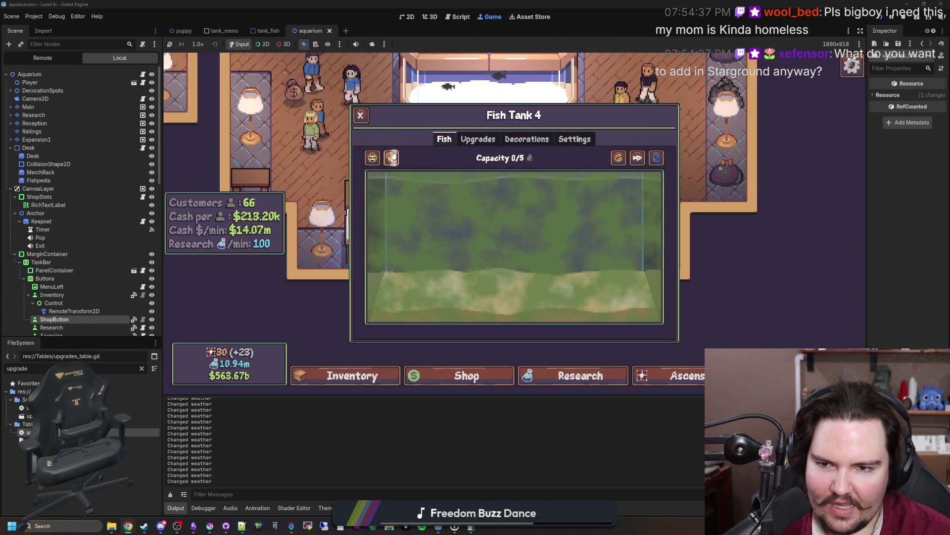
mouse_move(391, 158)
left_mouse_down()
mouse_move(382, 181)
mouse_move(414, 265)
mouse_move(603, 328)
mouse_move(387, 227)
mouse_move(564, 203)
mouse_move(380, 257)
left_mouse_up()
left_click(360, 122)
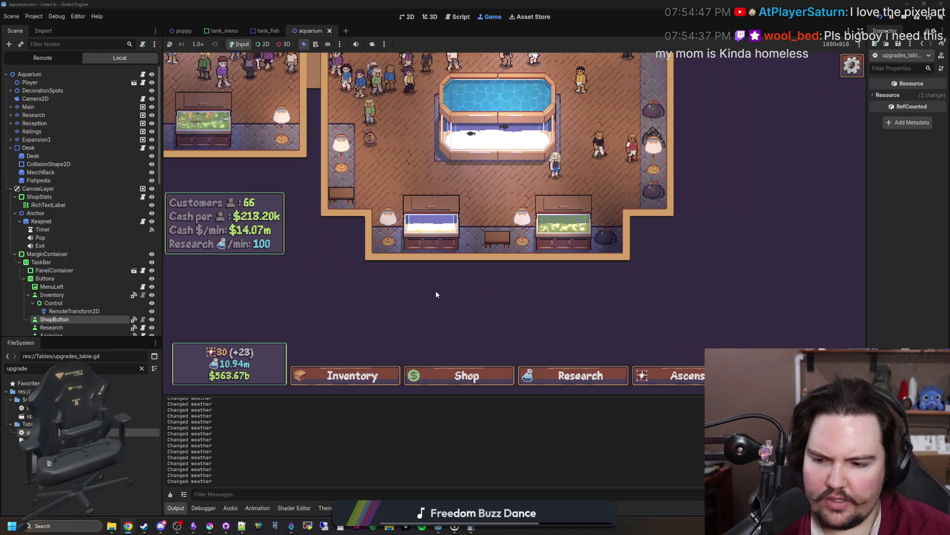
scroll(436, 294, "down", 2)
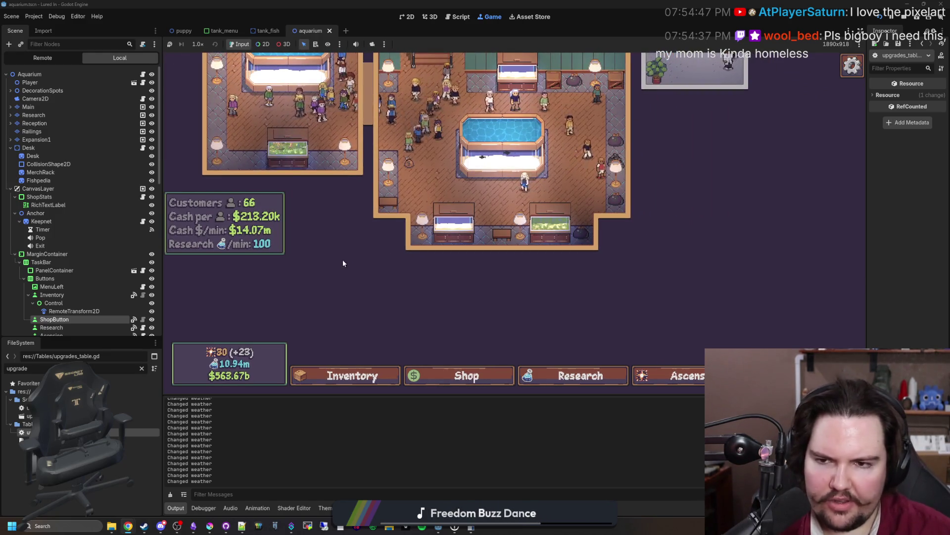
scroll(342, 263, "down", 2)
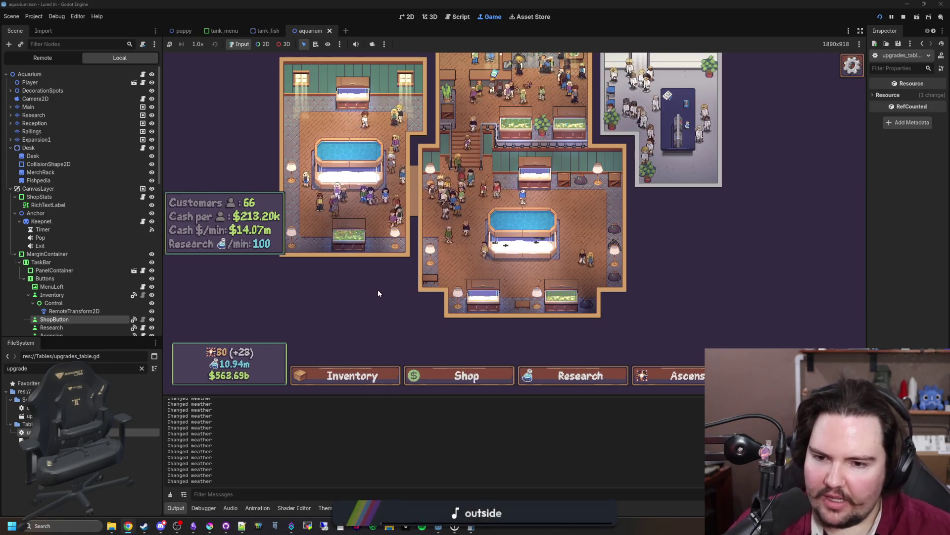
Browse the shop's Marketing, Equipment and Decorations tabs, ending on Aquarium upgrades.
left_click(450, 374)
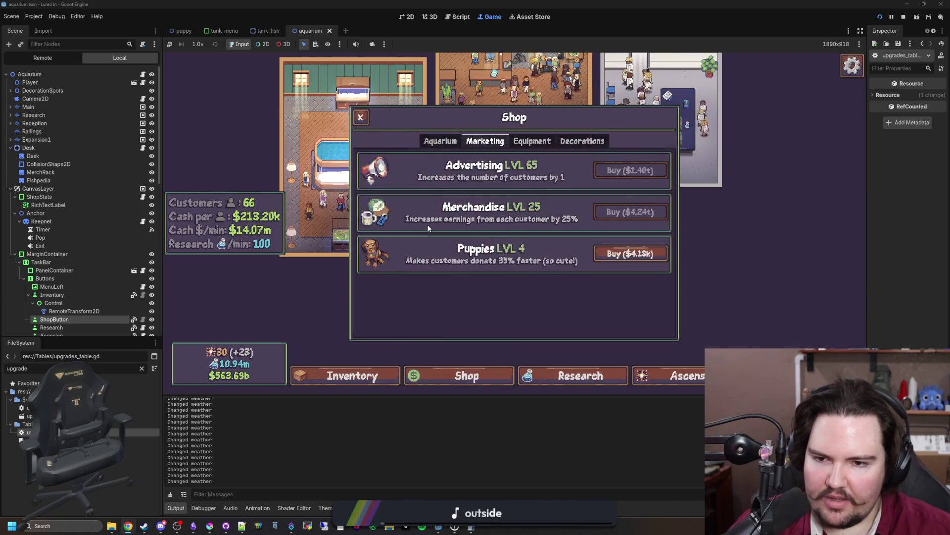
left_click(458, 142)
left_click(466, 142)
left_click(532, 142)
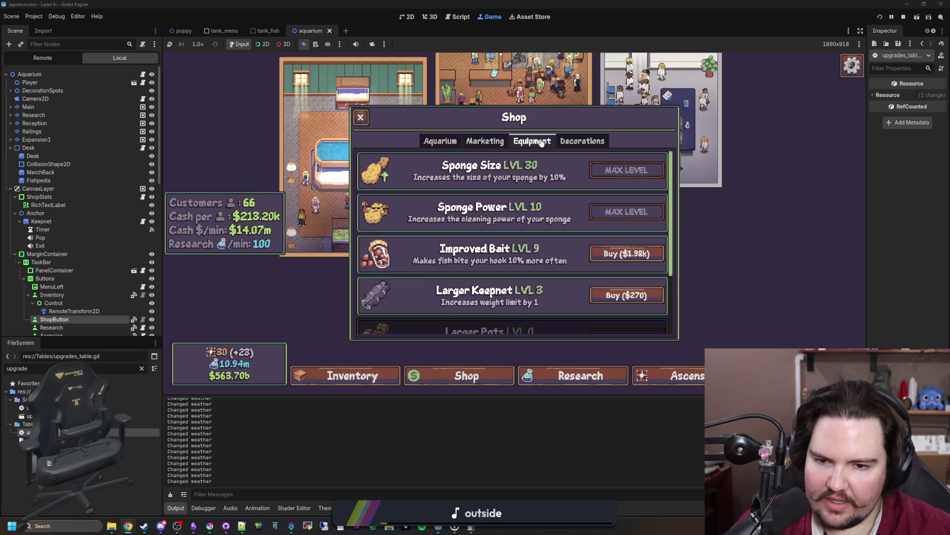
left_click(486, 142)
left_click(537, 142)
left_click(583, 141)
left_click(532, 141)
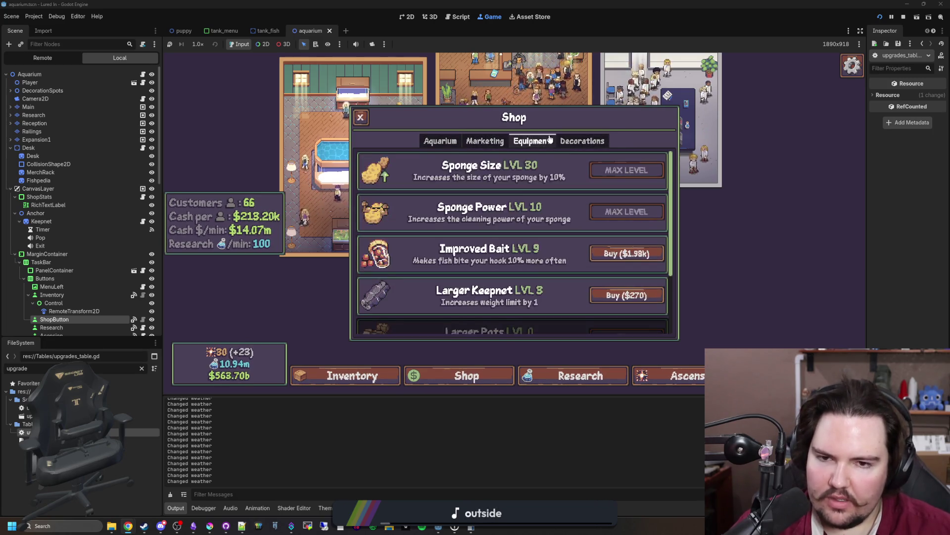
scroll(490, 210, "down", 2)
scroll(443, 193, "up", 2)
left_click(440, 141)
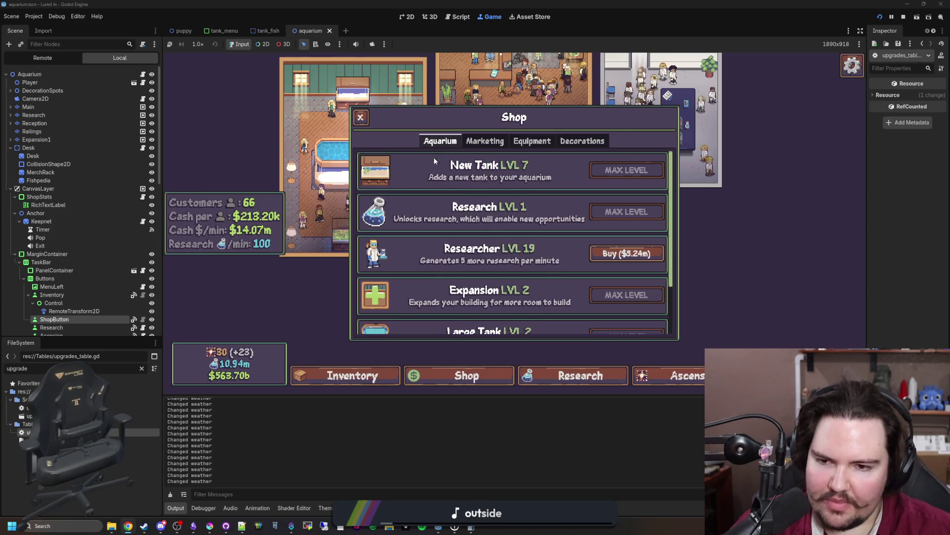
Close the running game's Shop panel.
scroll(395, 211, "down", 3)
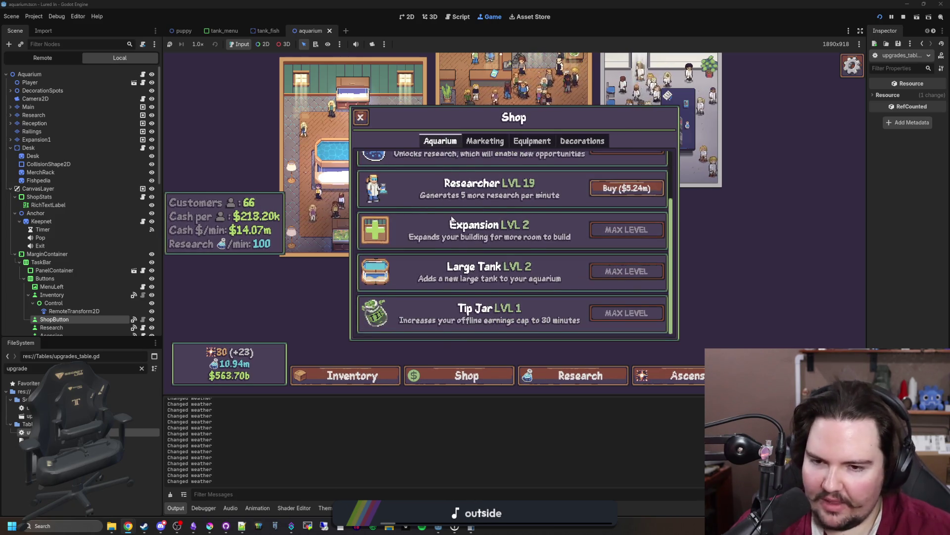
scroll(386, 169, "up", 3)
left_click(360, 117)
Zoom and pan the game camera over the upper reception and lab rooms.
scroll(418, 316, "up", 5)
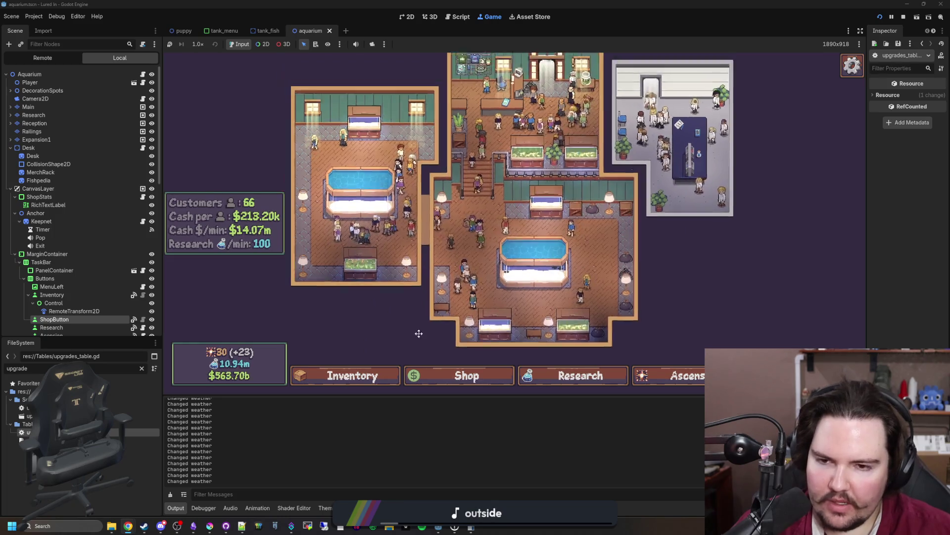
scroll(551, 283, "up", 3)
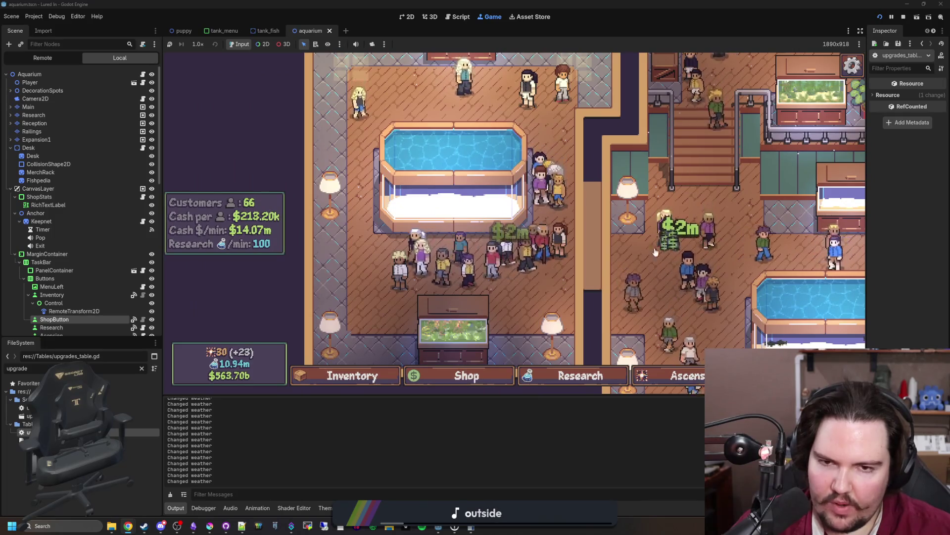
scroll(397, 308, "down", 4)
scroll(561, 179, "up", 3)
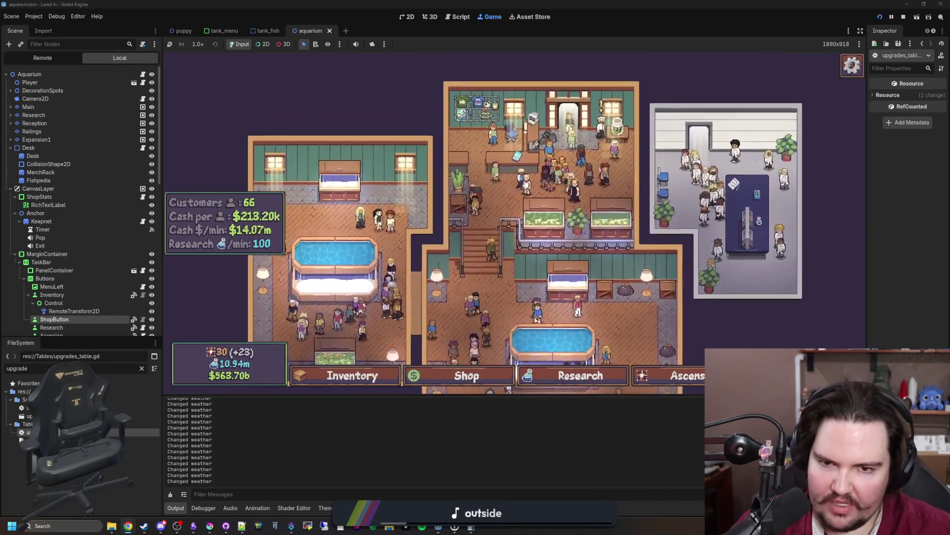
scroll(561, 179, "up", 4)
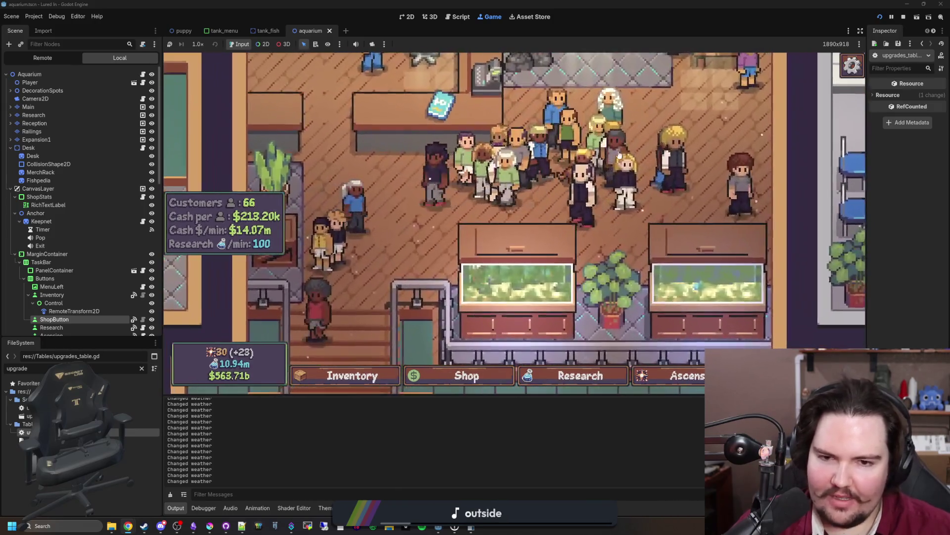
mouse_move(618, 155)
left_mouse_down()
mouse_move(543, 207)
mouse_move(537, 273)
left_mouse_up()
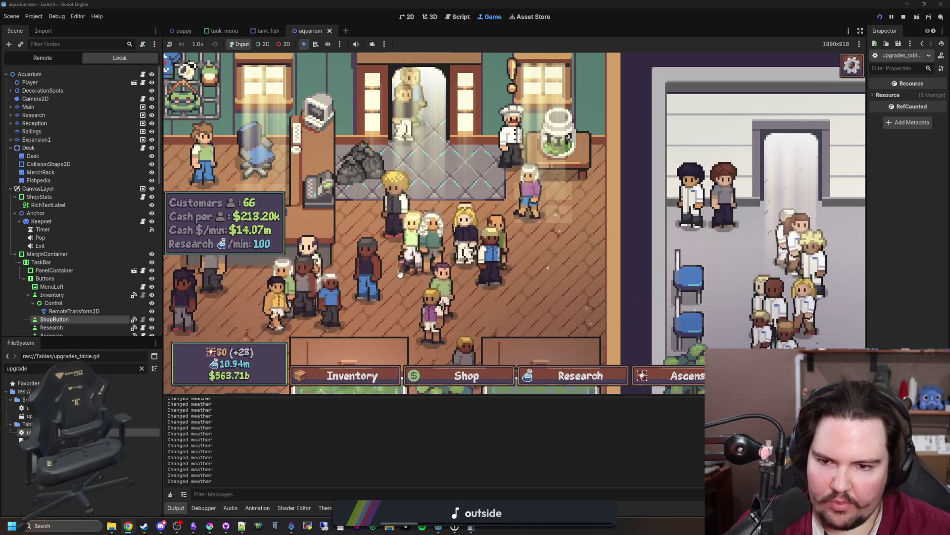
scroll(414, 266, "down", 5)
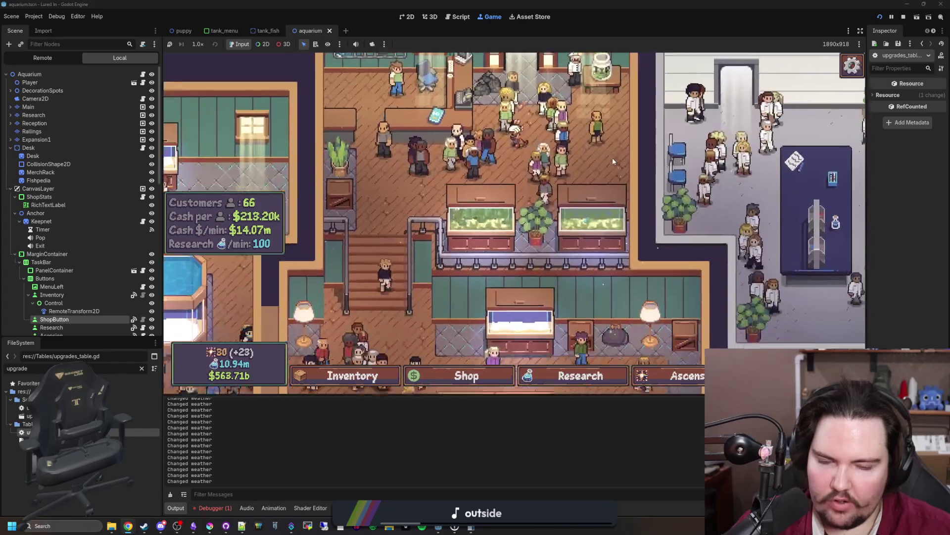
scroll(566, 304, "down", 3)
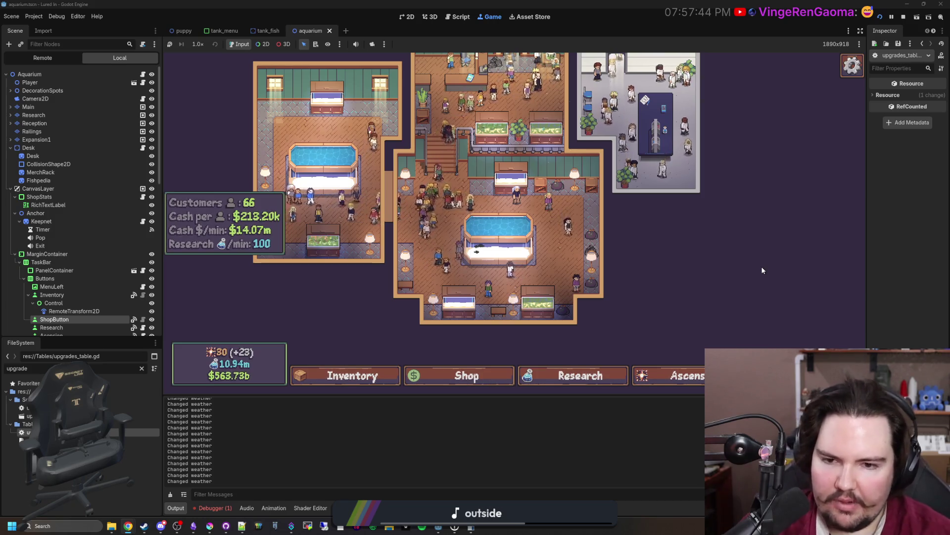
Reopen the game's Shop on the Aquarium tab, listing Researcher LVL 19 at $5.24m.
left_click(425, 373)
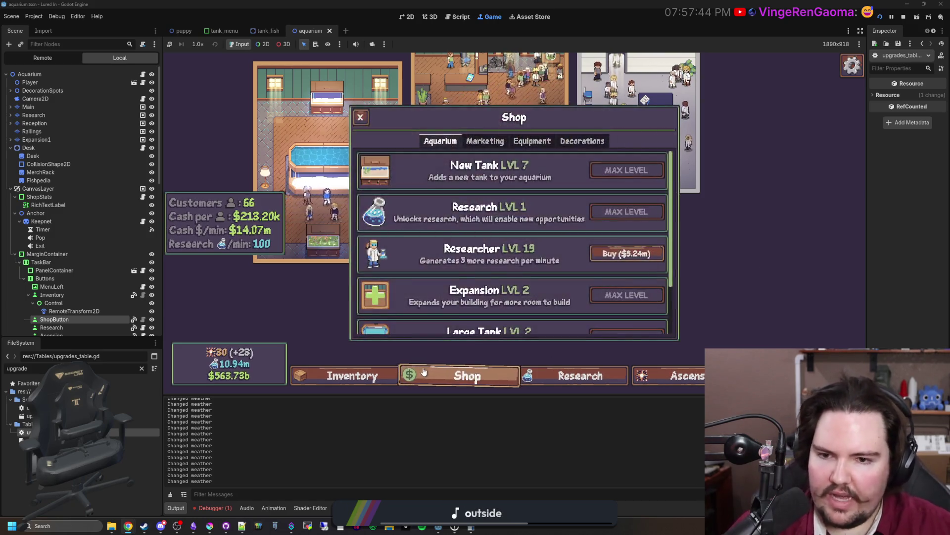
Flip through Inventory and Shop, then pan around the Research tech tree and close it.
left_click(390, 375)
left_click(441, 372)
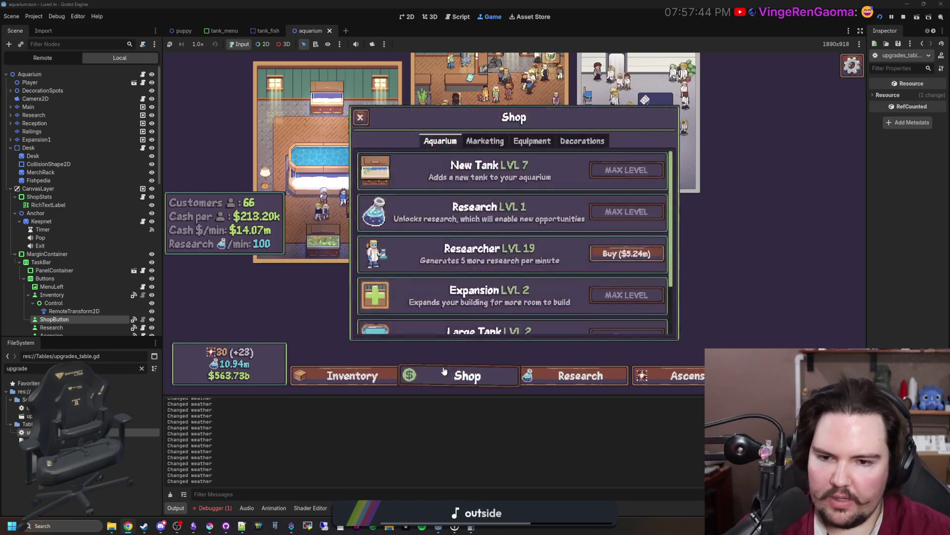
left_click(444, 371)
left_click(590, 384)
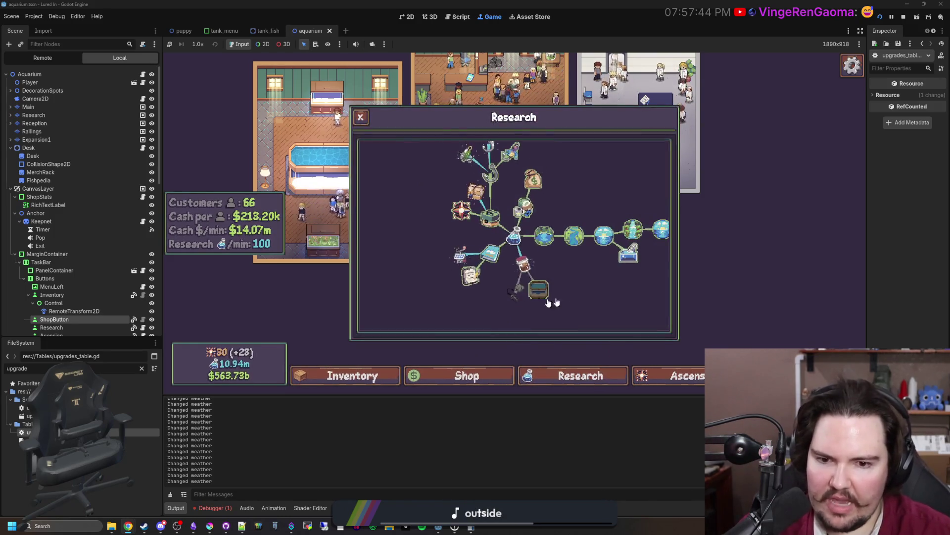
left_click_drag(549, 303, 443, 316)
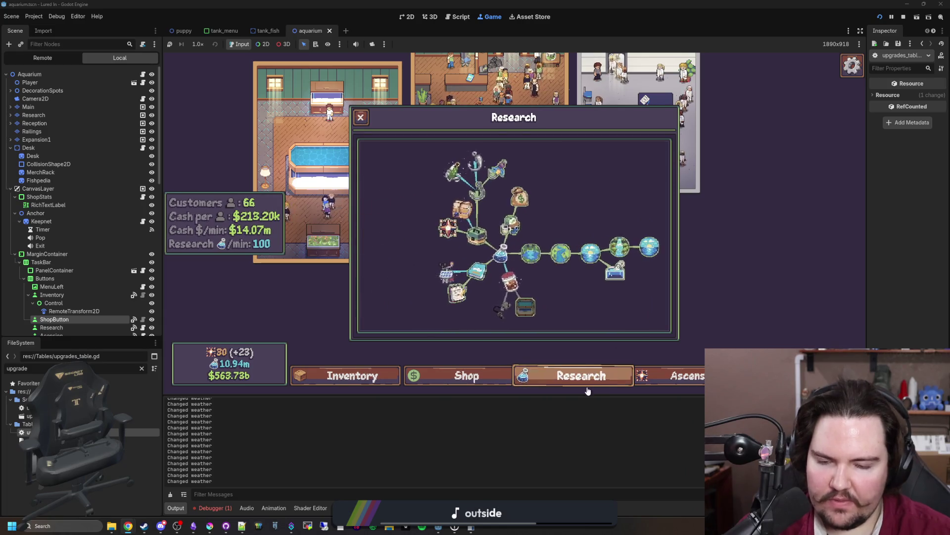
left_click(583, 382)
Zoom the aquarium map, then reopen and dismiss the Research panel with R and Escape.
scroll(582, 332, "up", 3)
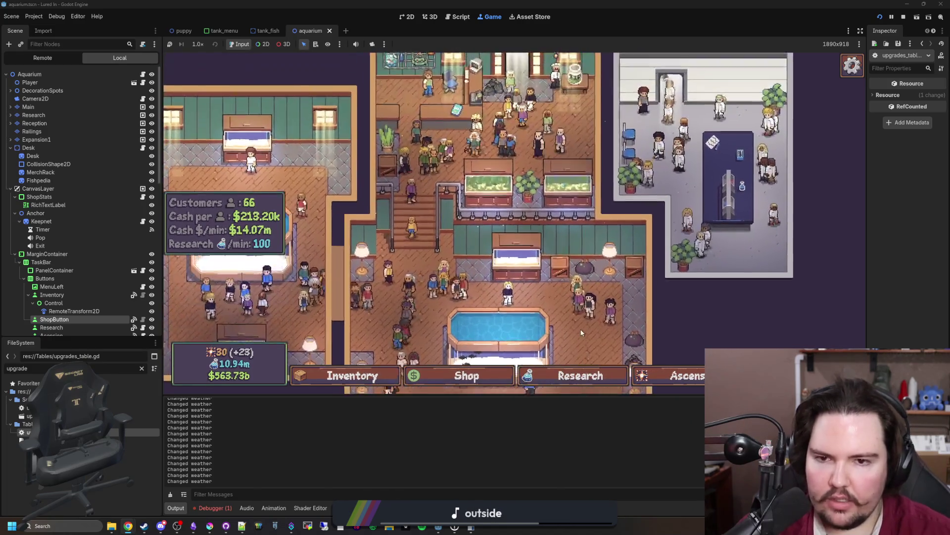
scroll(567, 185, "up", 2)
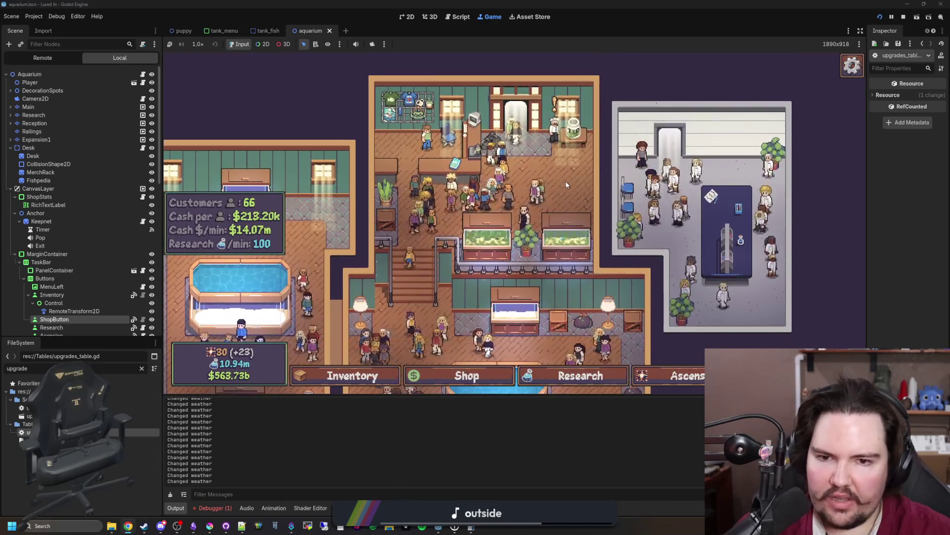
scroll(568, 184, "up", 2)
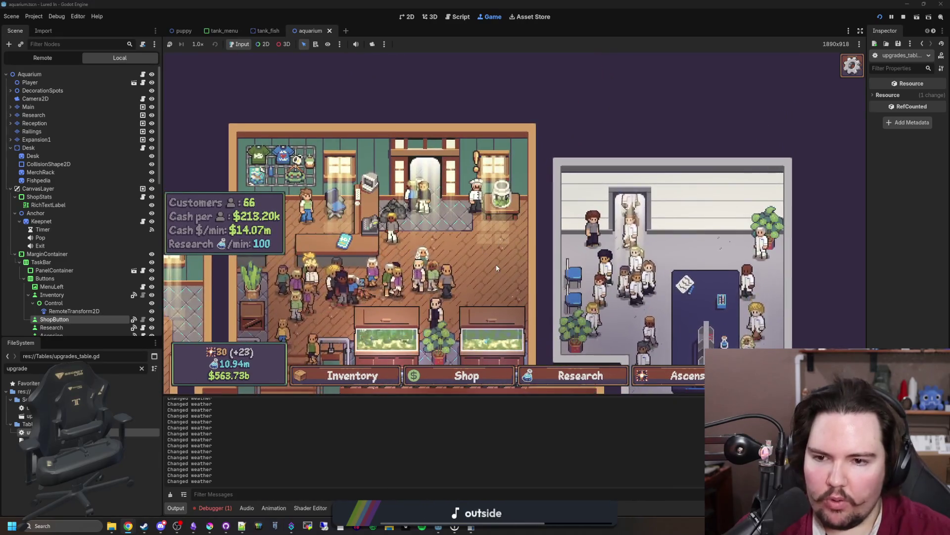
scroll(503, 254, "down", 4)
key("r")
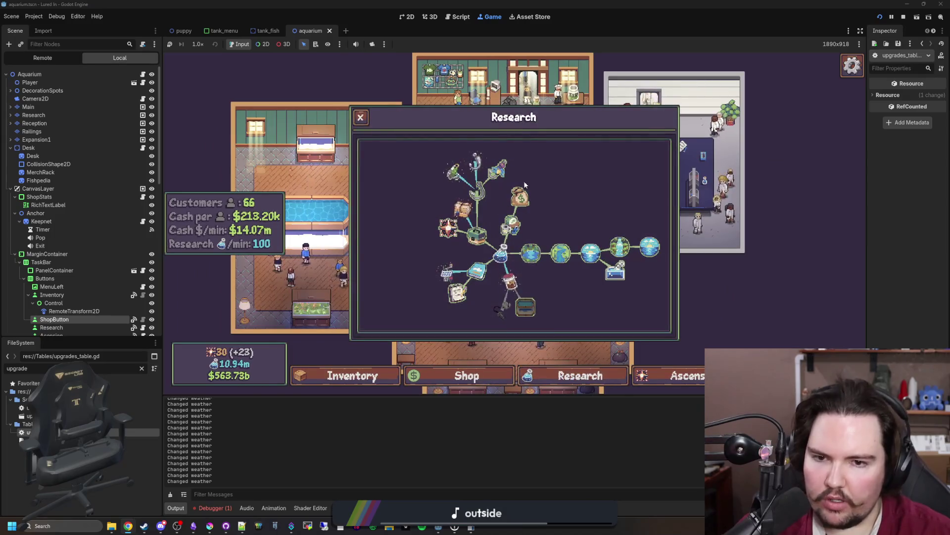
key("Escape")
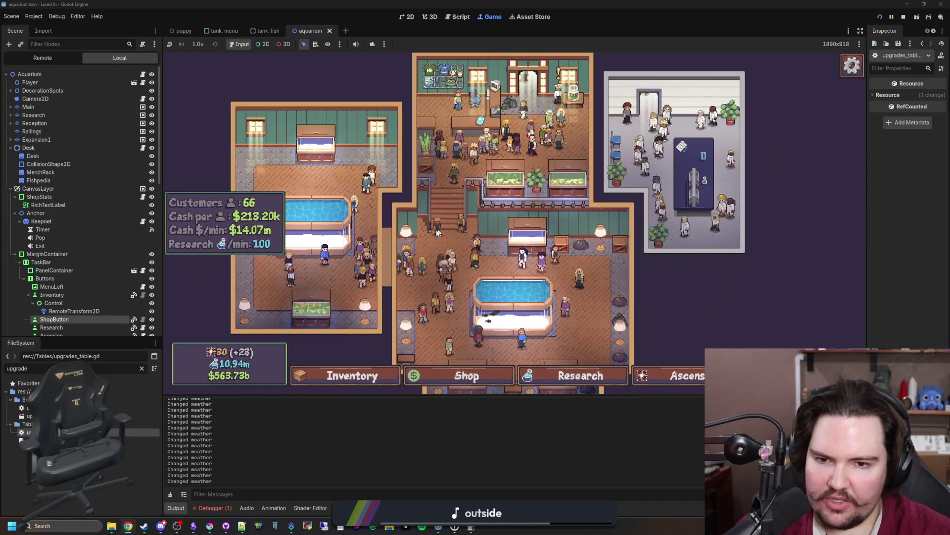
left_click(518, 184)
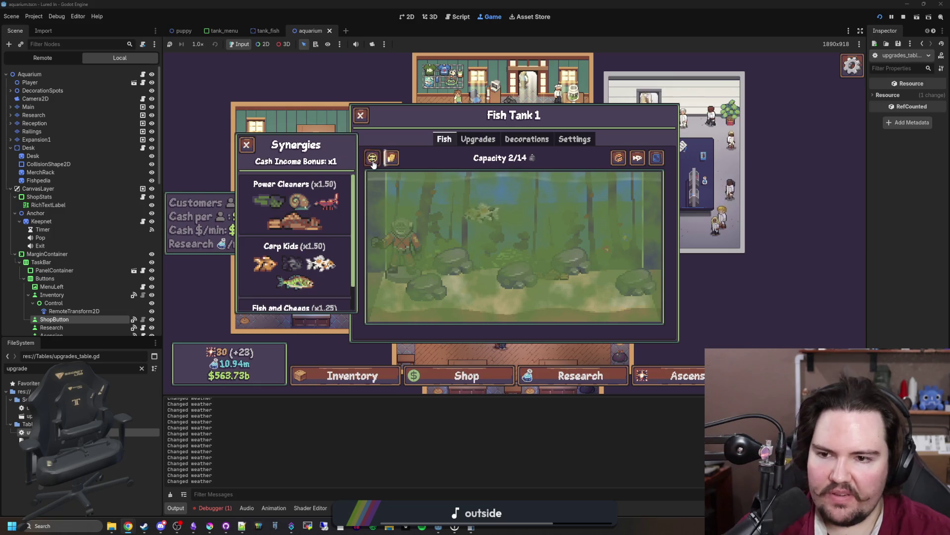
left_click(368, 119)
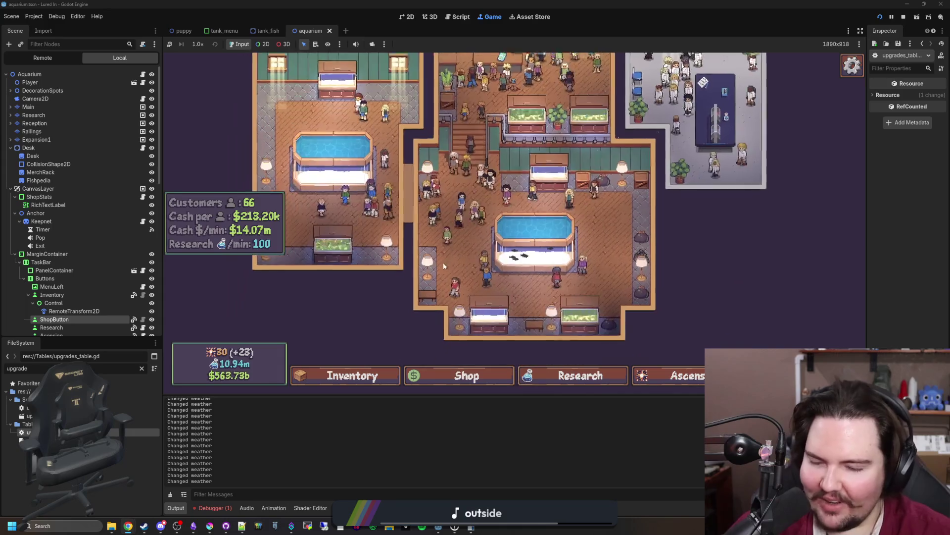
left_click_drag(424, 313, 612, 242)
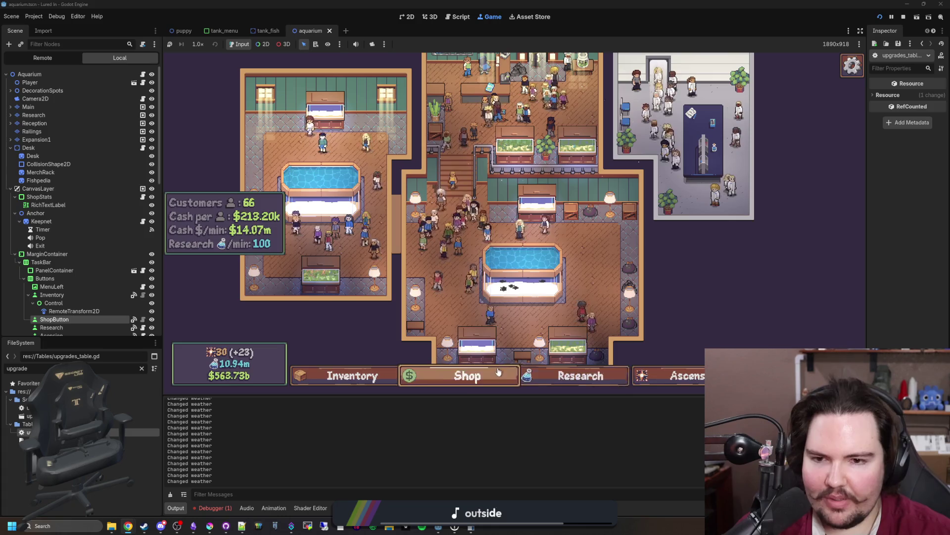
mouse_move(580, 241)
left_mouse_down()
mouse_move(595, 277)
mouse_move(594, 267)
mouse_move(569, 266)
left_mouse_up()
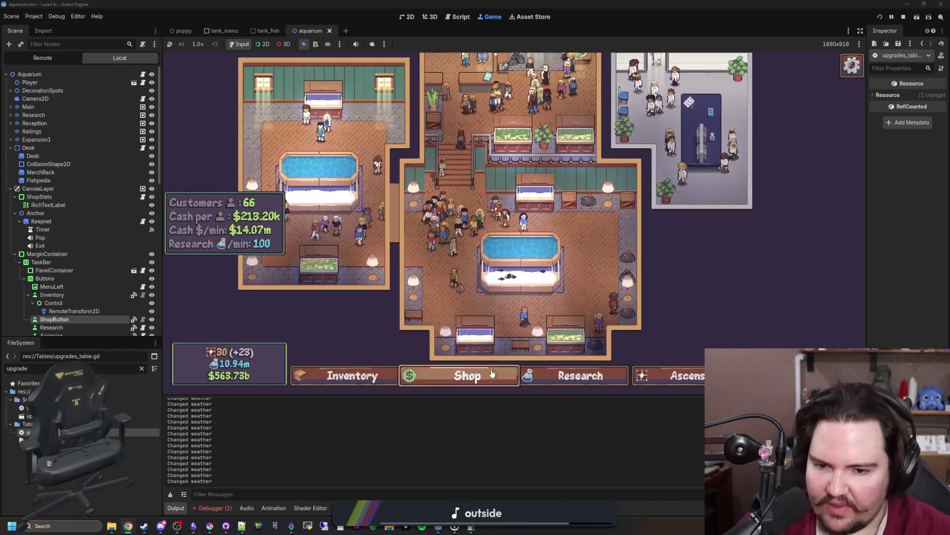
Open the game's Shop and browse its Marketing and Equipment upgrades.
left_click(483, 382)
scroll(485, 331, "down", 2)
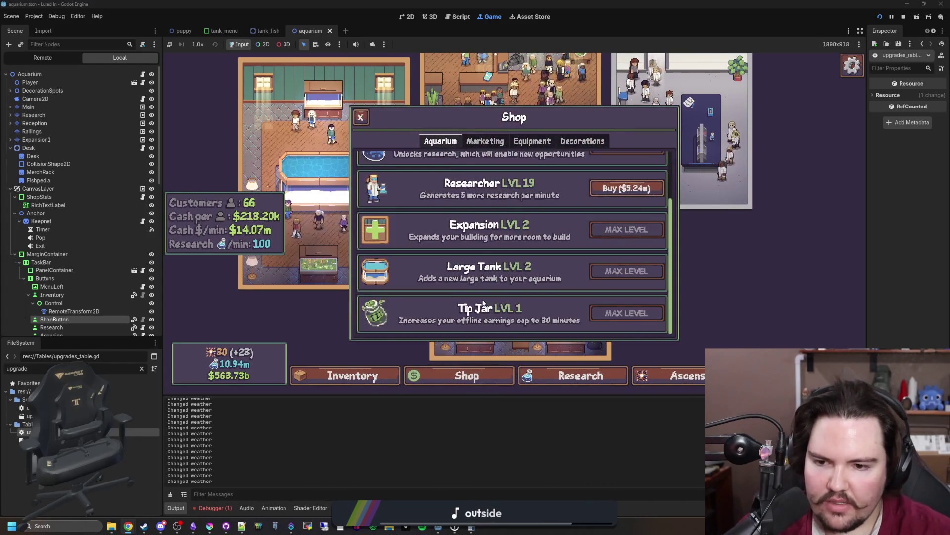
scroll(488, 247, "up", 2)
left_click(485, 141)
left_click(532, 141)
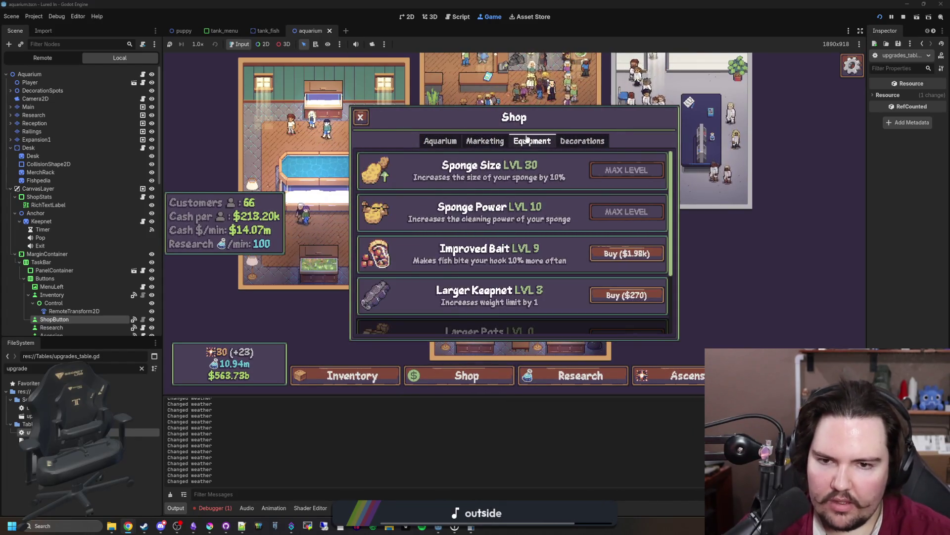
scroll(500, 208, "down", 2)
scroll(500, 207, "up", 2)
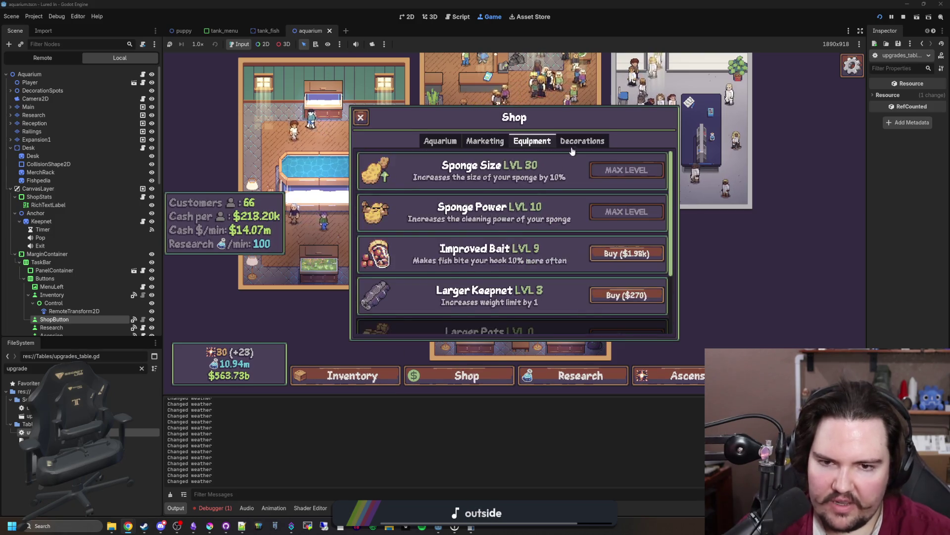
Browse the Decorations items, close the Shop, and bring Discord up over the editor.
left_click(582, 141)
scroll(416, 237, "down", 3)
scroll(417, 240, "up", 3)
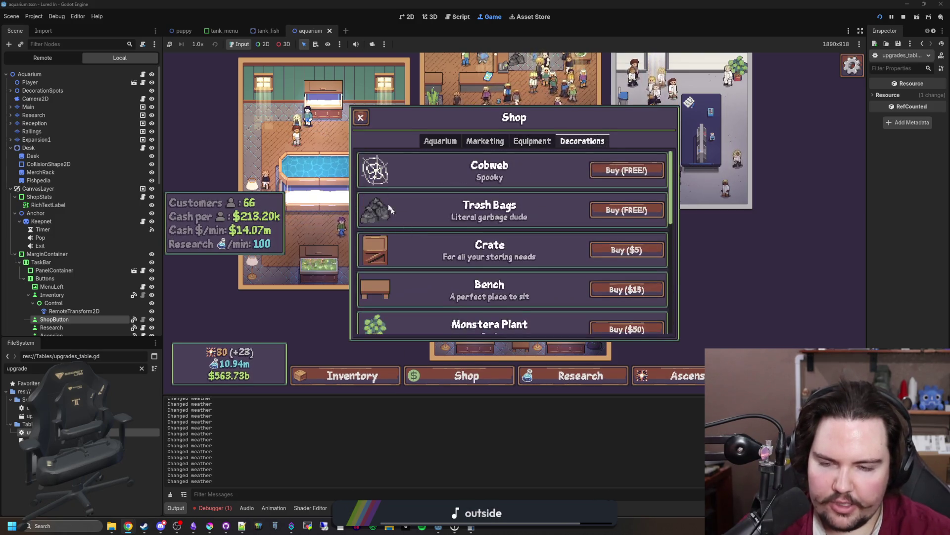
left_click(440, 141)
left_click(360, 117)
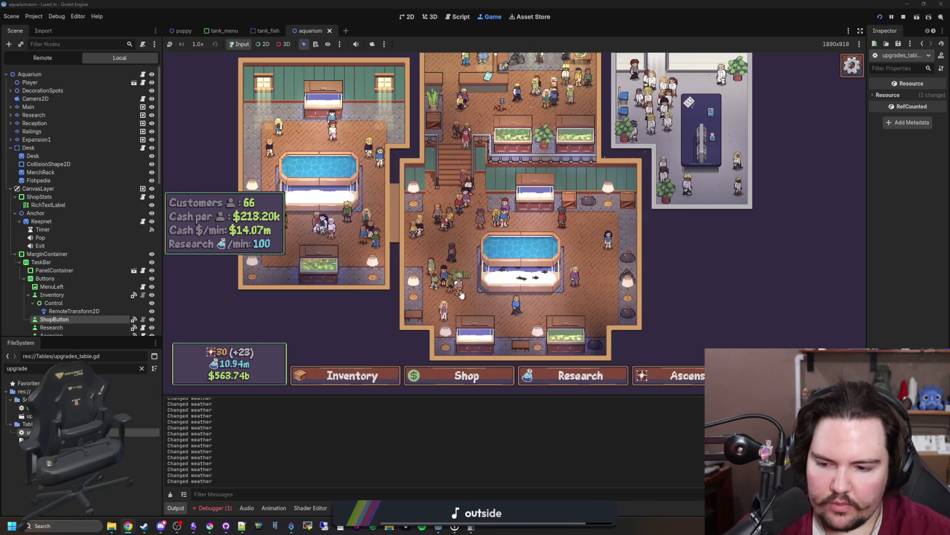
left_click(161, 526)
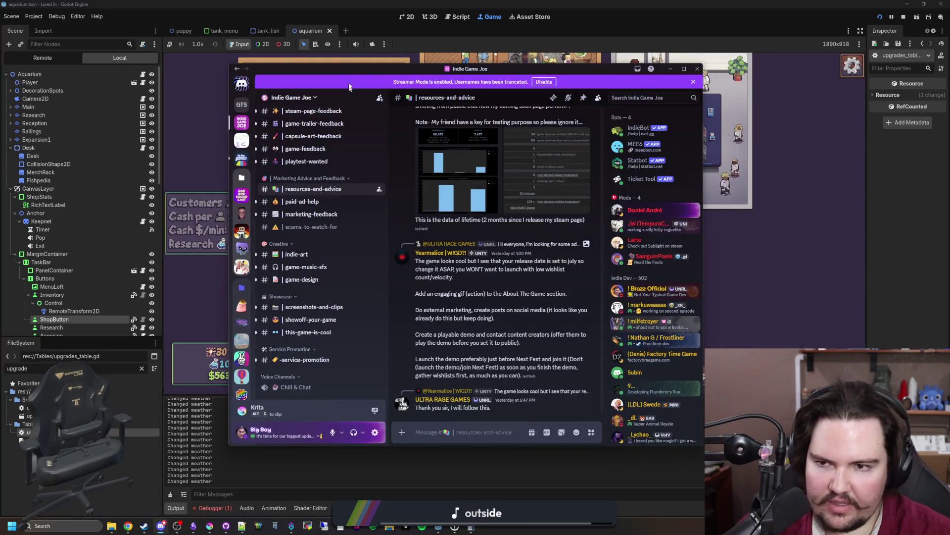
Maximize Discord, clear the 'story' search results, and Alt+Tab back to the Godot editor.
left_click(161, 526)
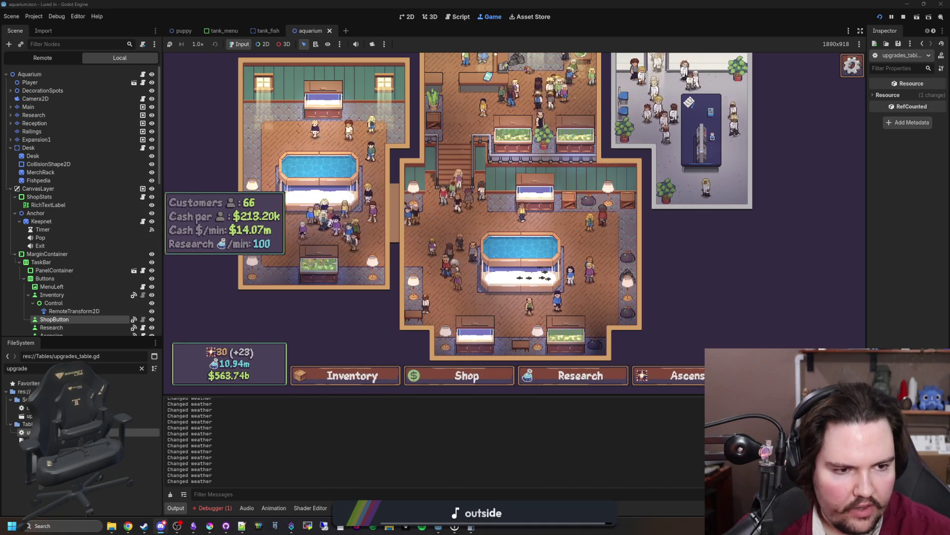
left_click_drag(543, 0, 543, 1)
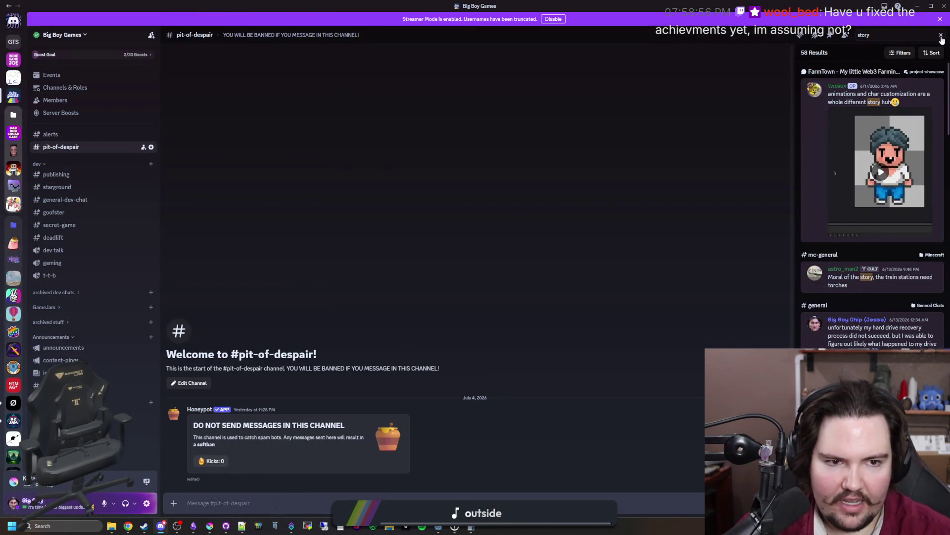
left_click(941, 36)
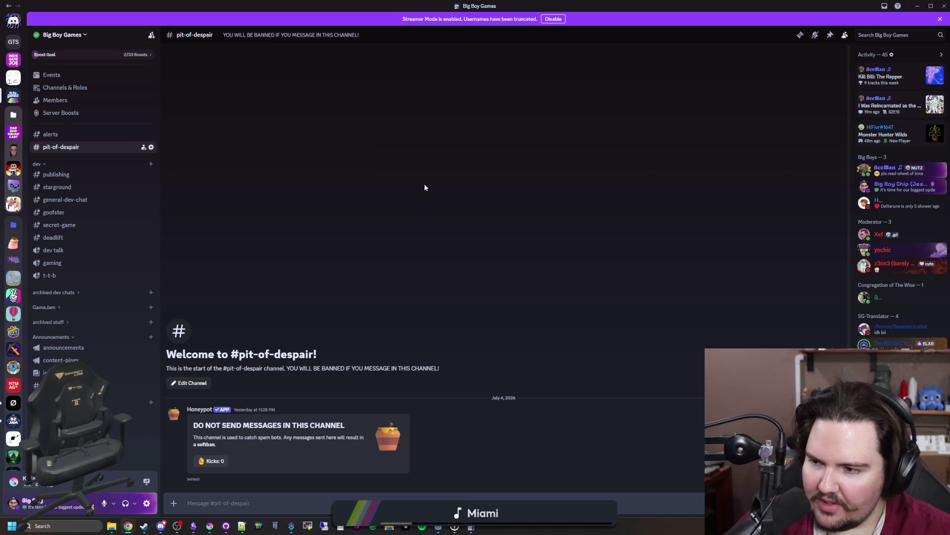
key("alt+Tab")
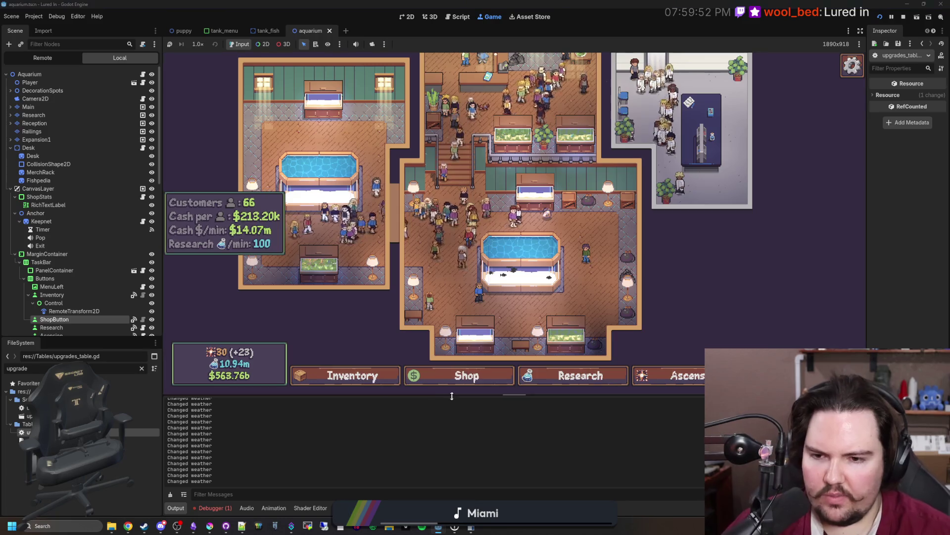
Toggle the Shop, zoom in, and click the chef for his Freshwater Snail offer at $28.15m.
left_click(458, 378)
left_click(460, 378)
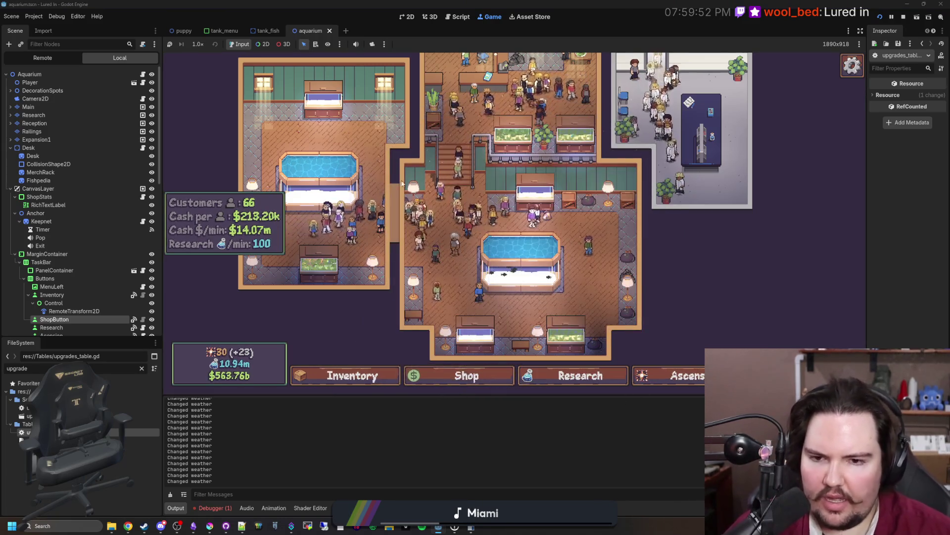
scroll(451, 272, "up", 2)
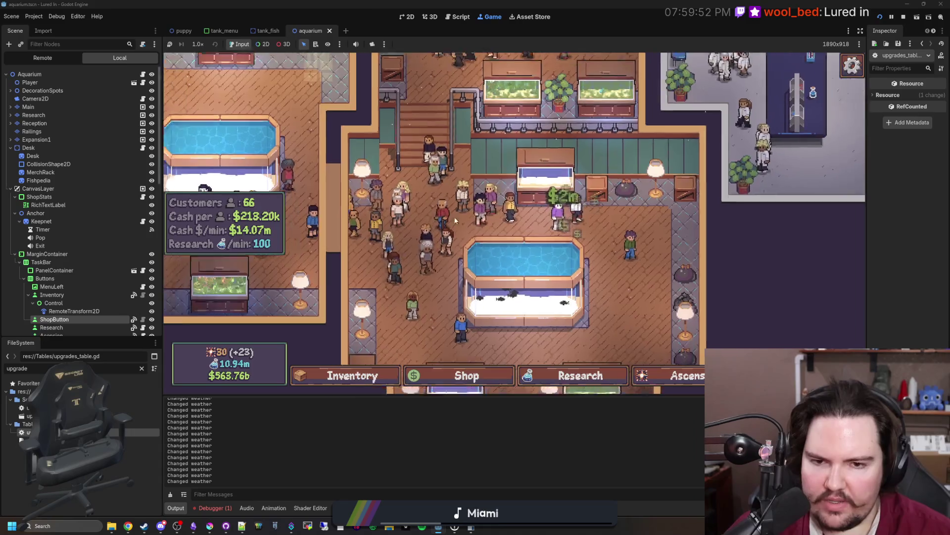
scroll(395, 200, "down", 3)
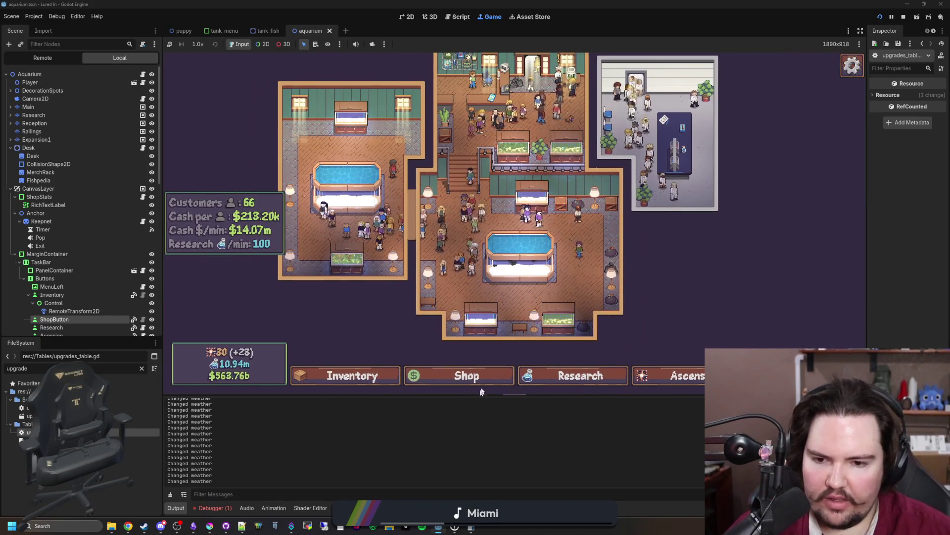
left_click(484, 385)
left_click(482, 385)
left_click(482, 384)
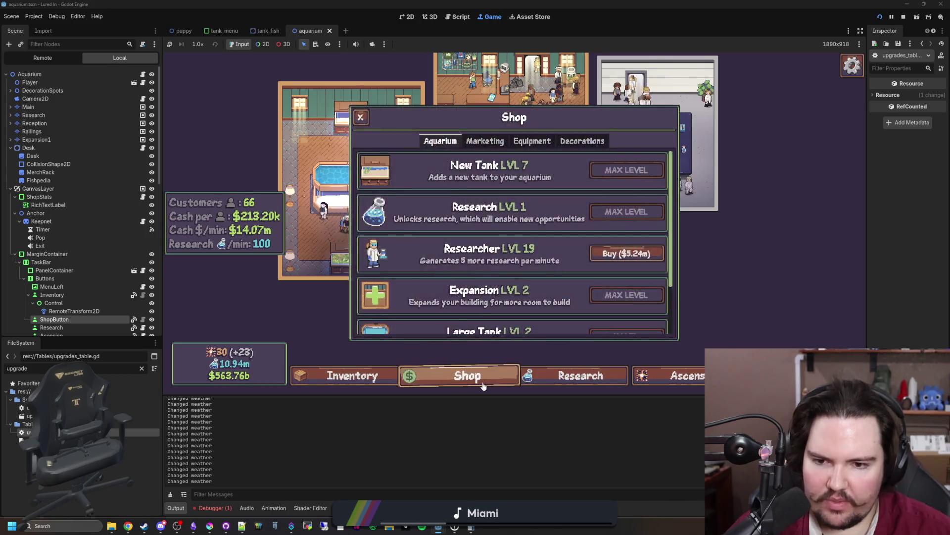
left_click(483, 385)
scroll(543, 260, "up", 2)
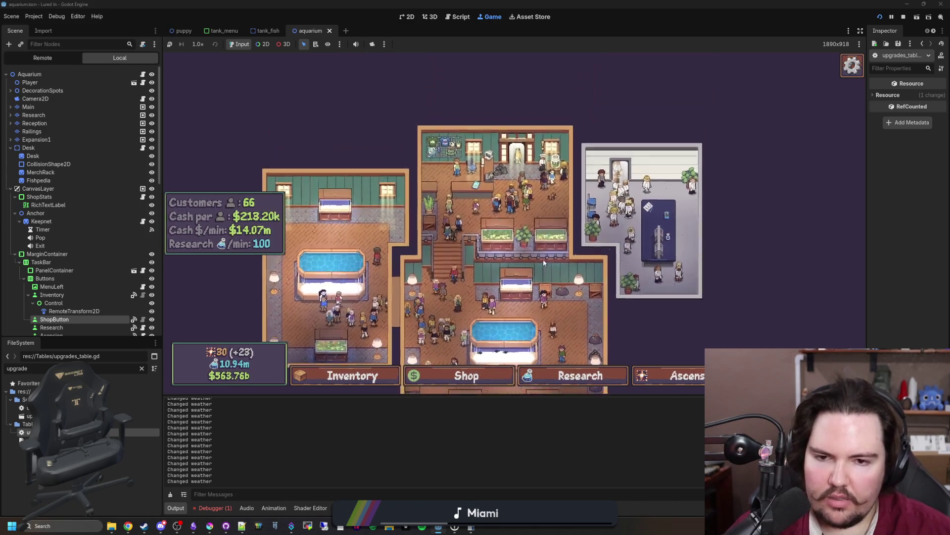
scroll(586, 185, "up", 3)
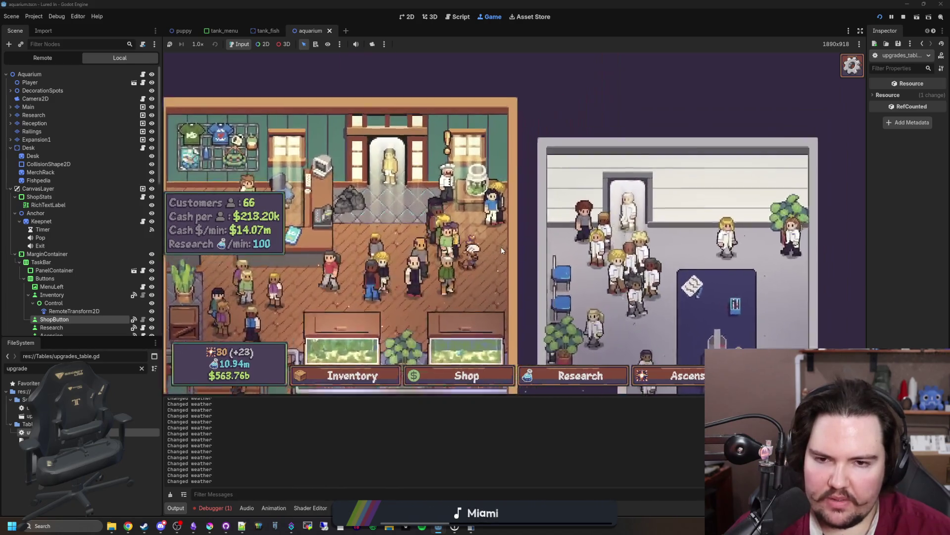
left_click(440, 196)
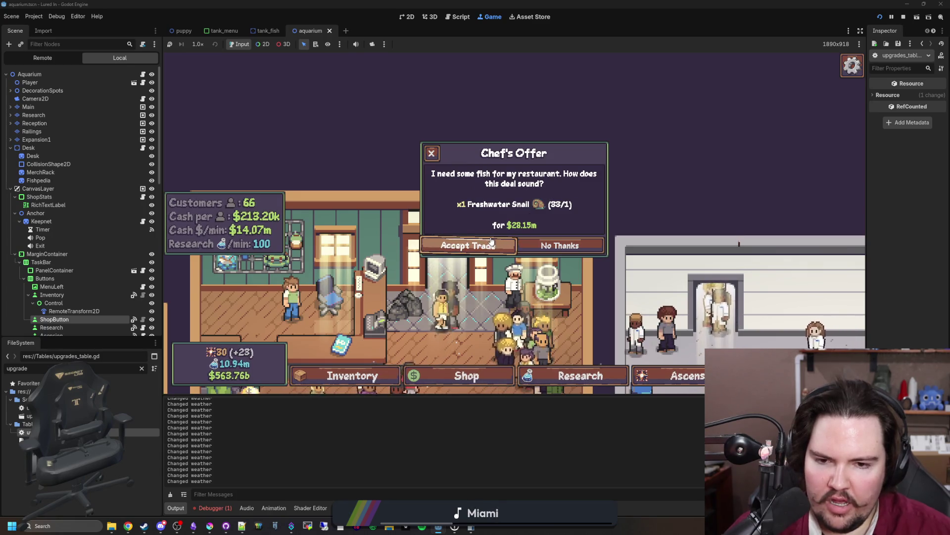
Accept the chef's Freshwater Snail trade and collect the money bag beside the plant.
left_click(492, 242)
scroll(500, 213, "down", 3)
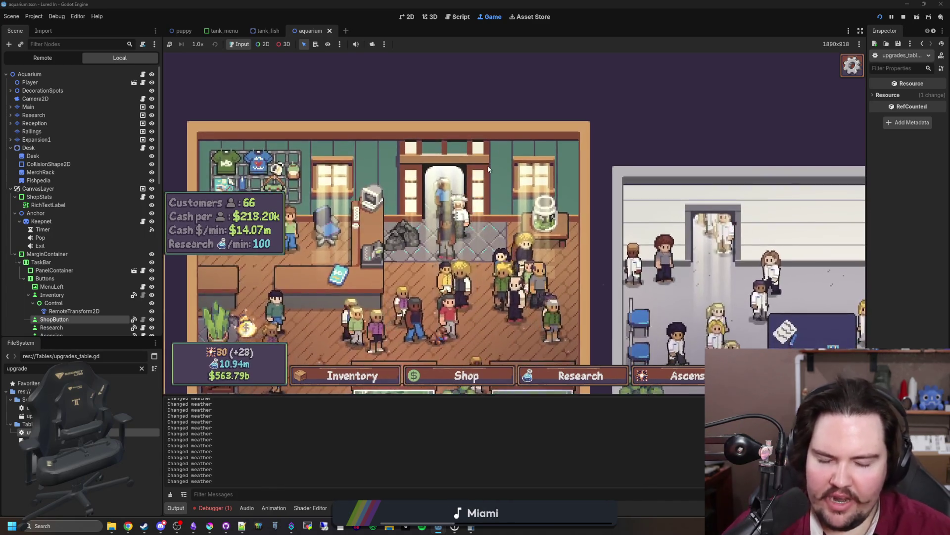
left_click(347, 279)
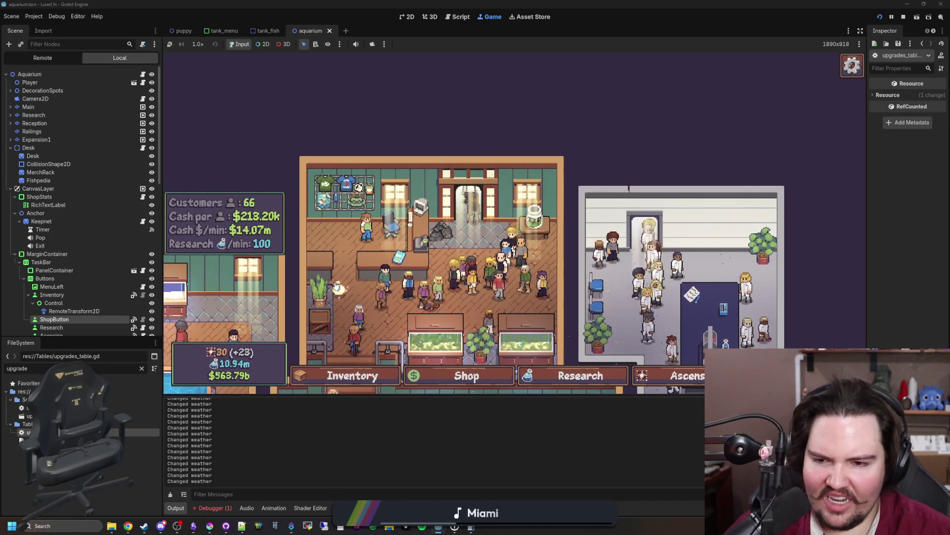
Pan the aquarium map up and to the right and adjust the zoom.
left_click_drag(348, 272, 389, 248)
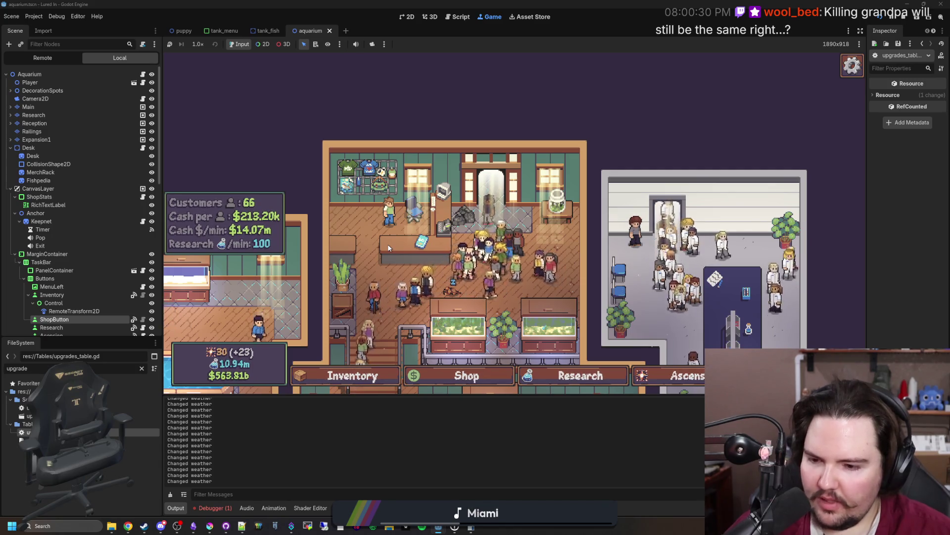
left_click_drag(379, 259, 428, 225)
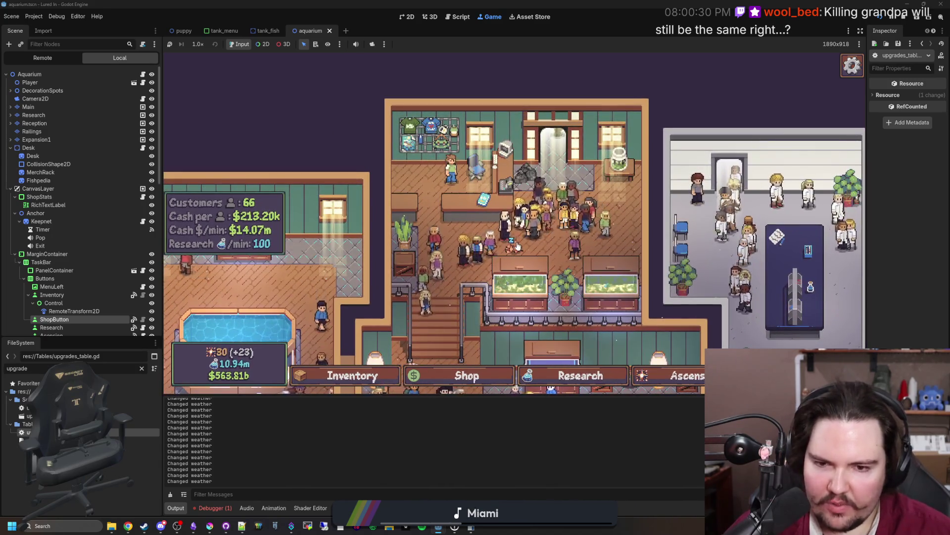
scroll(524, 253, "up", 3)
scroll(609, 268, "down", 2)
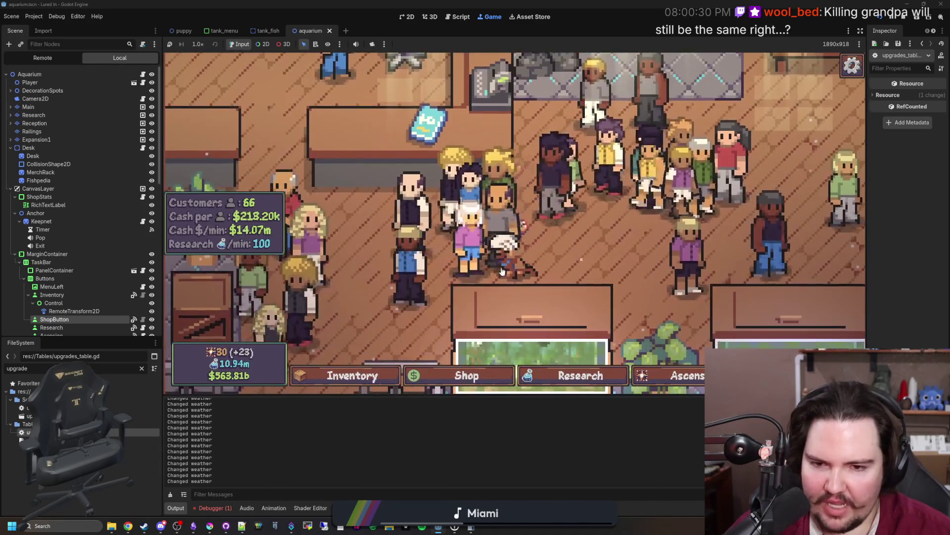
scroll(621, 270, "down", 2)
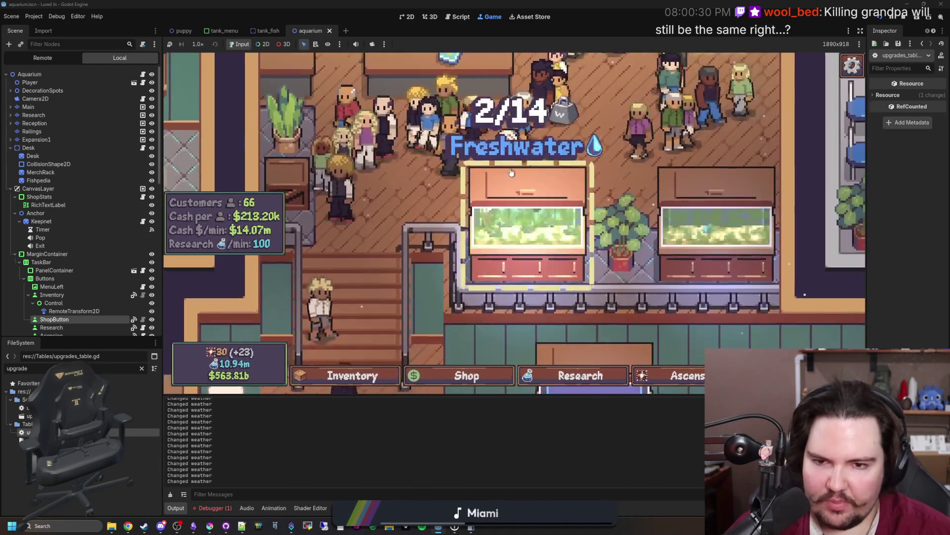
scroll(588, 174, "down", 3)
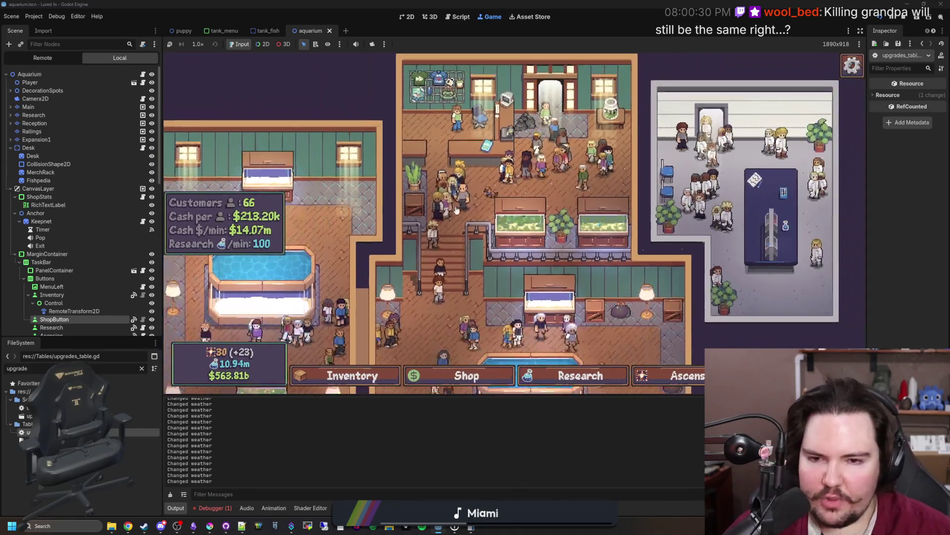
scroll(352, 309, "up", 3)
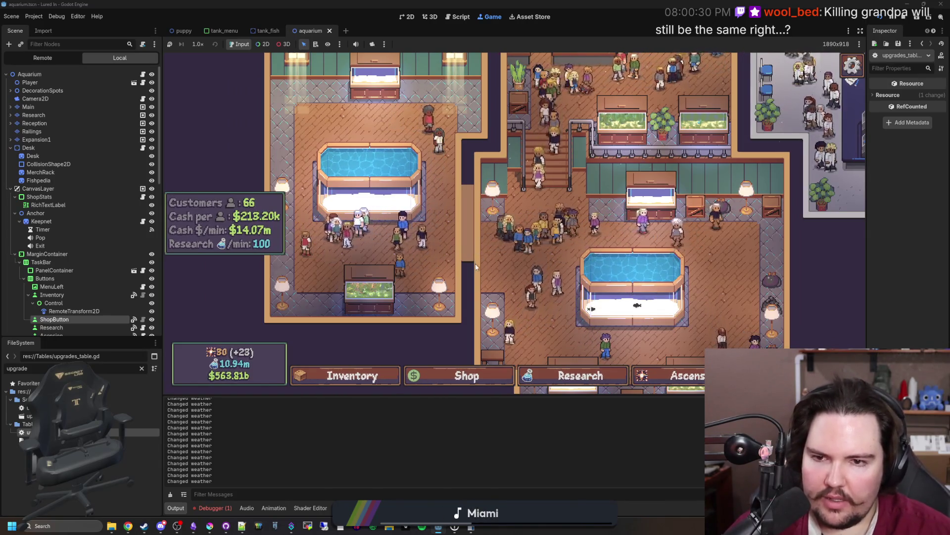
mouse_move(491, 221)
left_mouse_down()
mouse_move(431, 341)
mouse_move(405, 186)
left_mouse_up()
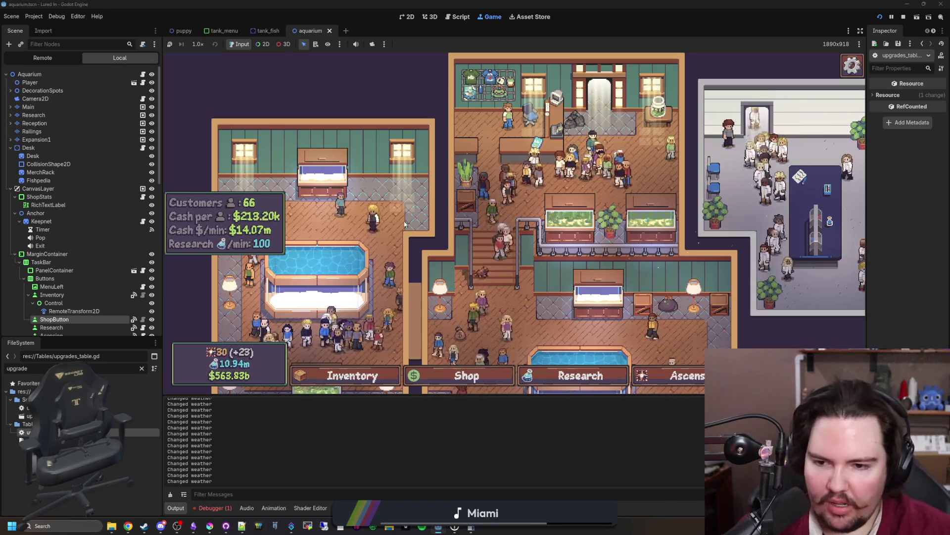
scroll(511, 245, "up", 2)
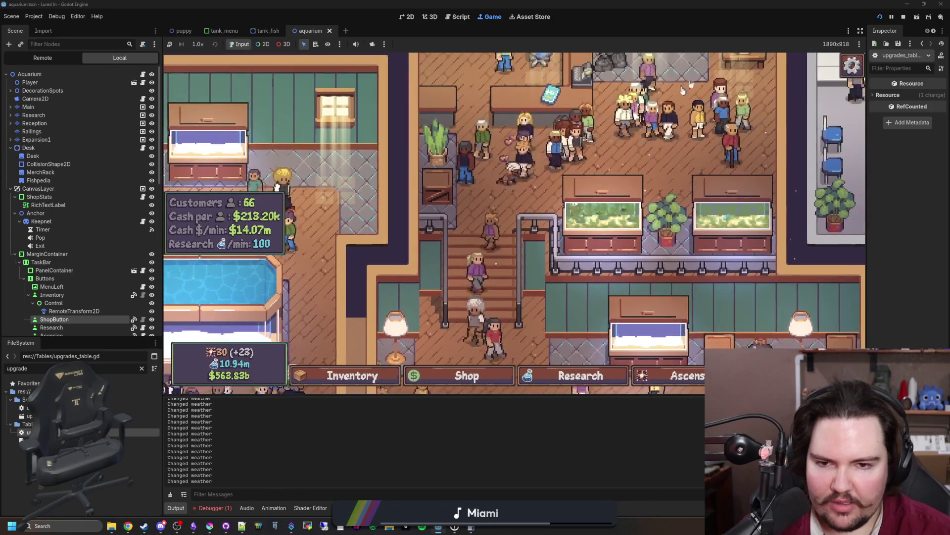
scroll(521, 168, "up", 1)
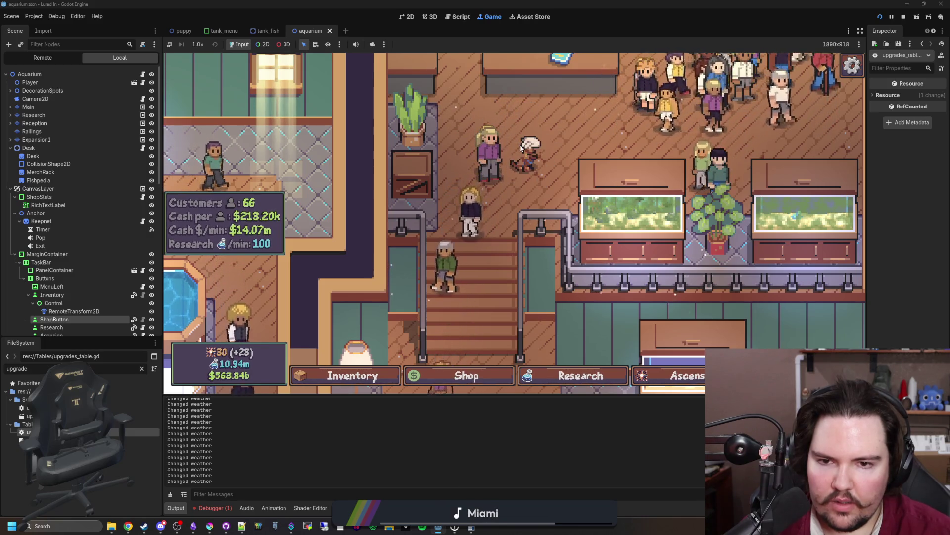
scroll(509, 324, "up", 3)
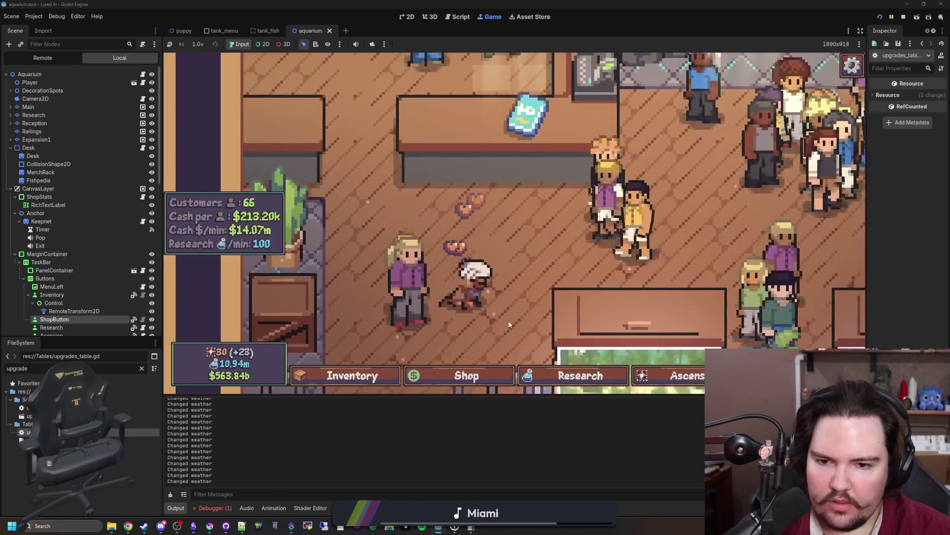
scroll(509, 325, "down", 5)
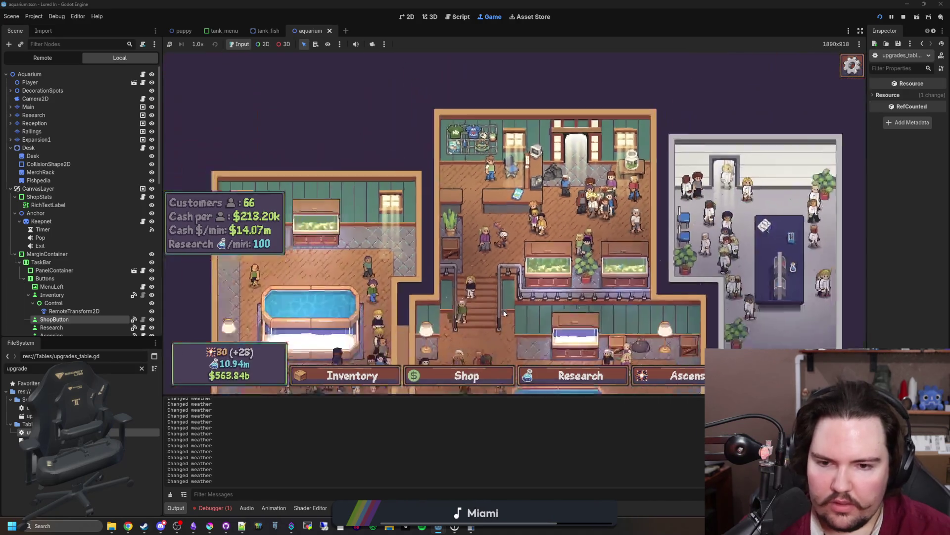
scroll(559, 216, "up", 3)
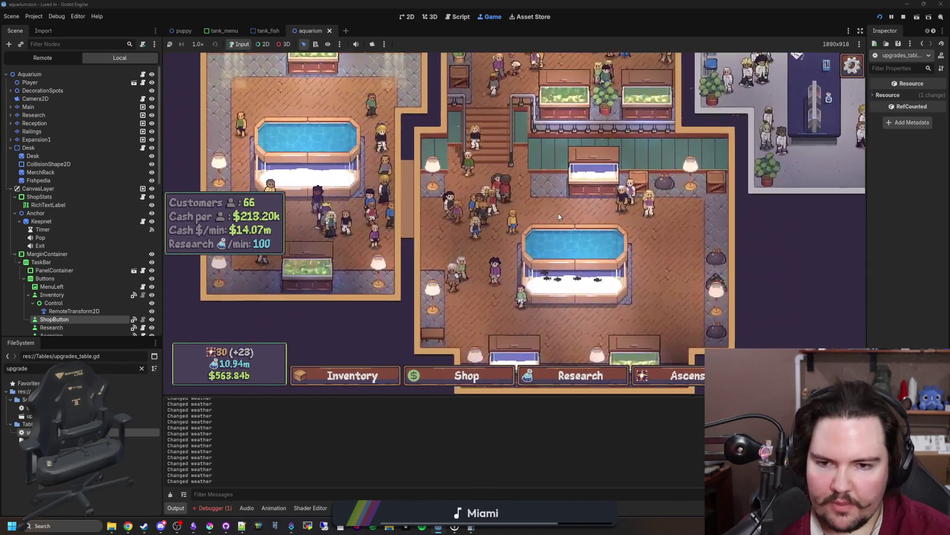
left_click(559, 218)
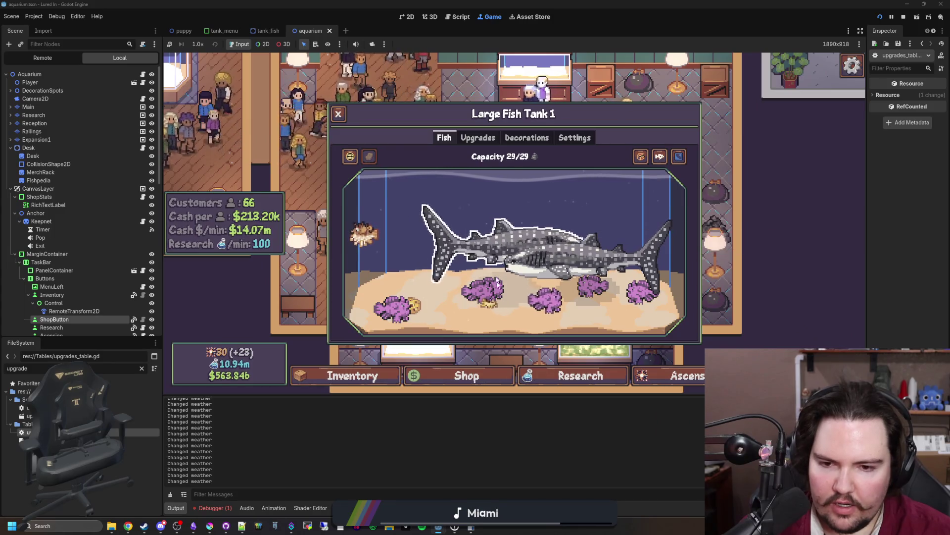
Inspect Large Fish Tank 1's contents, close it, and open the fish inventory.
mouse_move(479, 308)
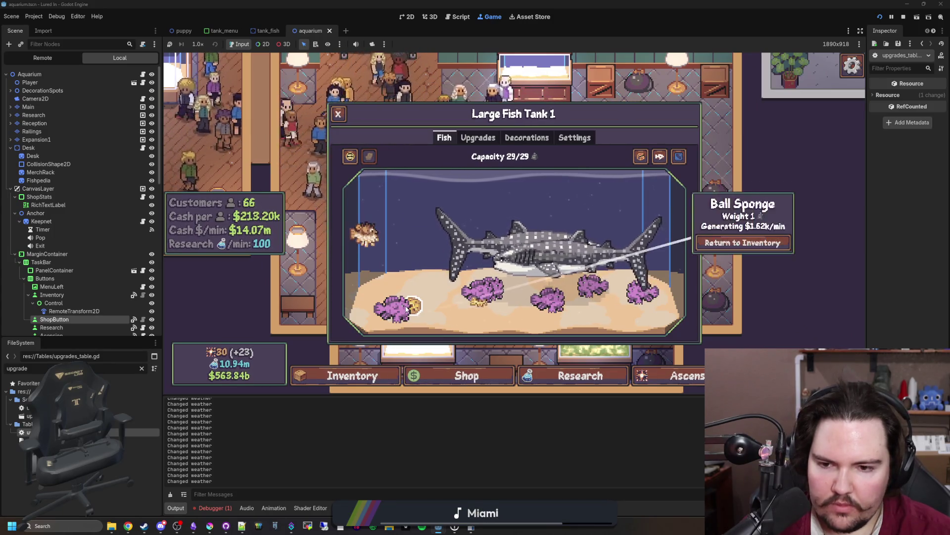
mouse_move(375, 238)
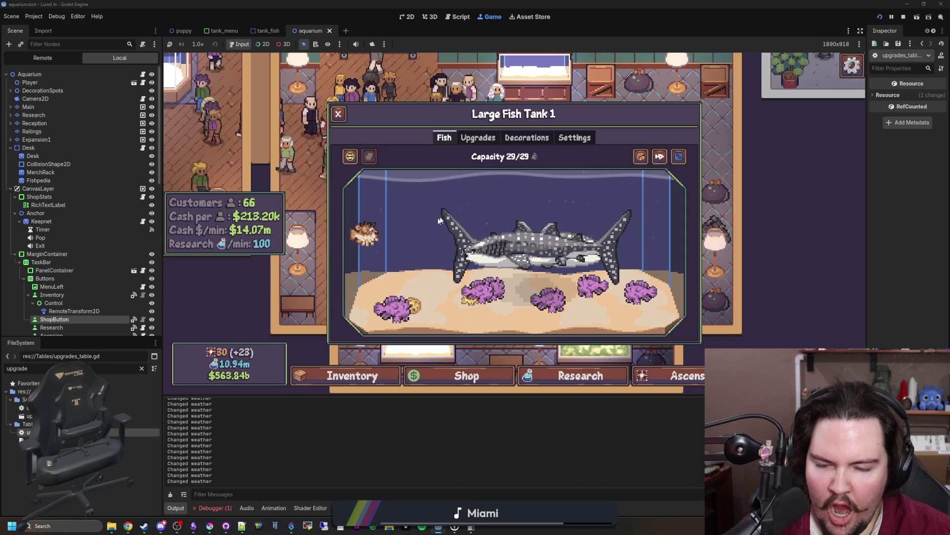
left_click(344, 116)
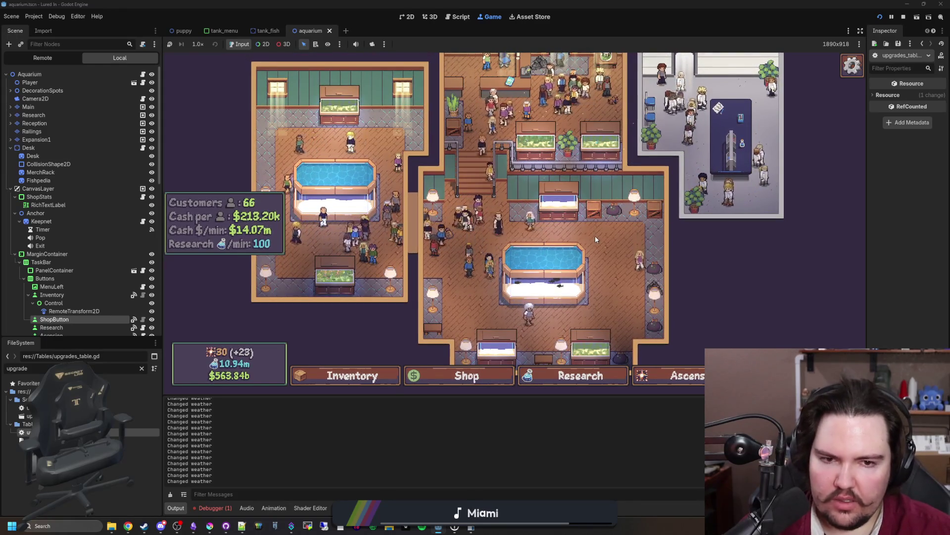
left_click(349, 376)
scroll(406, 296, "down", 10)
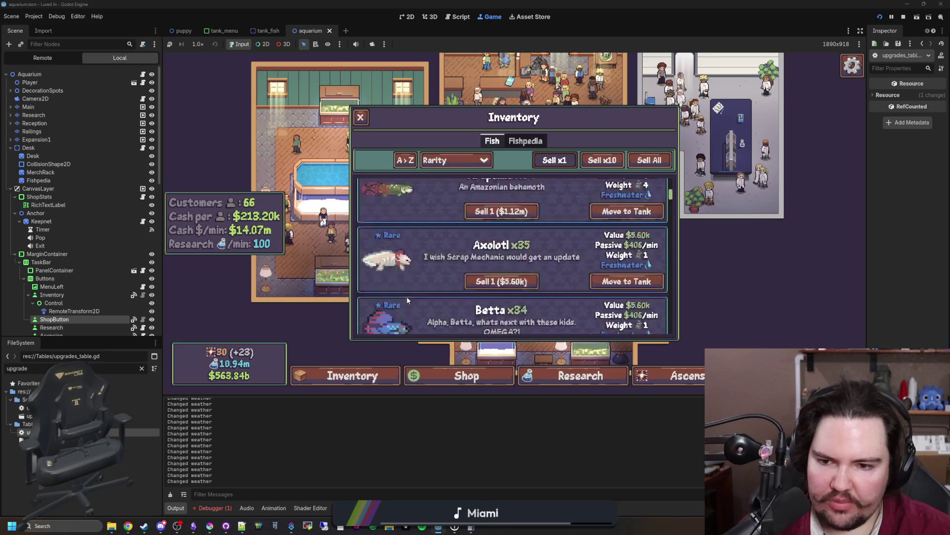
Browse the Shop's Marketing, Equipment and Decorations tabs, ending on Lava Lamp and Moai.
left_click(448, 373)
scroll(462, 253, "down", 3)
scroll(462, 253, "up", 3)
left_click(486, 141)
left_click(530, 142)
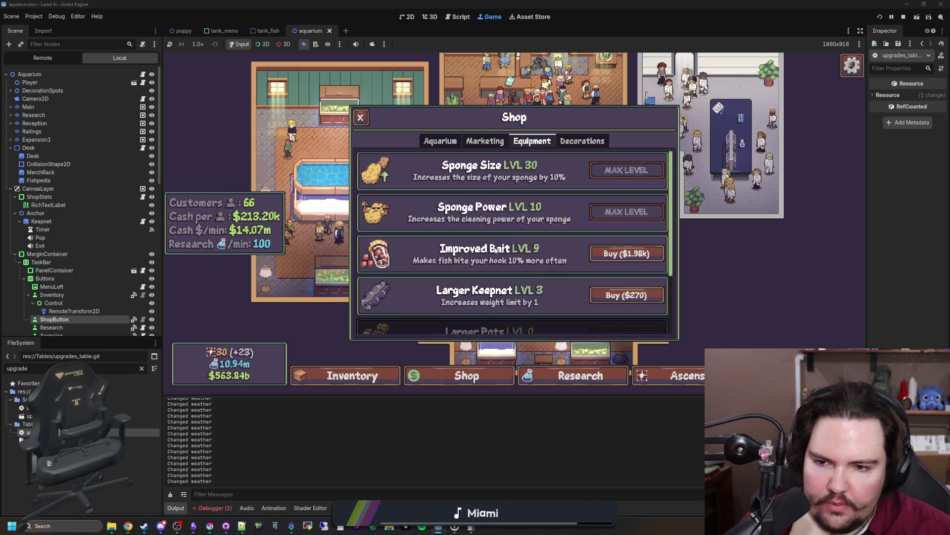
left_click(582, 141)
Close the Shop and open a placed decoration's edit options.
scroll(468, 297, "down", 3)
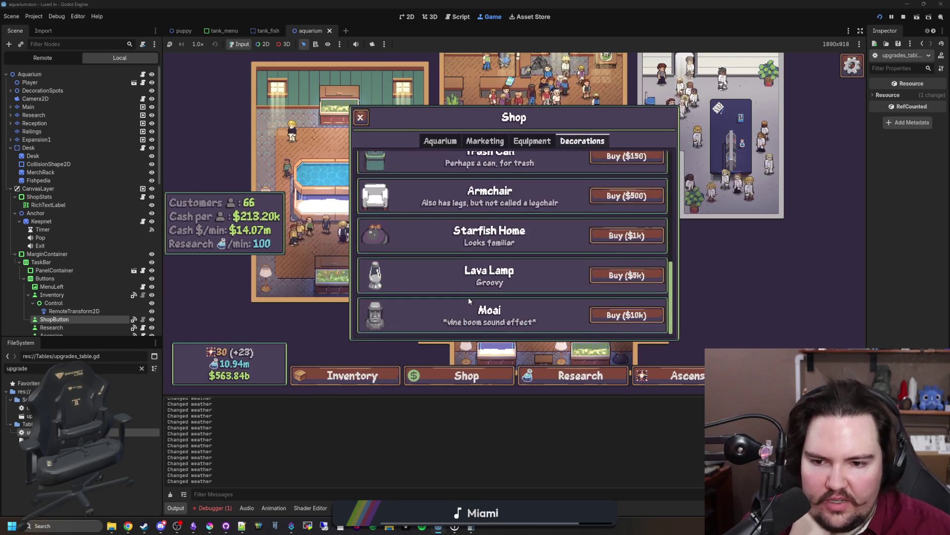
scroll(465, 308, "up", 2)
left_click(504, 375)
left_click(542, 364)
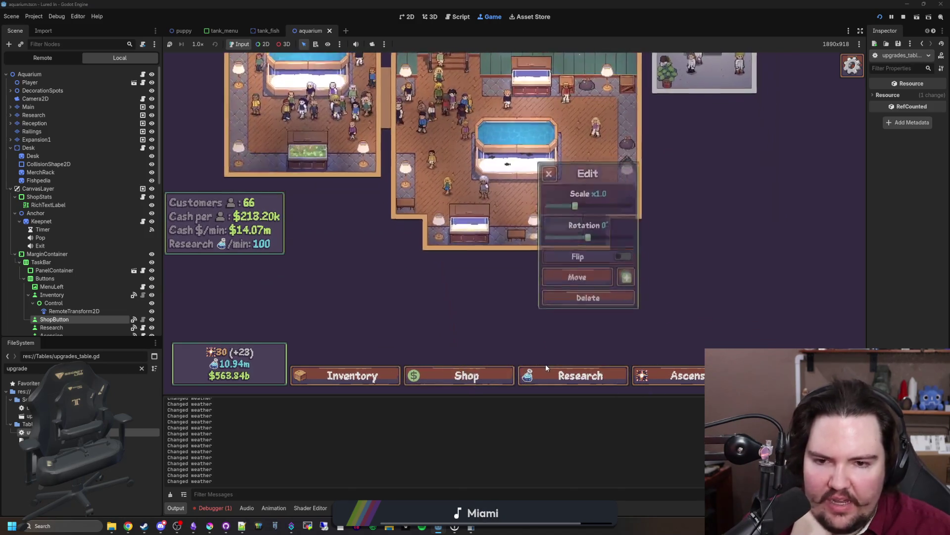
Toggle the research tree and ascension screen, zoom out, and bring up the Escape Menu.
left_click(560, 375)
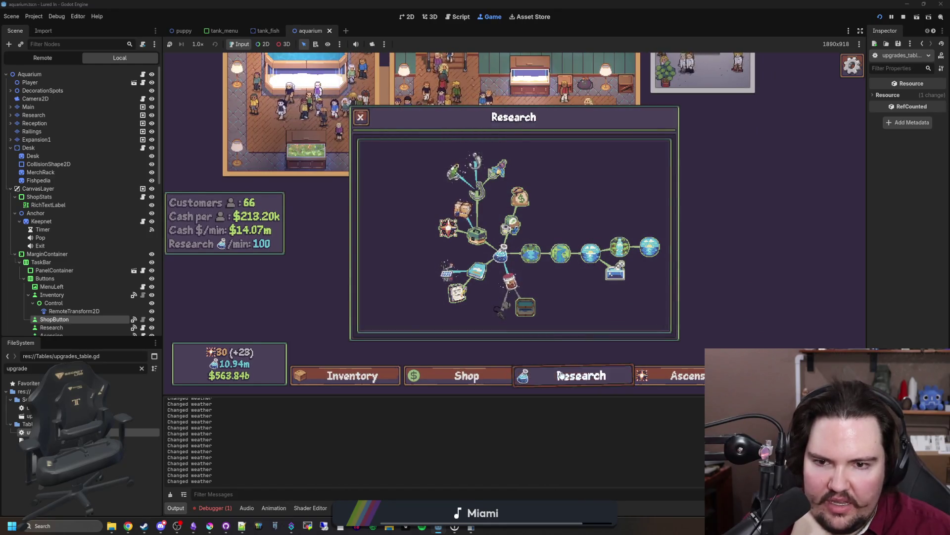
left_click(561, 375)
left_click(570, 374)
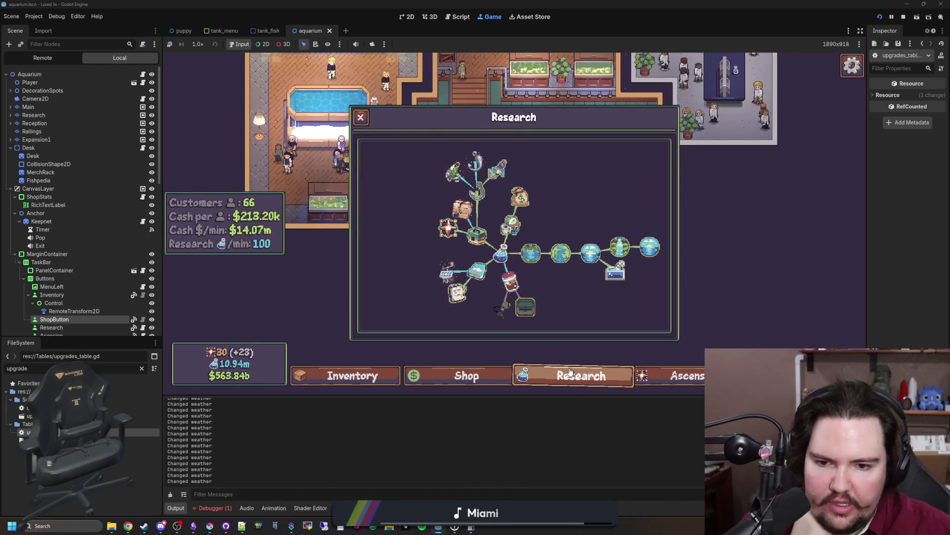
left_click(570, 374)
left_click(674, 374)
left_click(674, 375)
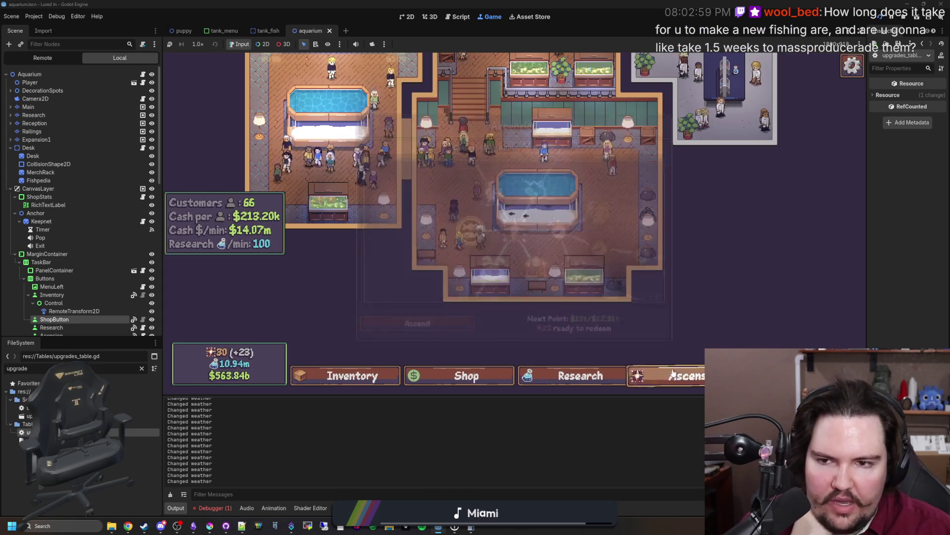
scroll(593, 282, "down", 3)
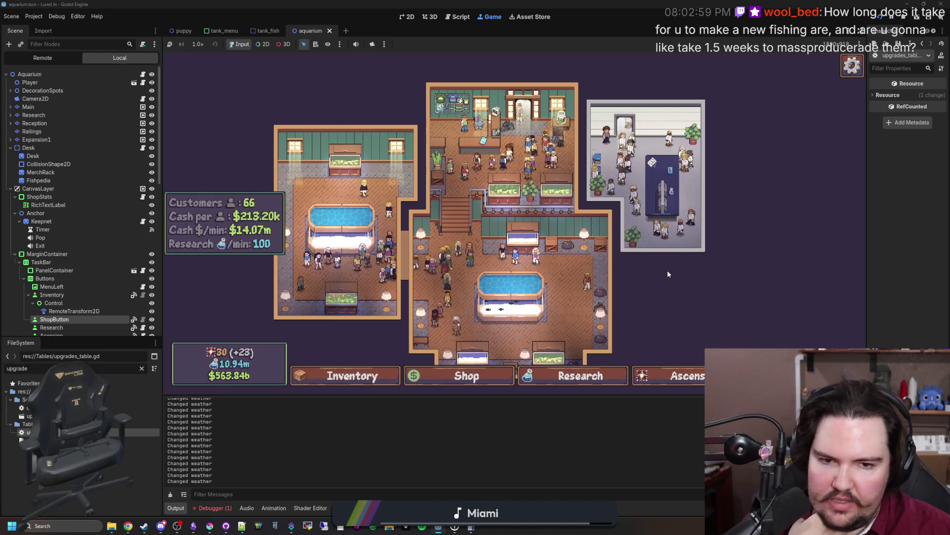
key("Escape")
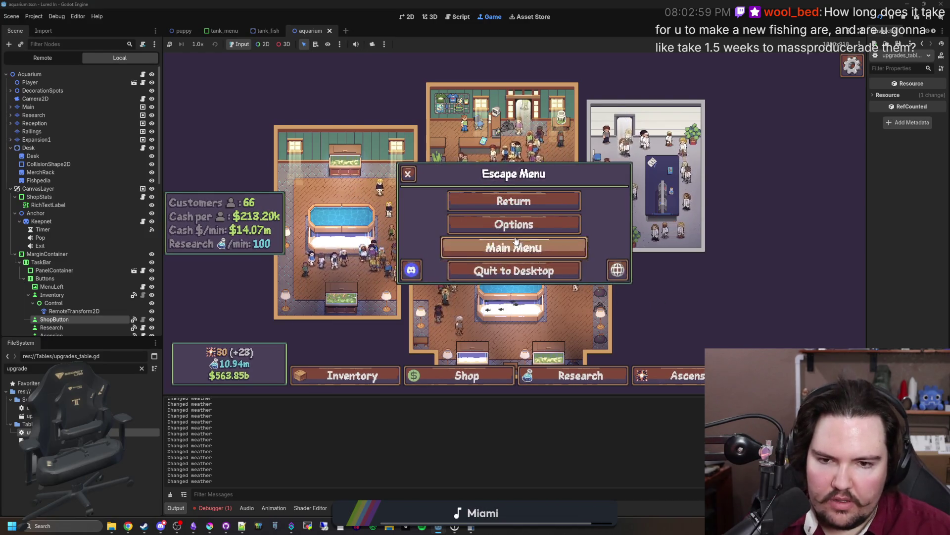
From the title screen's Options, reset the saved data, confirm, and quit the game.
left_click(517, 246)
left_click(233, 250)
scroll(450, 255, "down", 5)
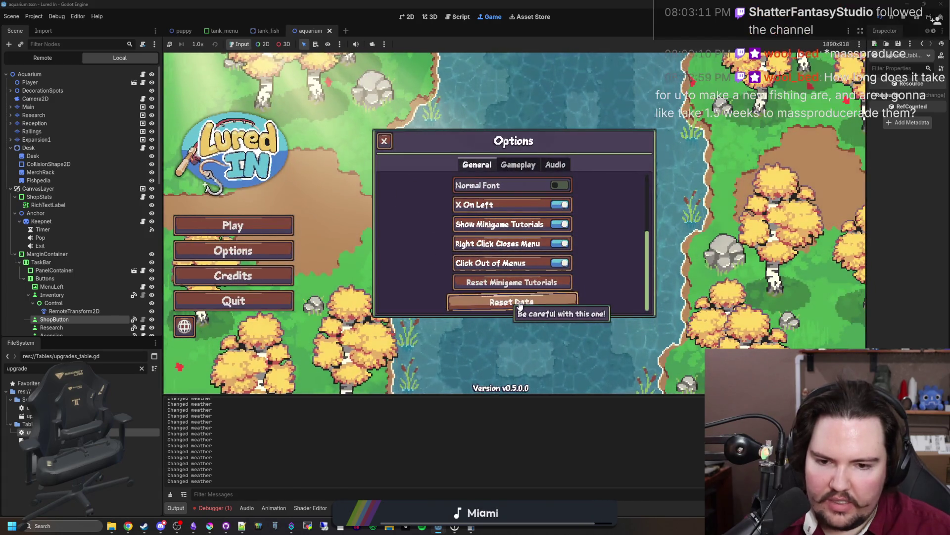
left_click(519, 303)
left_click(468, 271)
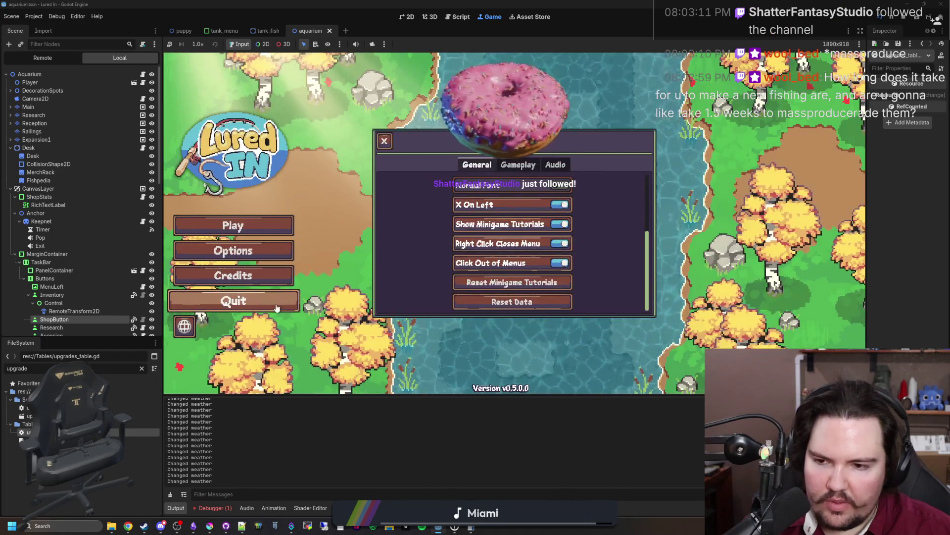
left_click(277, 308)
Save the scene, rerun the project, and start a new game from the title menu.
key("ctrl+s")
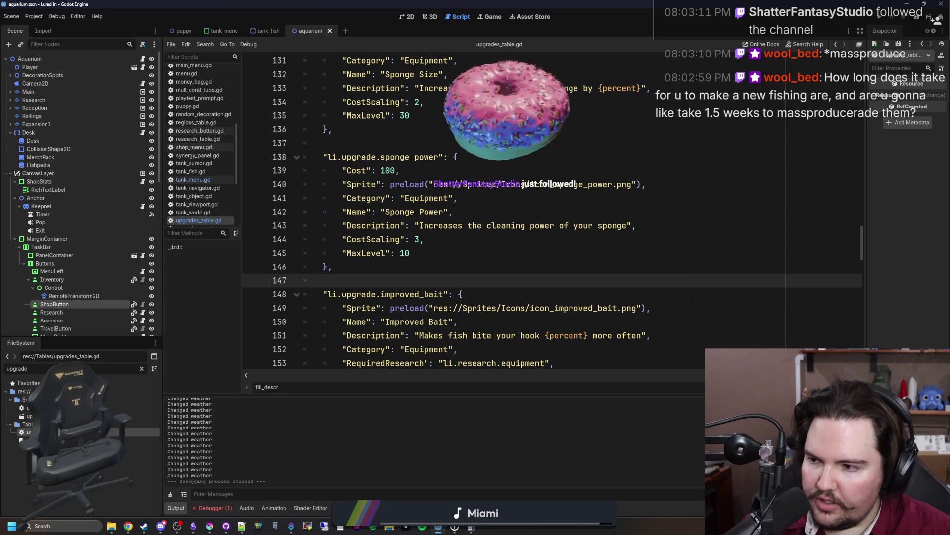
left_click(556, 184)
left_click(882, 18)
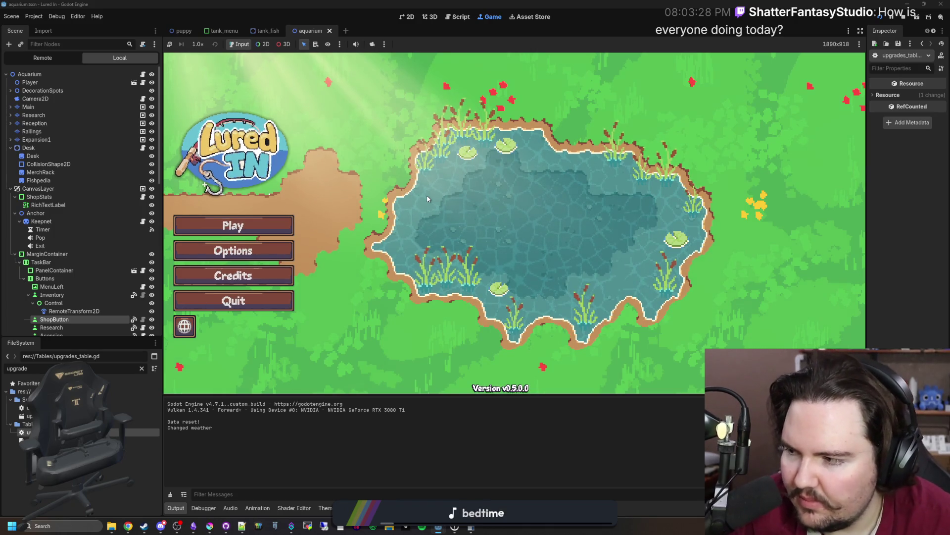
left_click(235, 226)
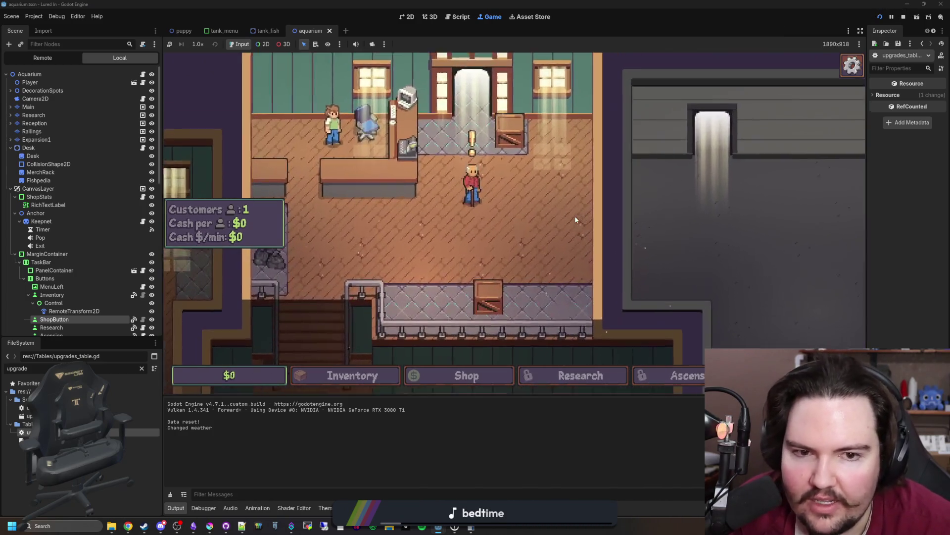
Talk to Grandpa, go through his fishing intro messages, and travel to the Pond.
left_click(509, 192)
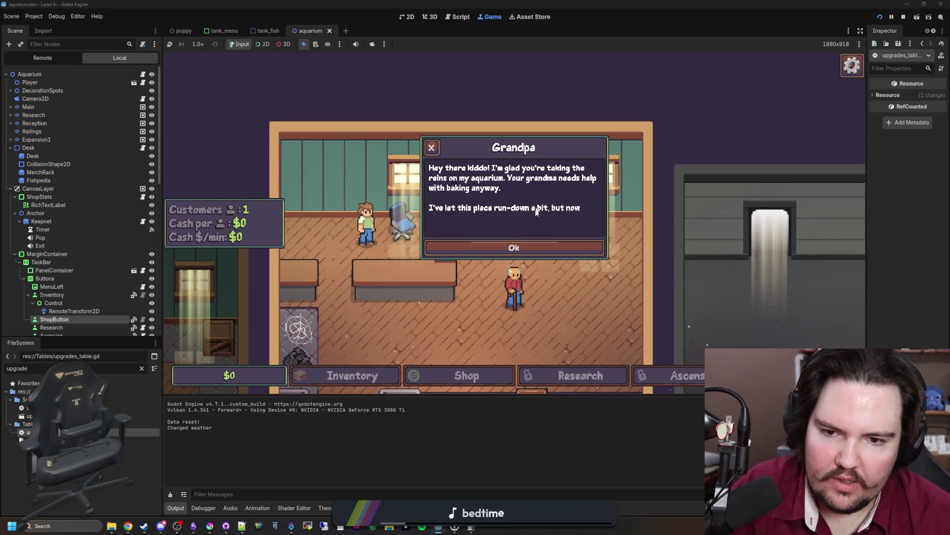
left_click(530, 246)
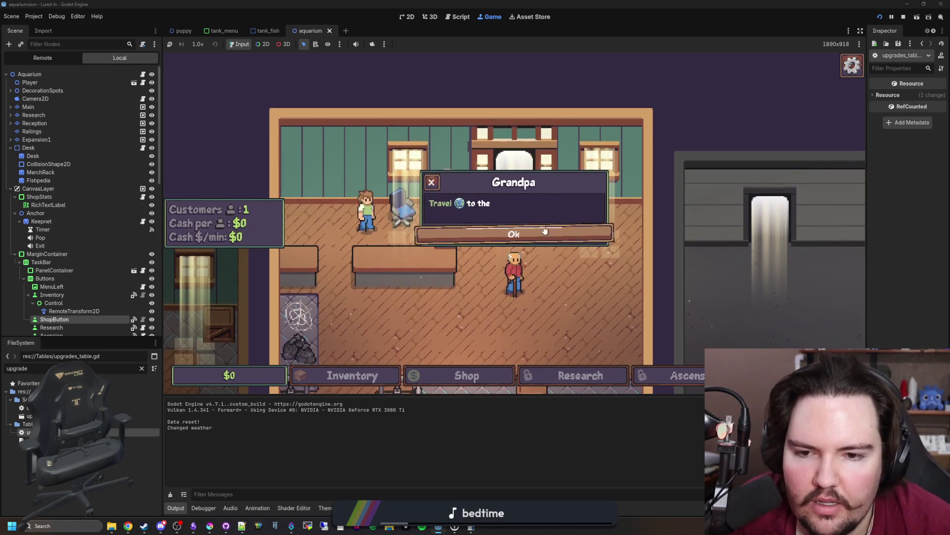
left_click(538, 236)
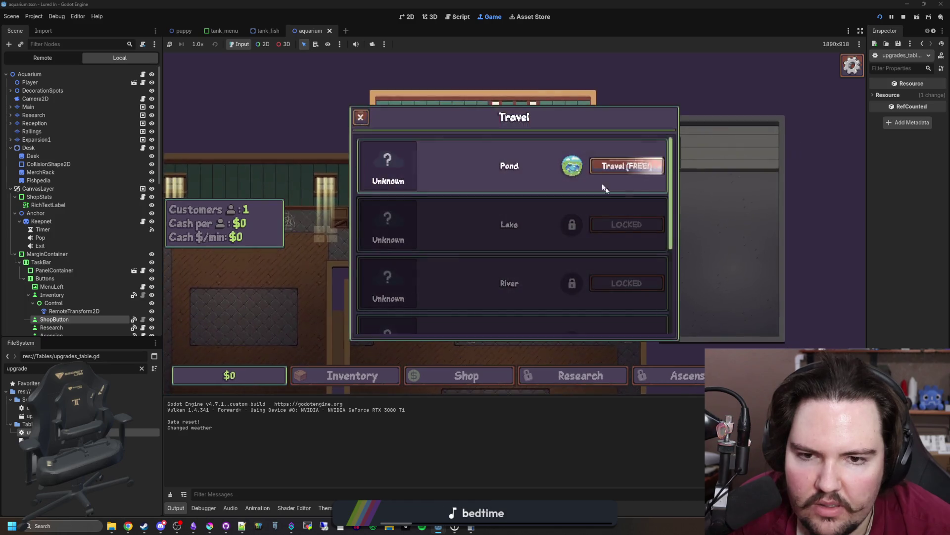
left_click(606, 165)
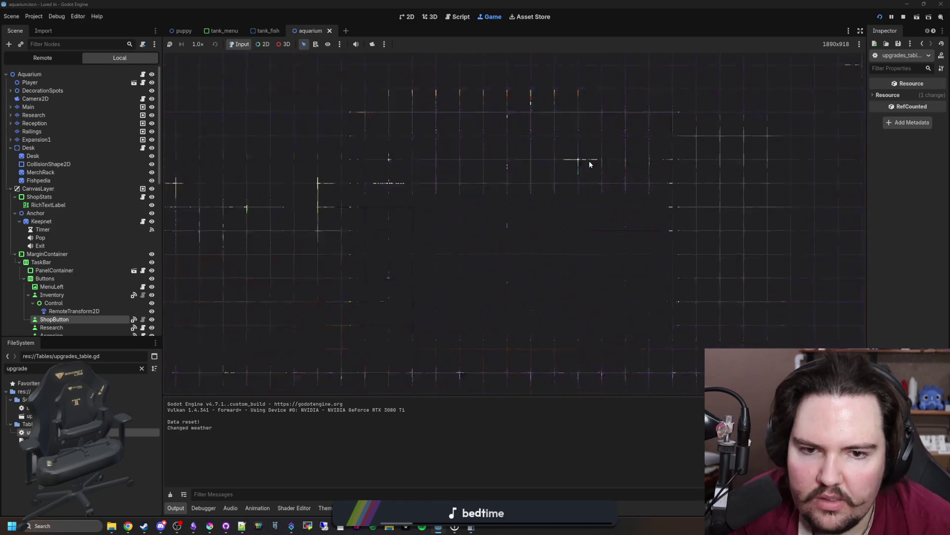
Cast into the pond and complete the Circle Tap tutorial to catch the first fish.
left_click_drag(592, 227, 643, 221)
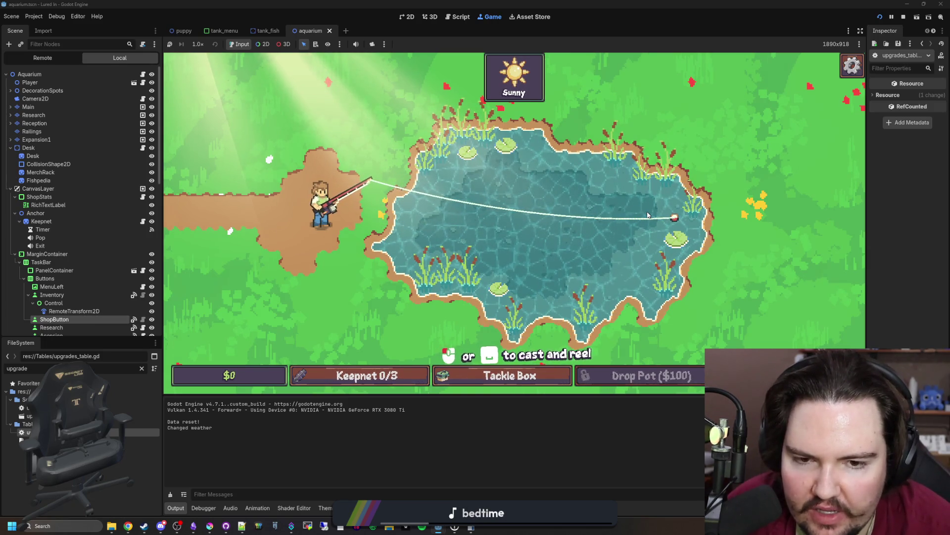
left_click(584, 236)
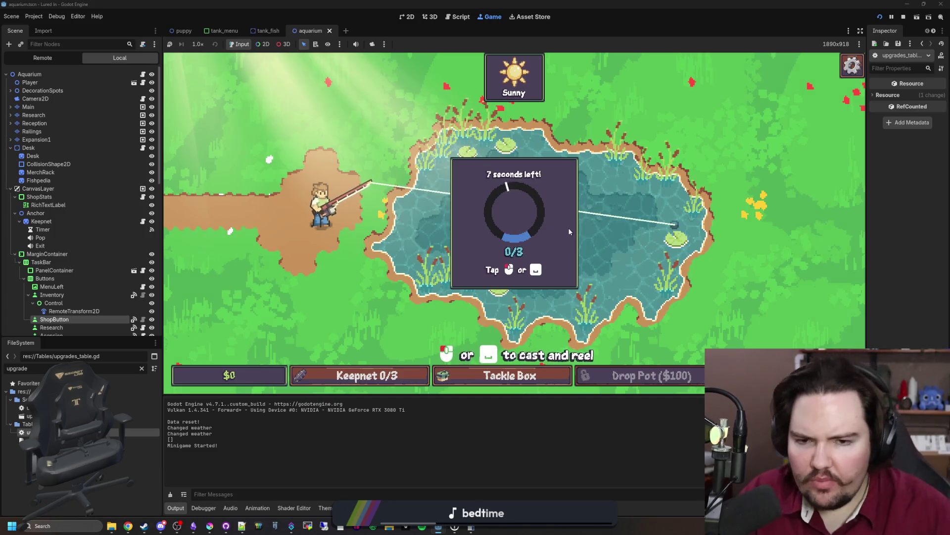
left_click(551, 215)
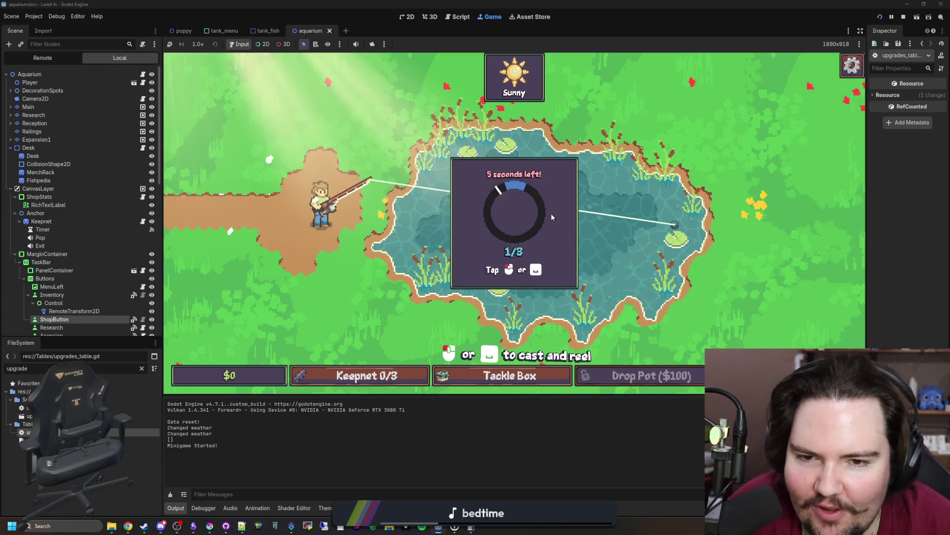
left_click(551, 212)
left_click(551, 213)
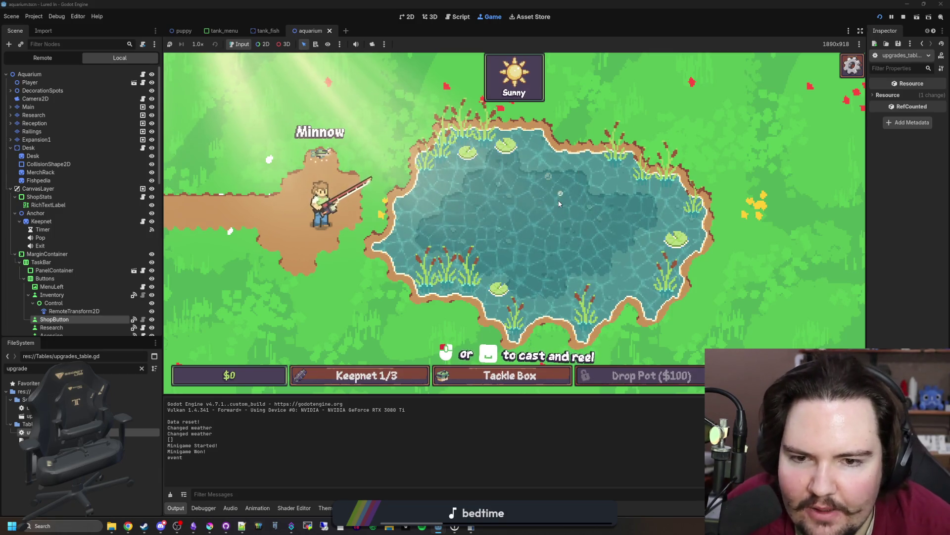
Cast, hook a second fish and tap on cue to catch it, then cast again.
left_click(558, 190)
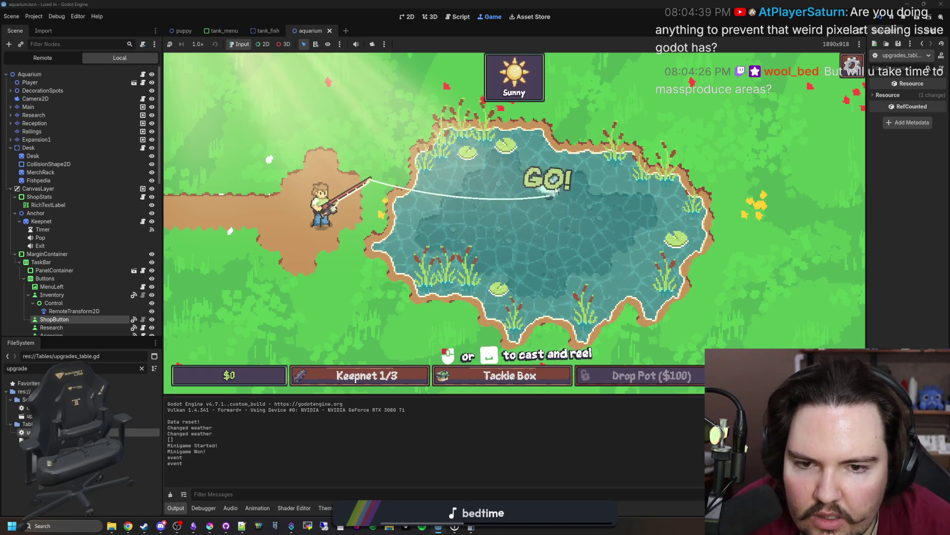
left_click(555, 190)
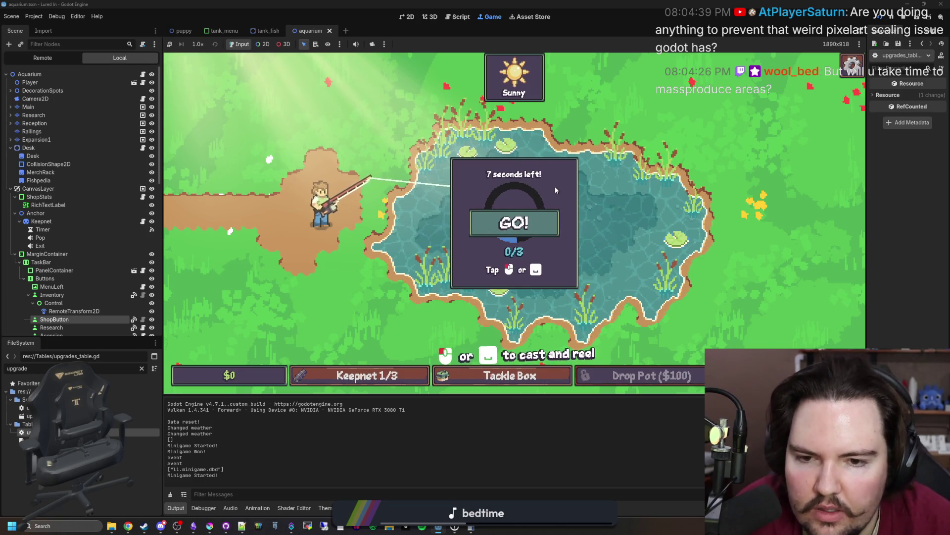
left_click(527, 213)
left_click(529, 204)
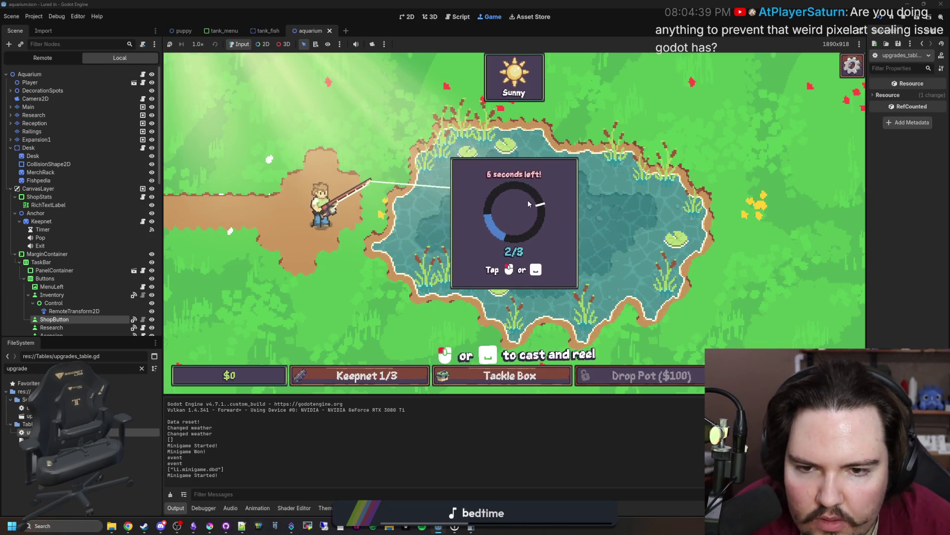
left_click(528, 203)
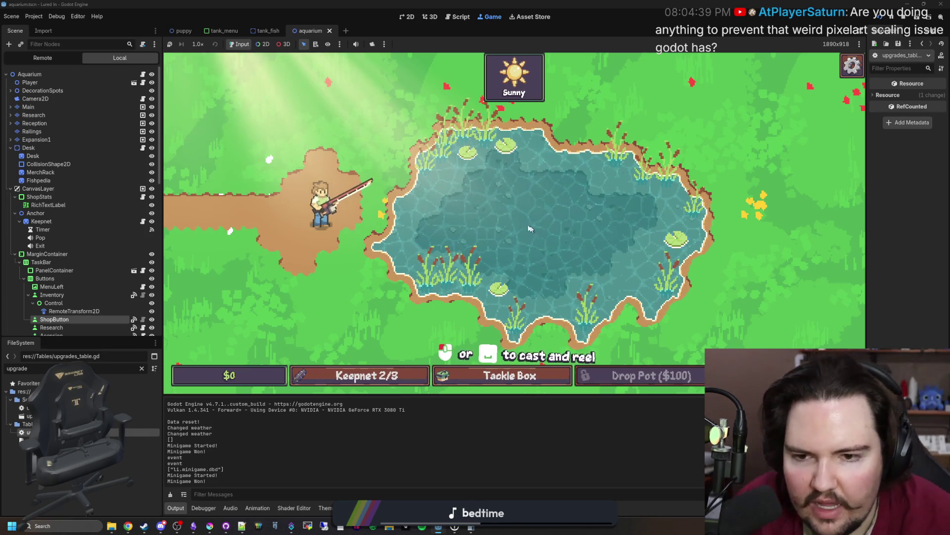
left_click_drag(553, 216, 553, 214)
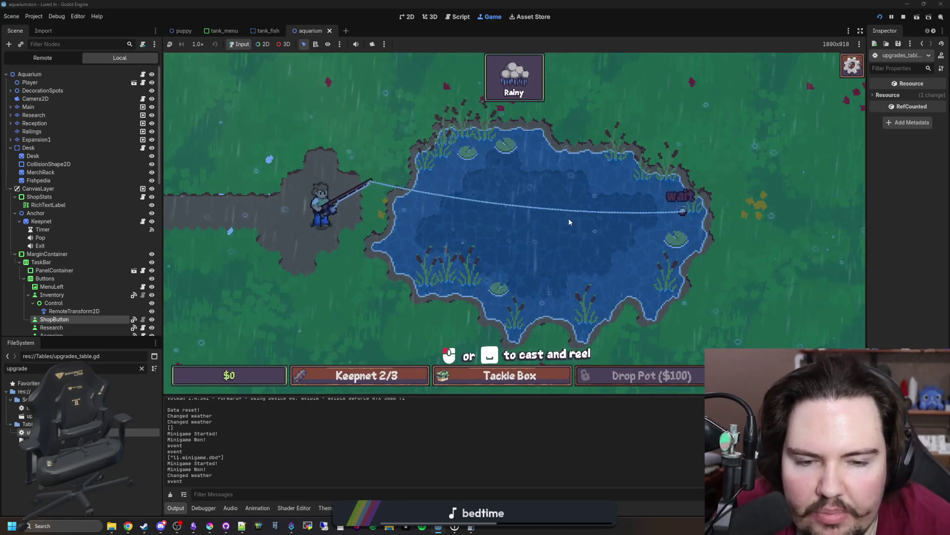
Hook a third fish, win Follow the Fish, and dismiss Keepnet Full to return to the shop.
left_click(644, 201)
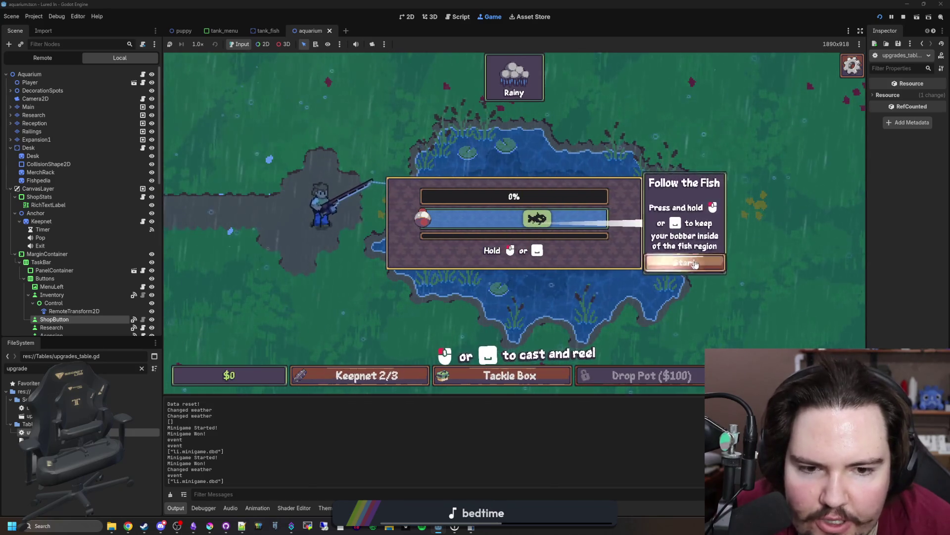
left_click(661, 260)
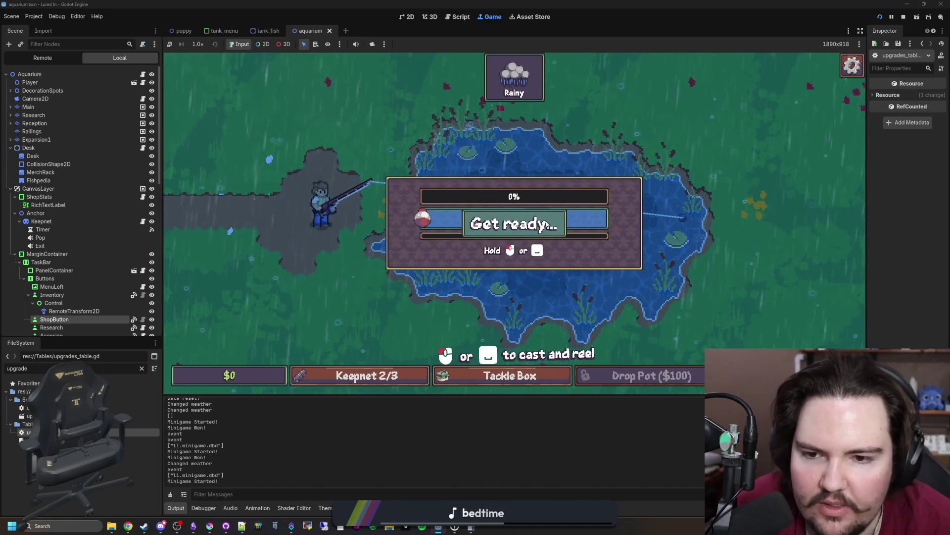
left_click_drag(561, 219, 594, 228)
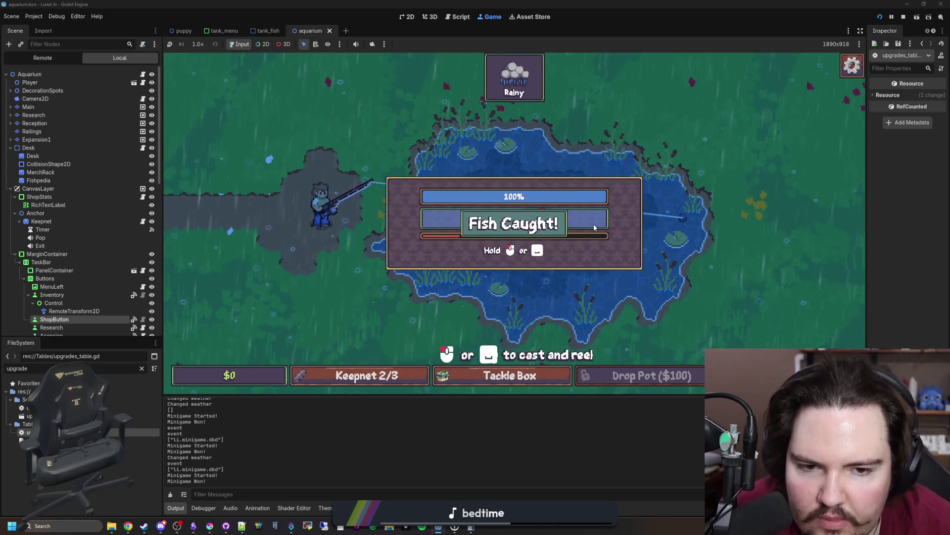
left_click(545, 297)
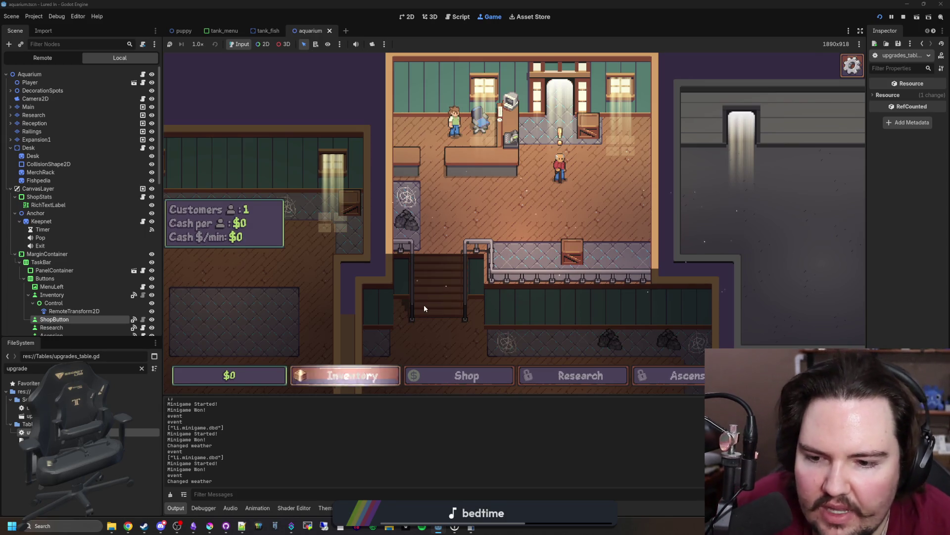
Pan the game camera between rooms and shrink the output panel to enlarge the game view.
scroll(423, 304, "up", 1)
scroll(424, 307, "up", 3)
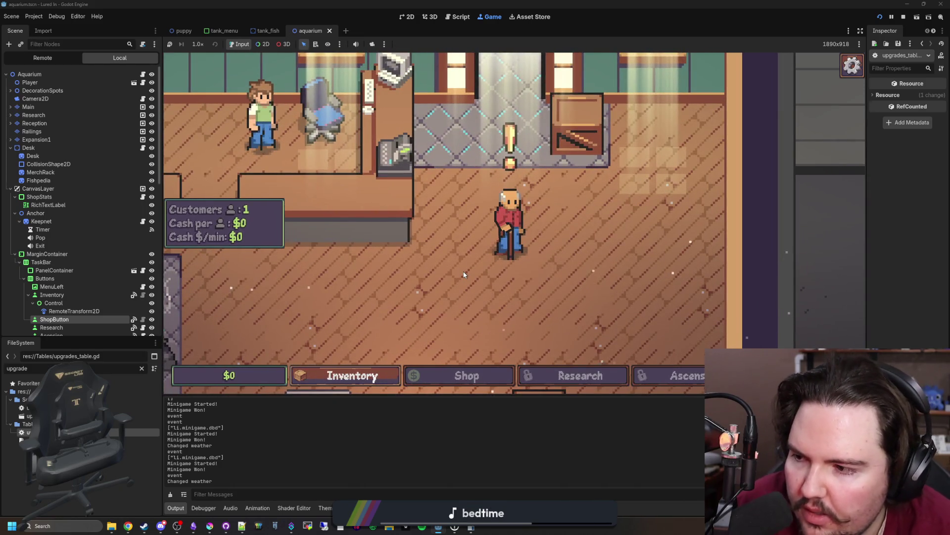
scroll(464, 274, "down", 3)
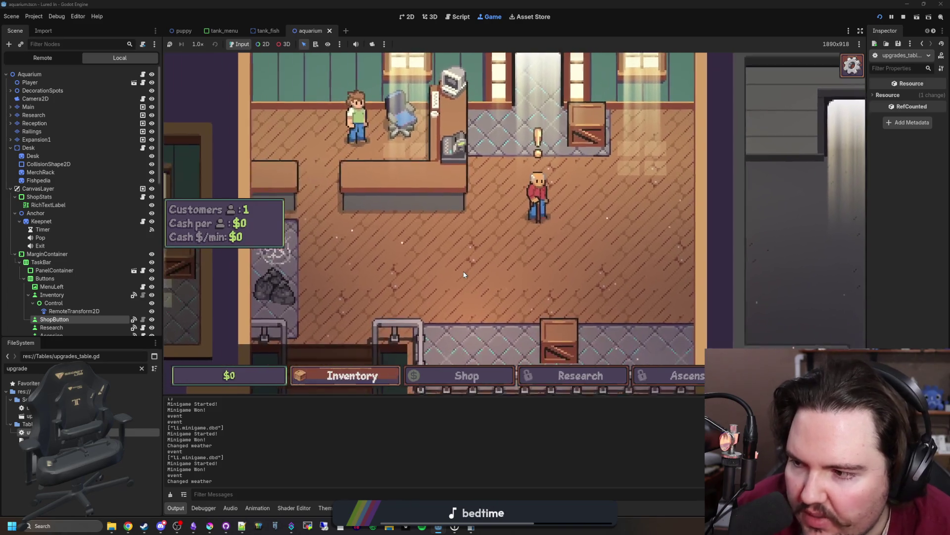
key("s")
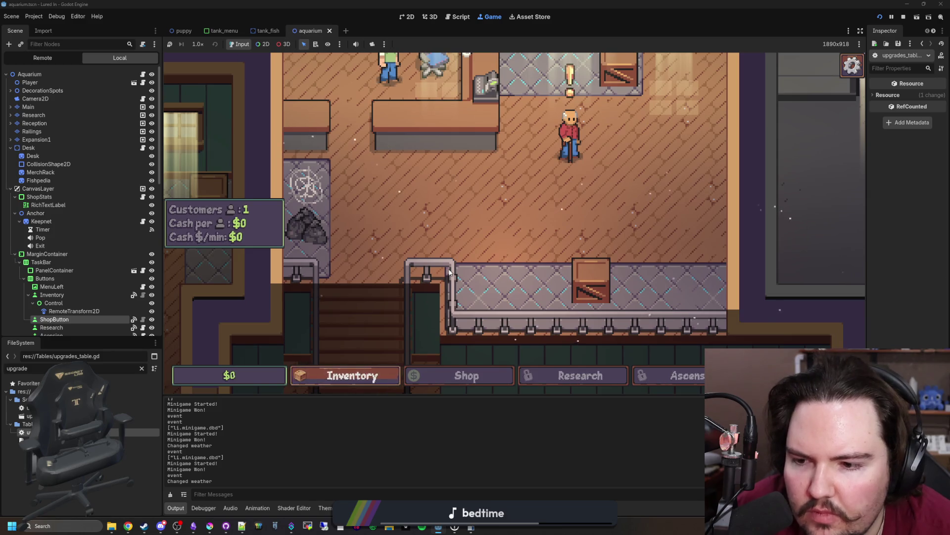
key("s")
left_click_drag(334, 396, 337, 437)
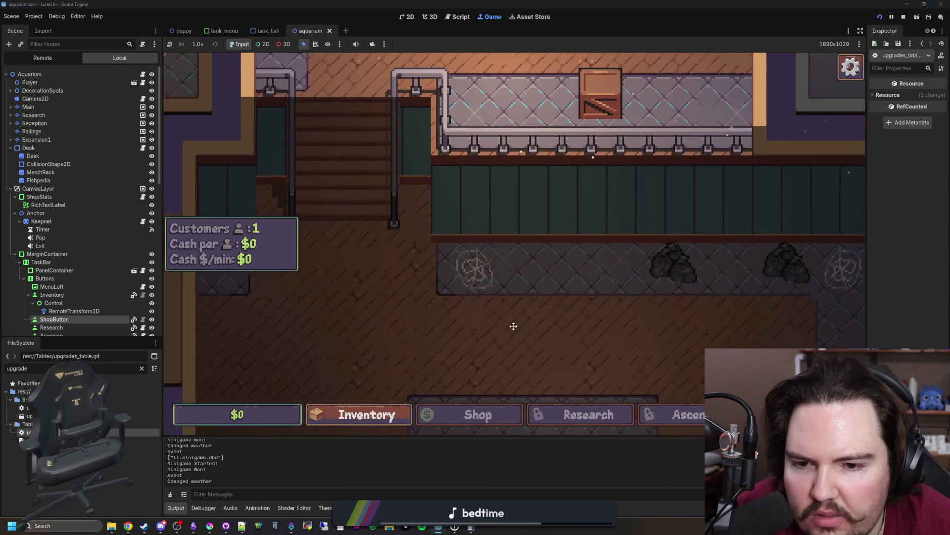
key("w")
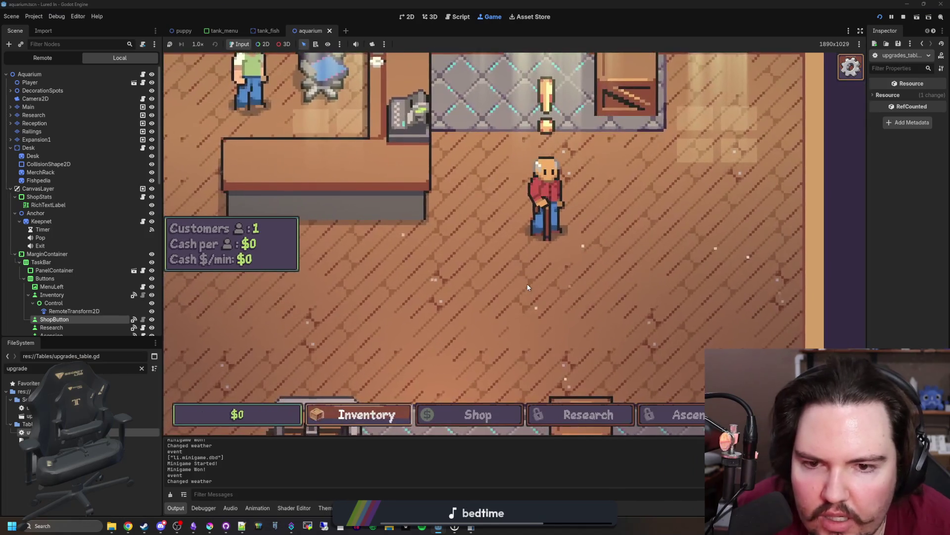
key("d")
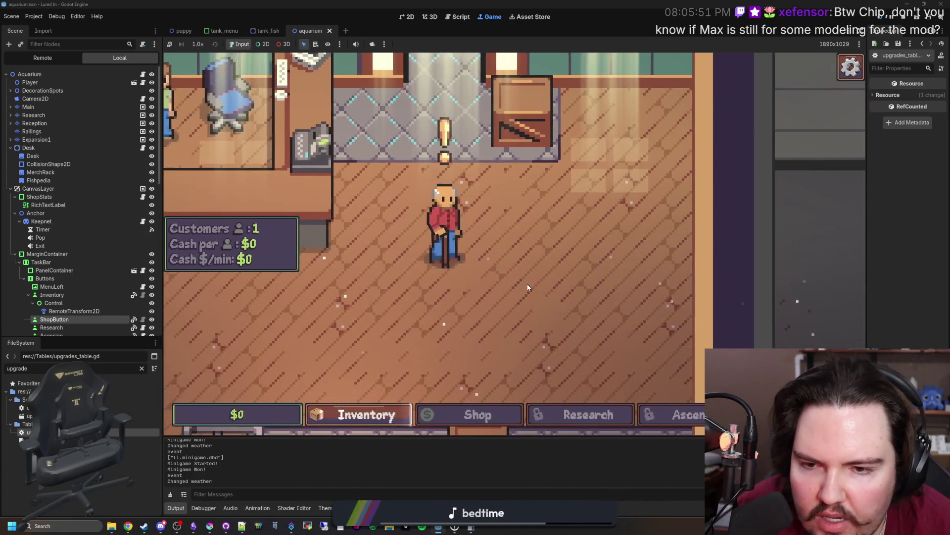
Review the Display > Window stretch settings in Project Settings, then close the dialog.
left_click(33, 16)
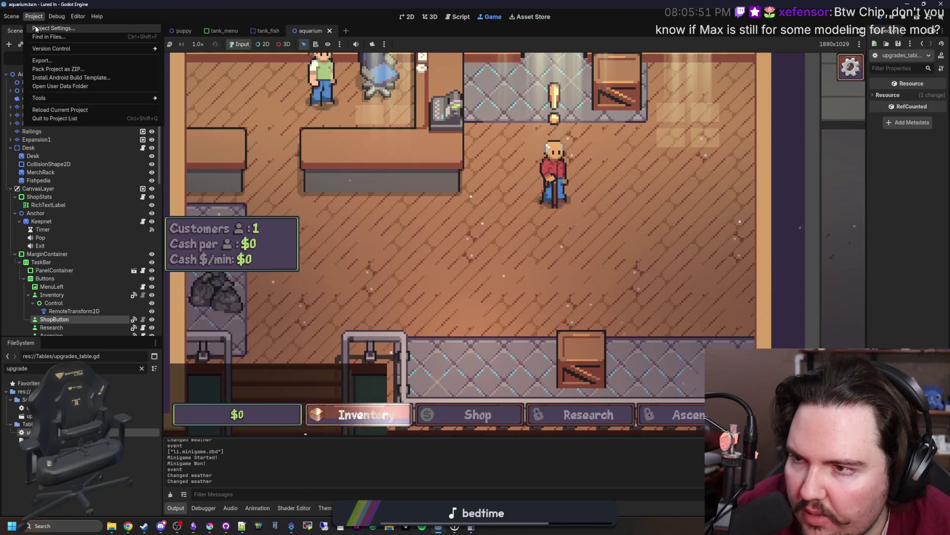
left_click(36, 29)
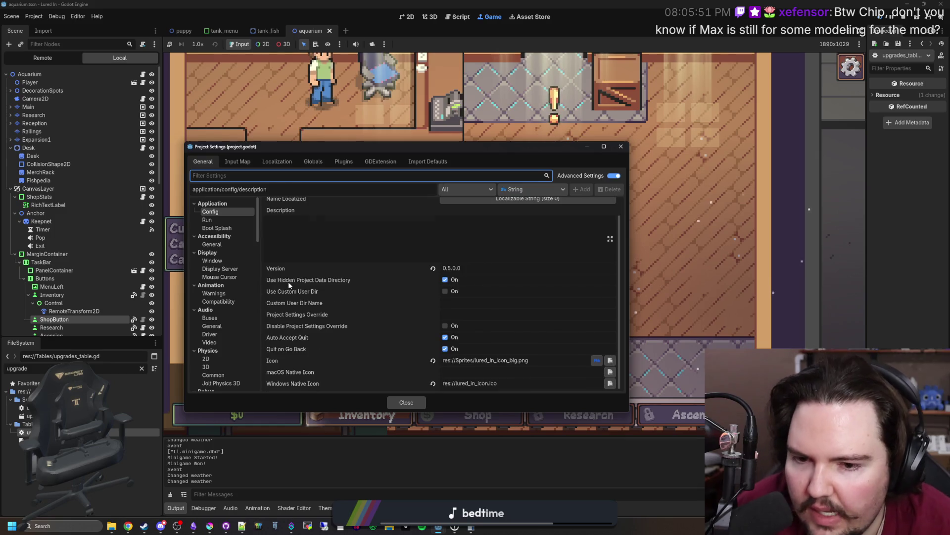
left_click(218, 220)
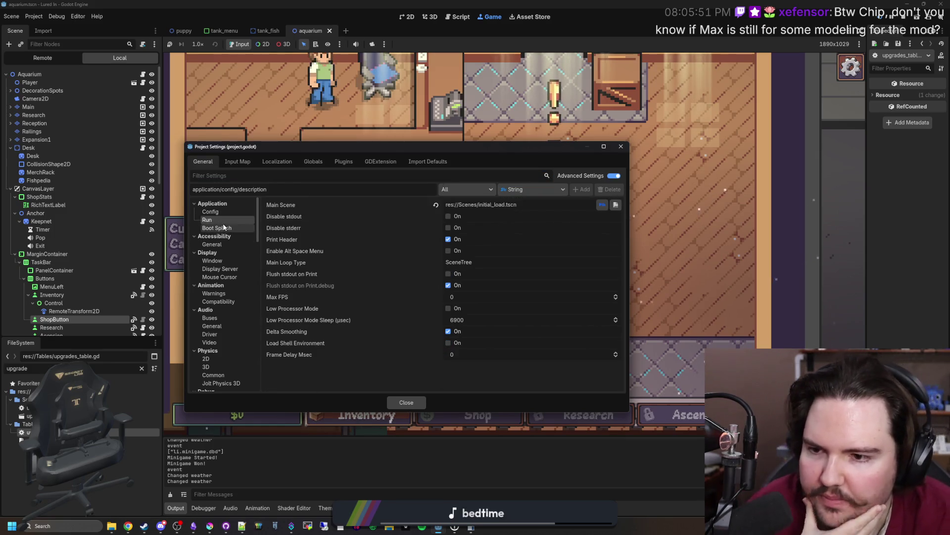
left_click(229, 260)
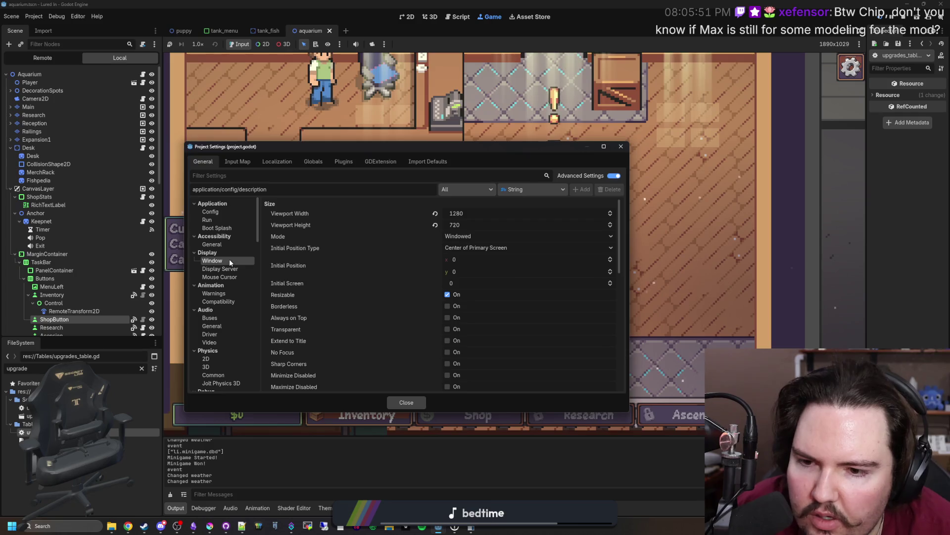
scroll(316, 260, "down", 3)
scroll(317, 264, "down", 3)
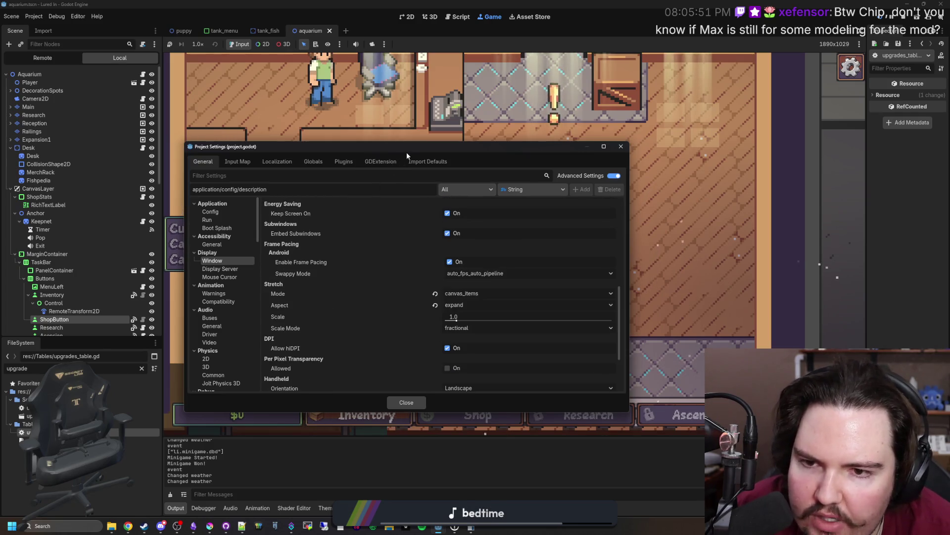
mouse_move(544, 150)
left_mouse_down()
mouse_move(622, 420)
mouse_move(556, 138)
mouse_move(468, 115)
left_mouse_up()
key("Escape")
scroll(562, 206, "down", 5)
mouse_move(553, 234)
left_mouse_down()
mouse_move(464, 127)
mouse_move(550, 163)
left_mouse_up()
scroll(374, 316, "up", 8)
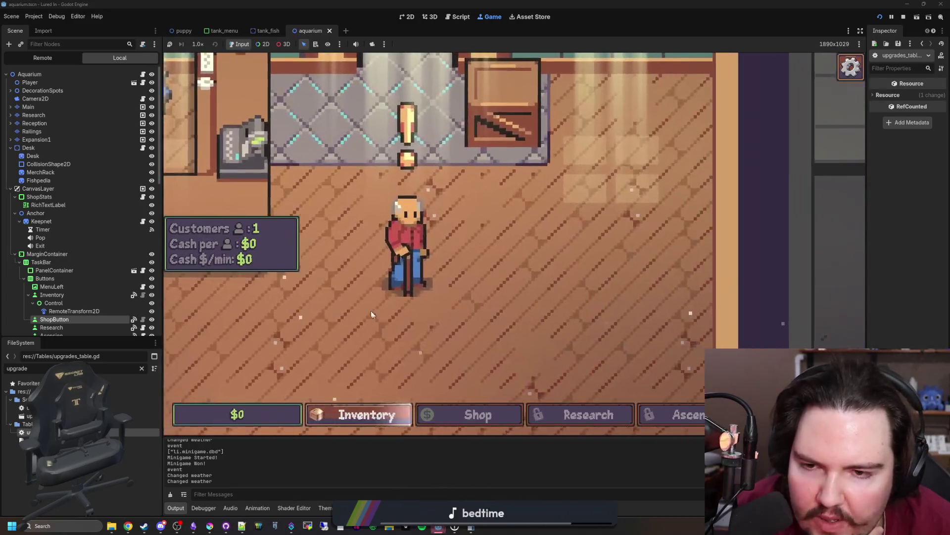
scroll(480, 284, "down", 5)
scroll(476, 268, "up", 5)
scroll(476, 269, "down", 5)
scroll(527, 278, "up", 5)
scroll(518, 262, "down", 5)
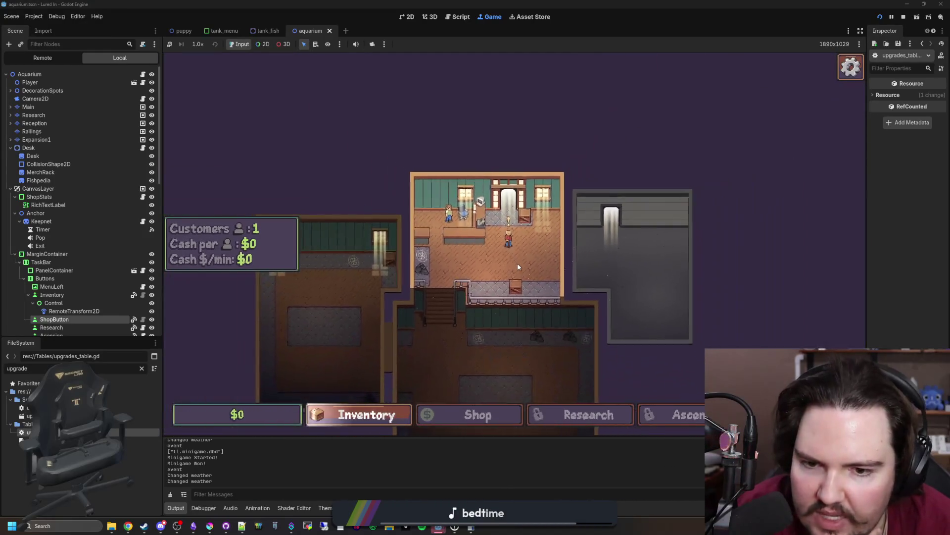
scroll(518, 262, "up", 5)
mouse_move(512, 281)
left_mouse_down()
mouse_move(432, 172)
mouse_move(529, 283)
mouse_move(543, 354)
left_mouse_up()
key("ctrl+comma")
left_click_drag(584, 160, 565, 1)
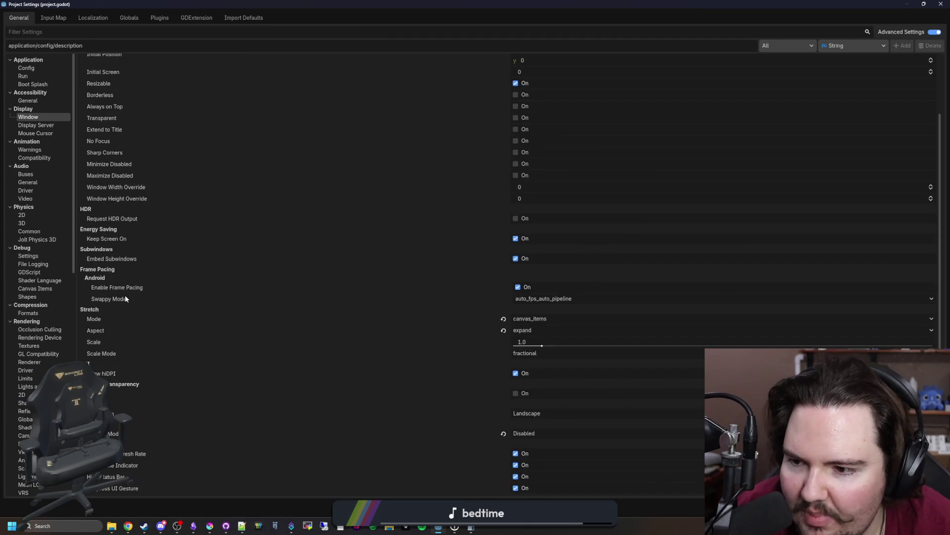
mouse_move(124, 295)
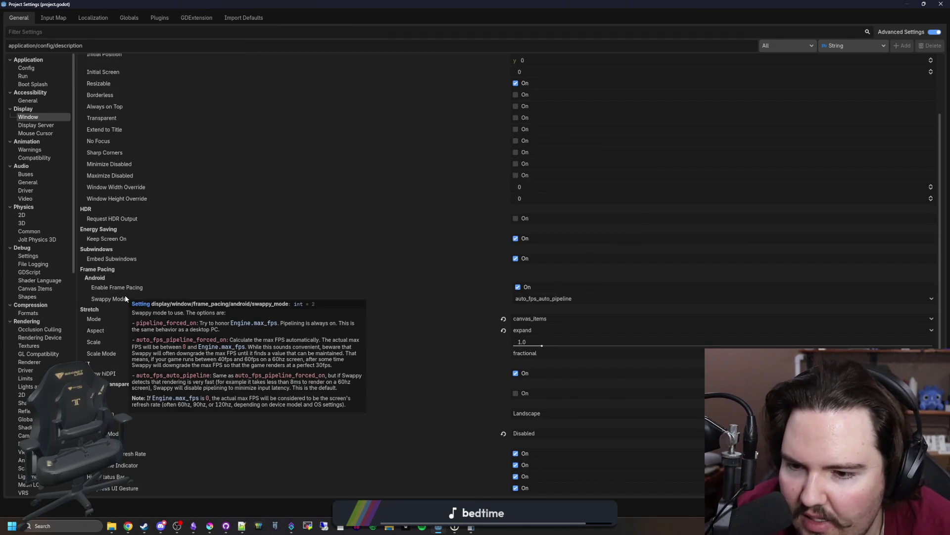
mouse_move(451, 290)
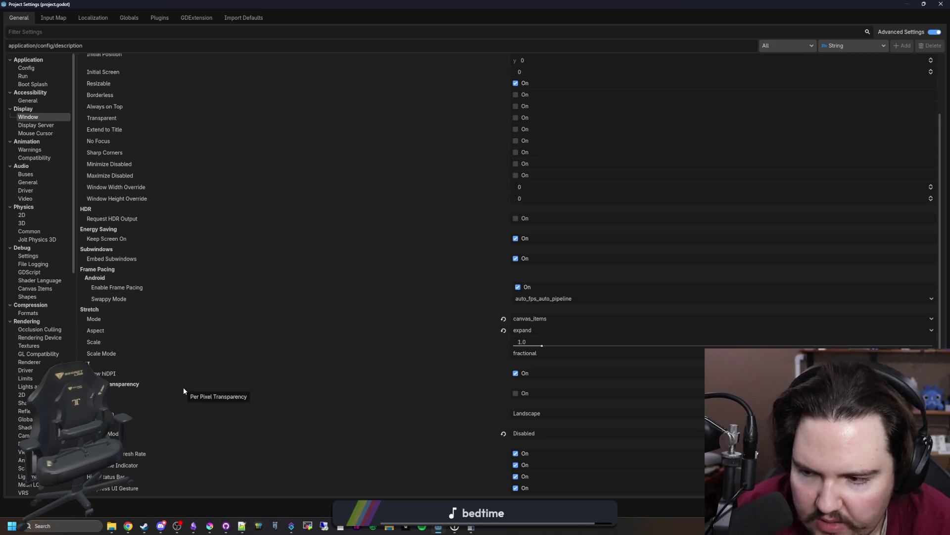
left_click(531, 319)
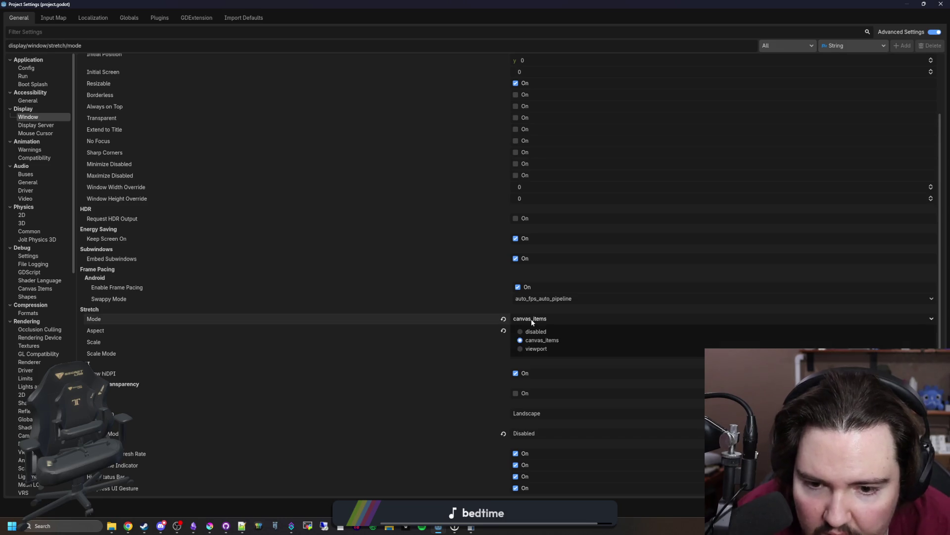
left_click(537, 329)
left_click(538, 328)
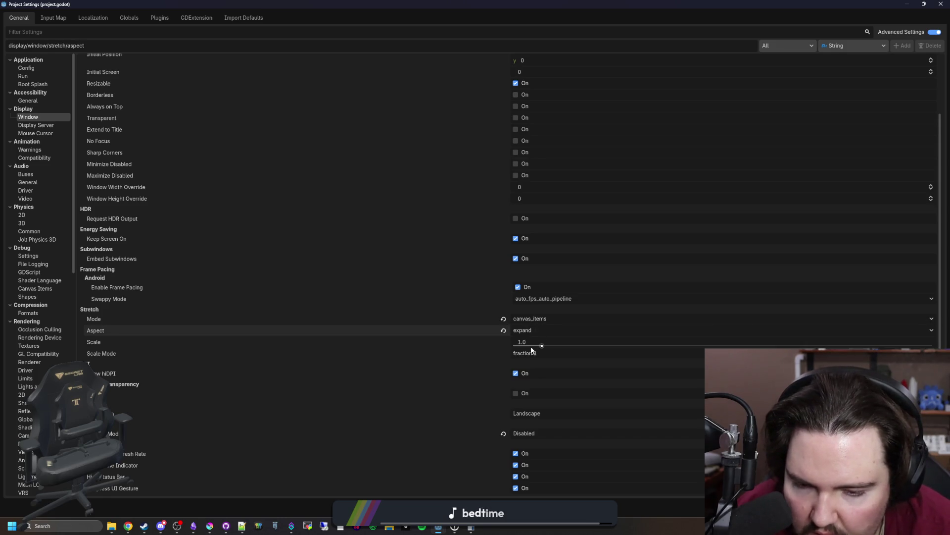
left_click(532, 353)
left_click(532, 353)
left_click(534, 353)
left_click(543, 354)
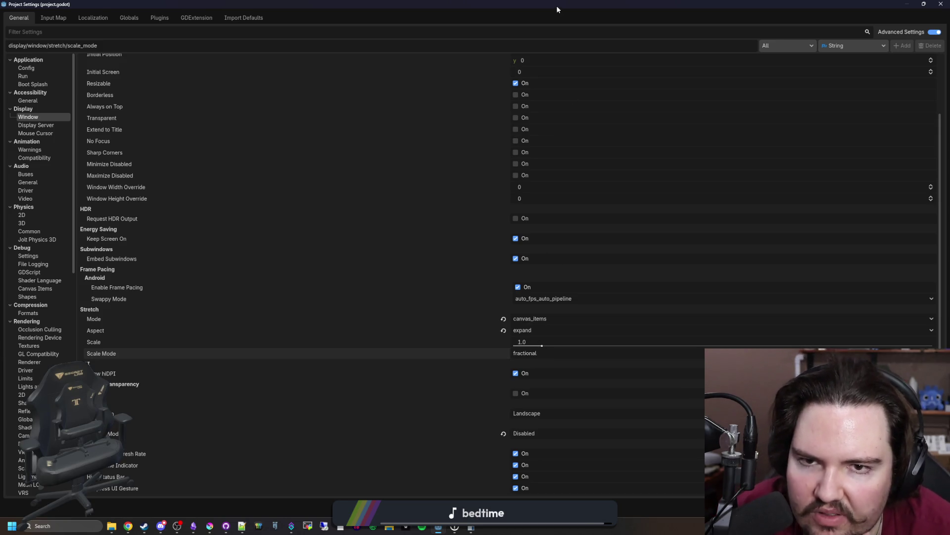
double_click(556, 5)
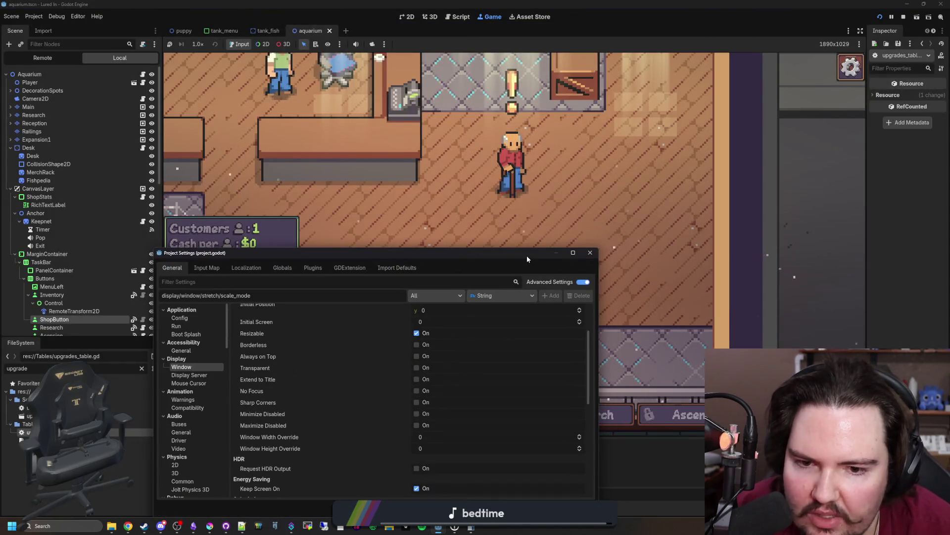
left_click_drag(524, 253, 574, 153)
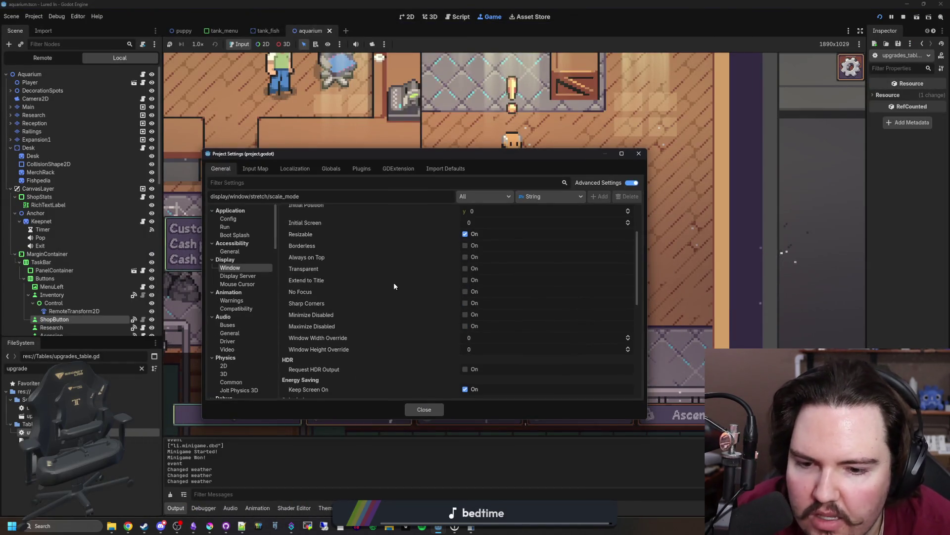
scroll(394, 282, "down", 7)
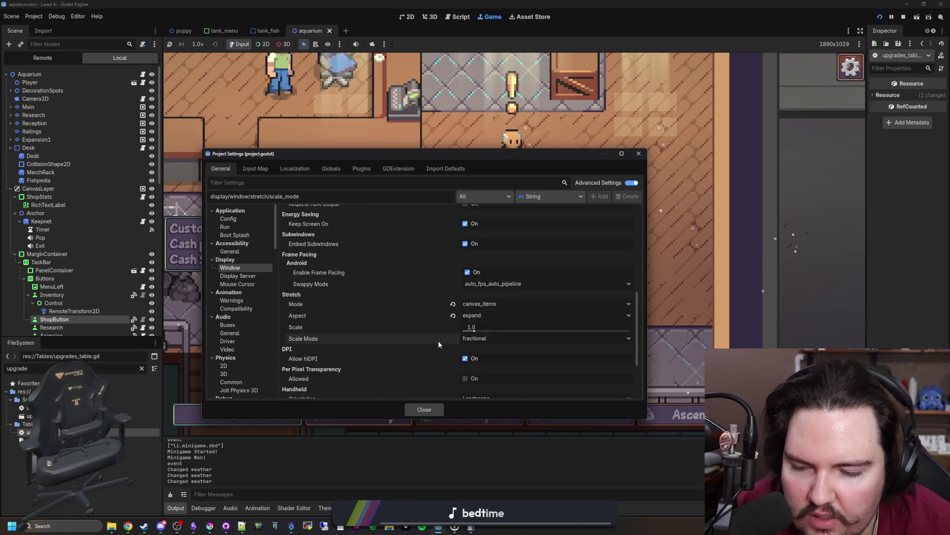
scroll(364, 322, "down", 3)
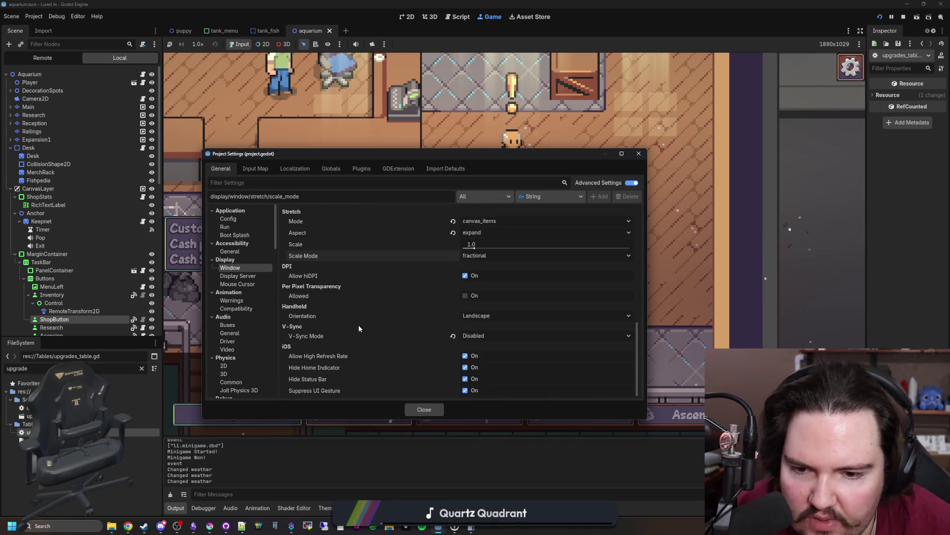
scroll(358, 325, "up", 3)
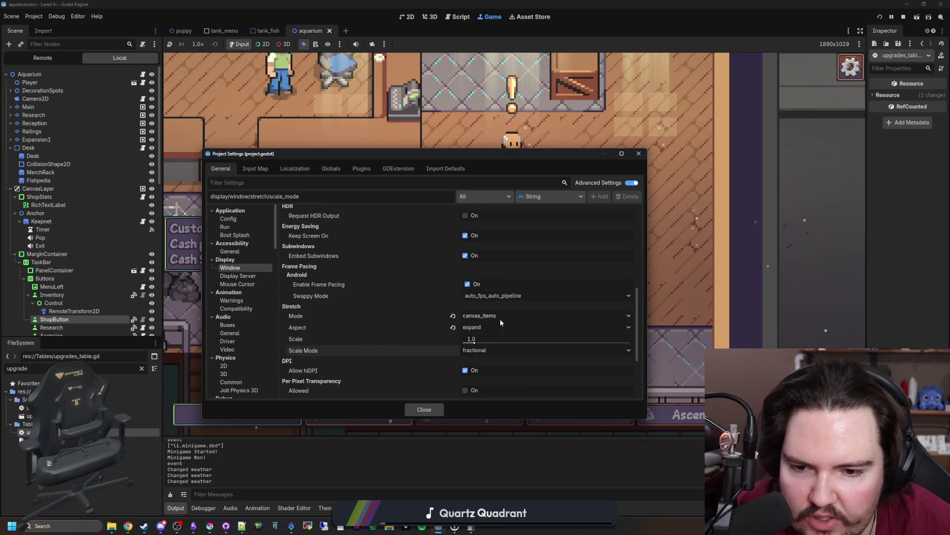
left_click(424, 409)
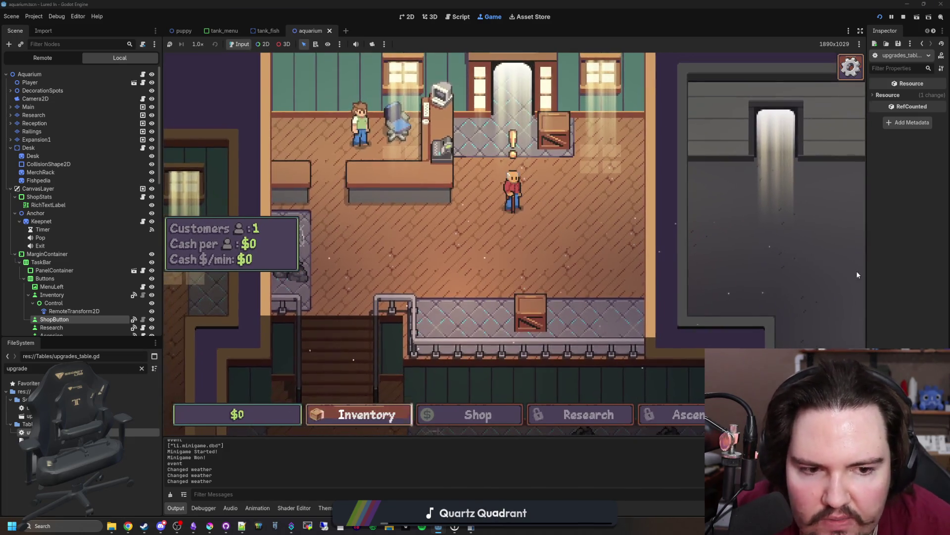
mouse_move(865, 271)
left_mouse_down()
mouse_move(346, 263)
mouse_move(779, 262)
left_mouse_up()
Shrink the output panel and narrow the Inspector so the Game view widens to 2150x1105.
mouse_move(459, 436)
left_mouse_down()
mouse_move(475, 104)
mouse_move(485, 89)
mouse_move(474, 232)
mouse_move(494, 472)
left_mouse_up()
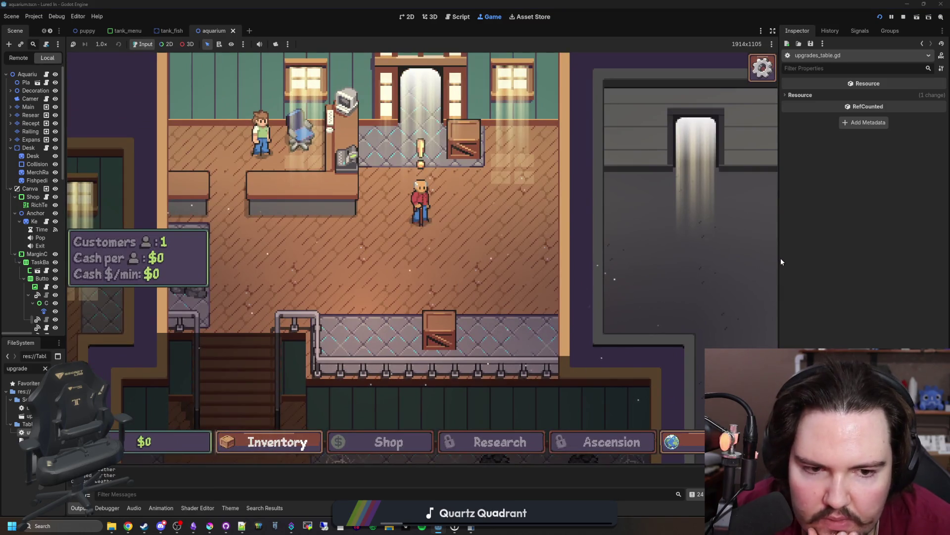
left_click_drag(779, 259, 867, 267)
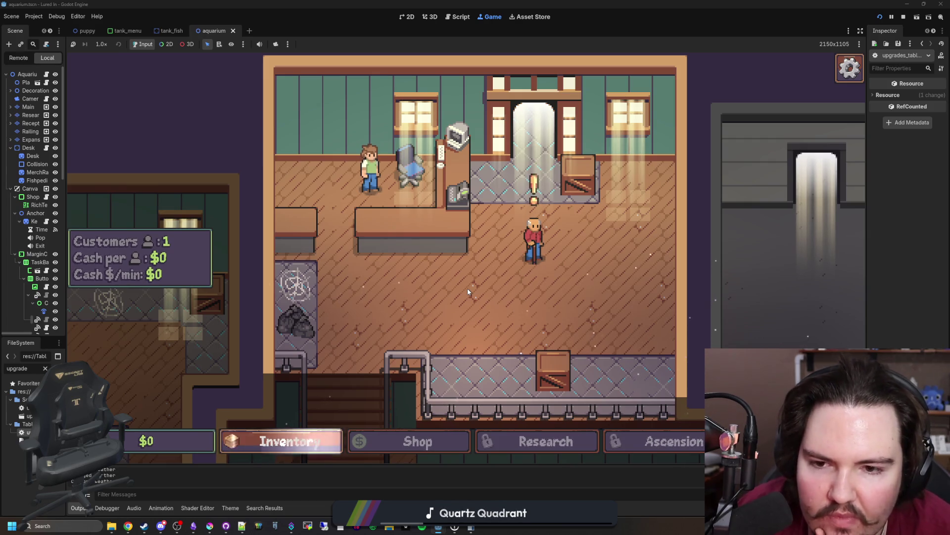
scroll(467, 288, "up", 2)
scroll(511, 167, "up", 2)
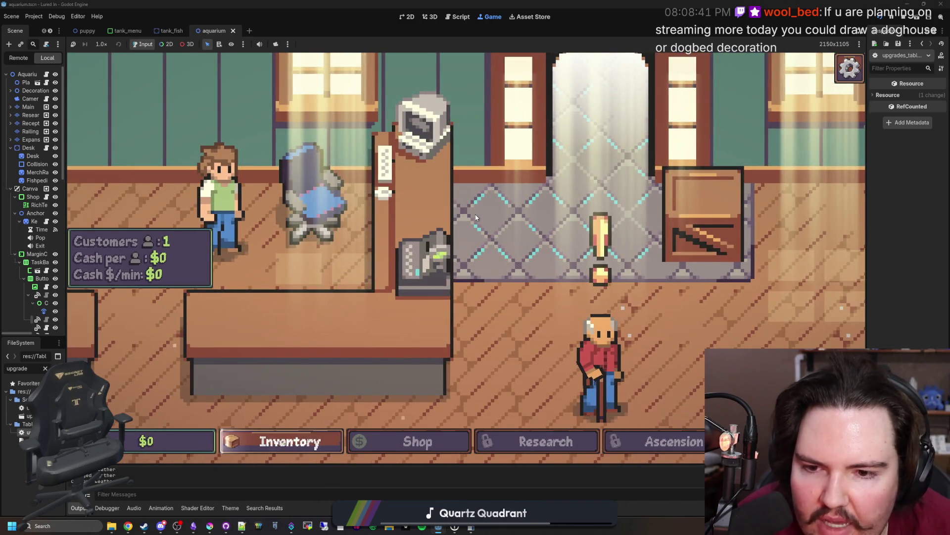
Pan and zoom the Game view until Grandpa's dialog about selling Inventory fish appears.
left_click_drag(528, 257, 471, 223)
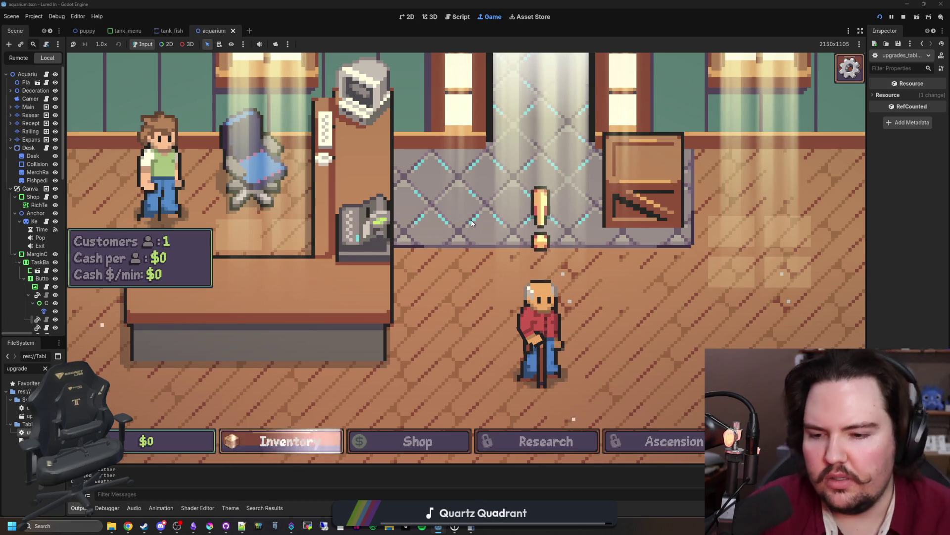
scroll(472, 224, "down", 3)
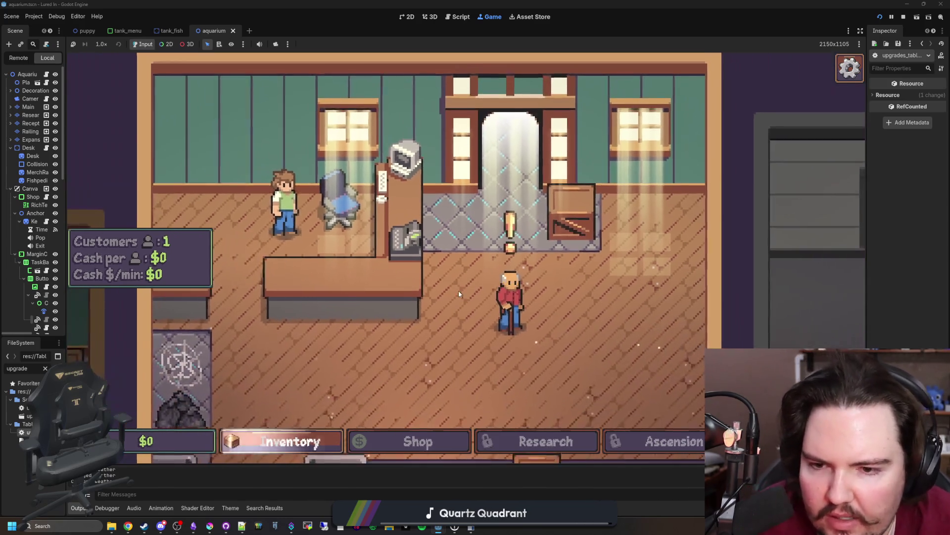
scroll(470, 186, "up", 2)
scroll(470, 187, "down", 3)
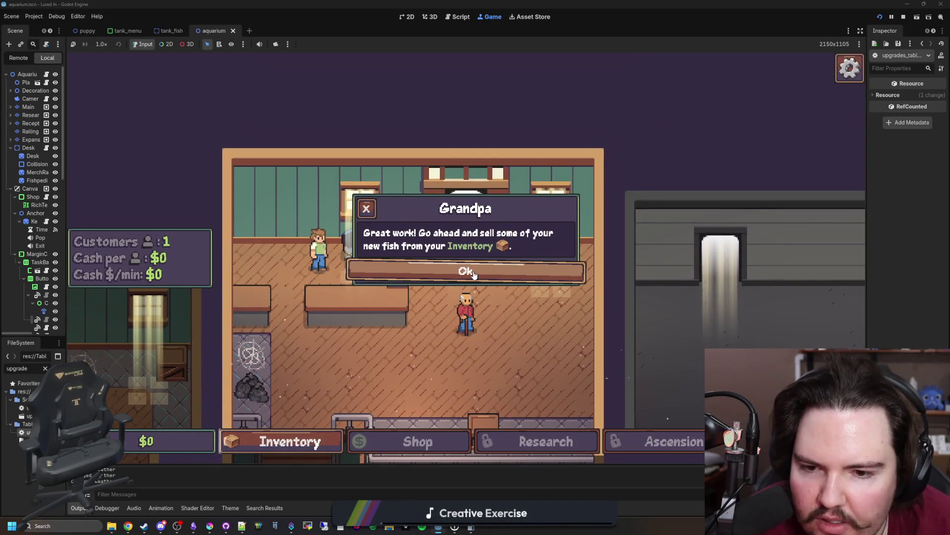
Confirm a mid-animation click completes Grandpa's text and another closes it, then bring in Weblate.
left_click(473, 272)
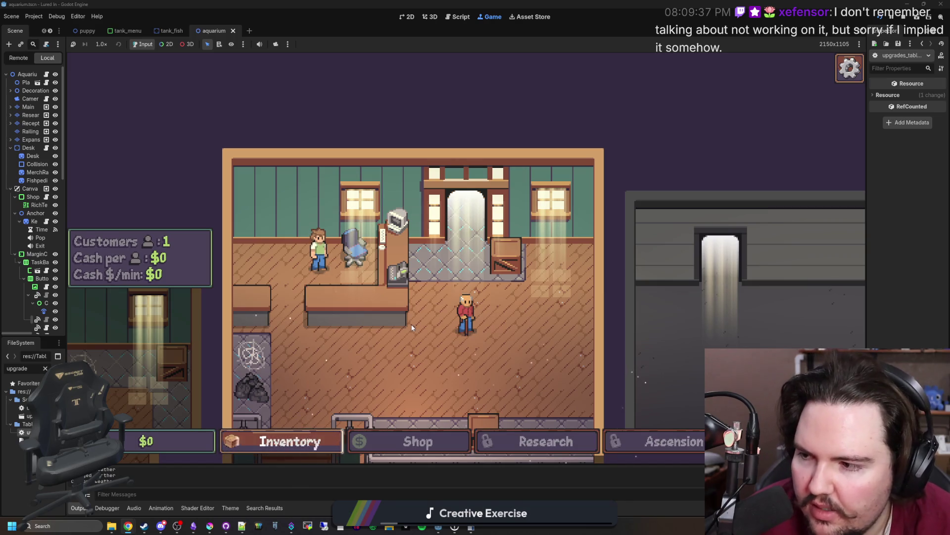
left_click(465, 314)
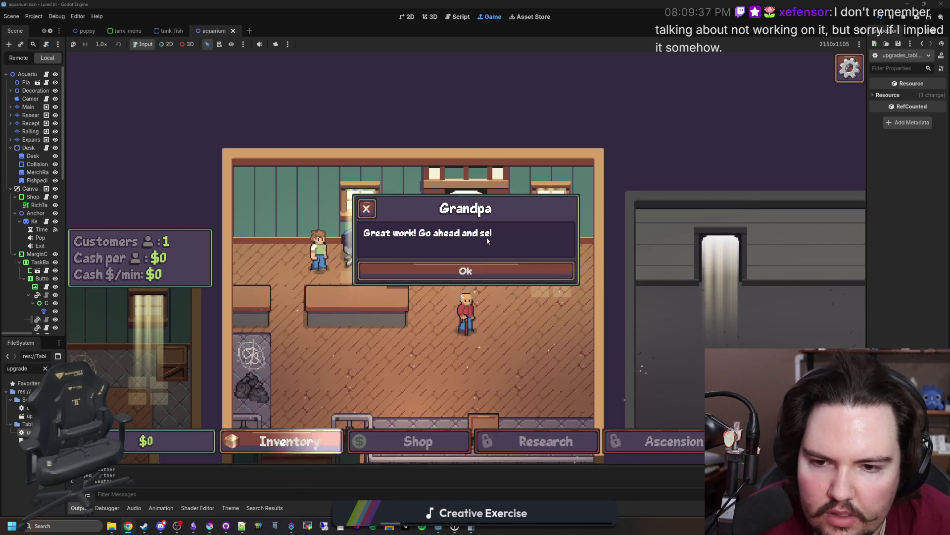
left_click(468, 309)
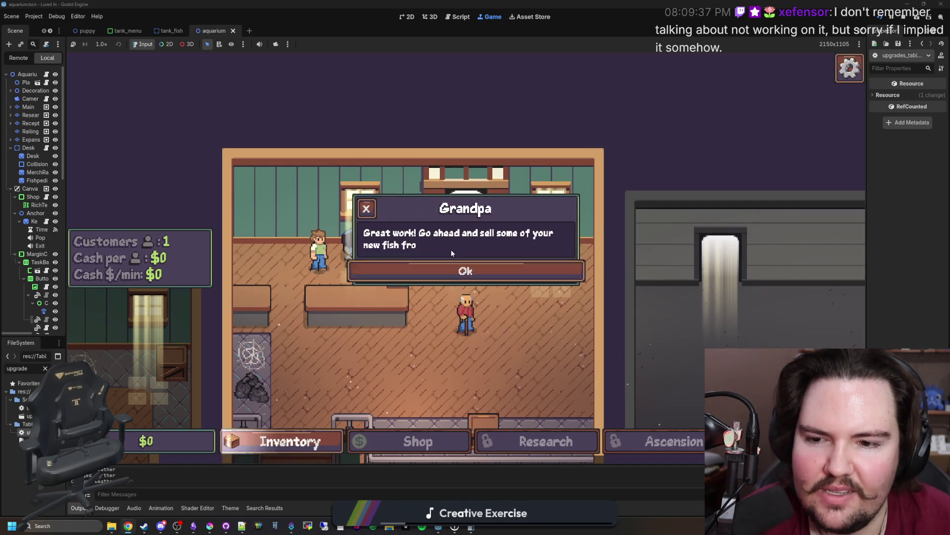
left_click(483, 272)
left_click(484, 273)
left_click(468, 272)
left_click(468, 272)
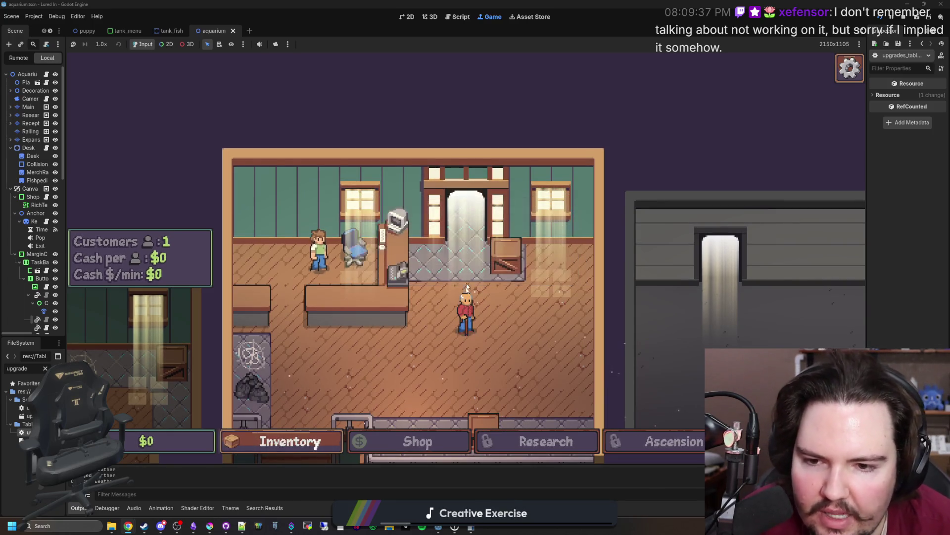
left_click_drag(949, 103, 521, 103)
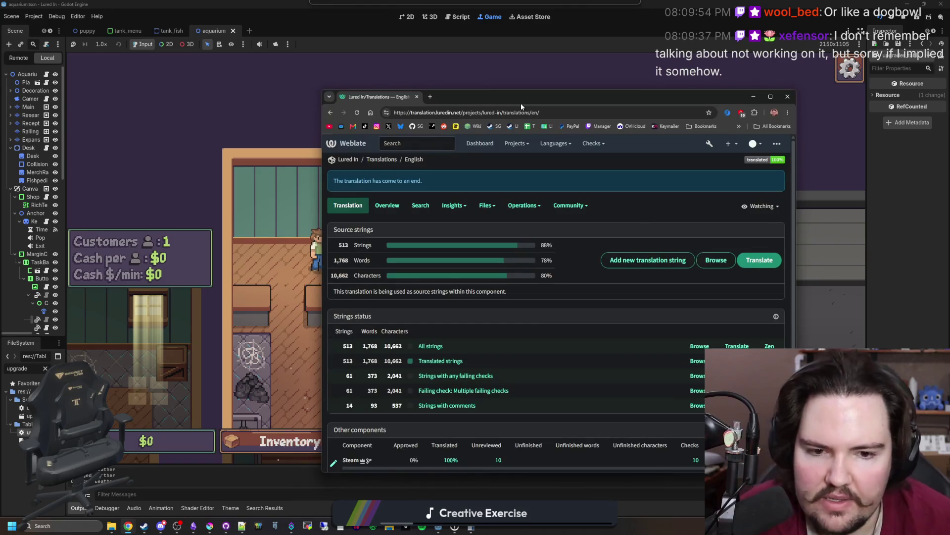
Add a Weblate translation string with key and English text 'Skip', then return to Godot.
left_click(617, 266)
left_click(366, 280)
type("Skip")
key("ctrl+a")
key("ctrl+c")
key("Tab")
key("ctrl+v")
left_click(348, 364)
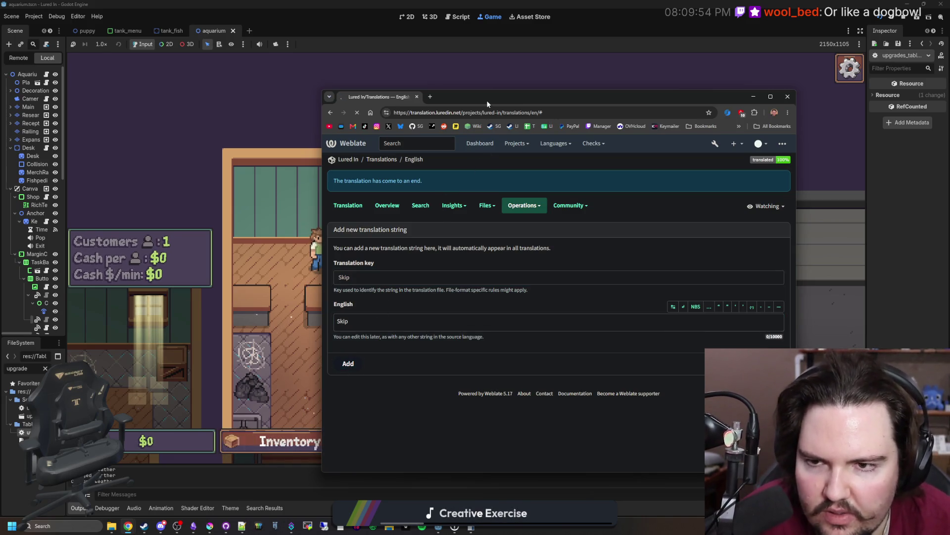
key("alt+Tab")
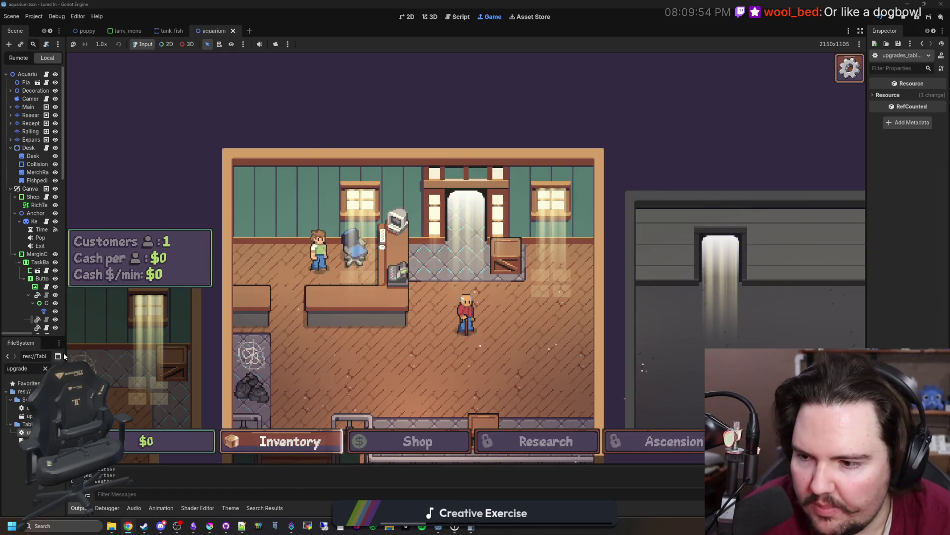
left_click_drag(65, 346, 285, 369)
Filter the files for 'grandpa' and open the grandpa_menu scene and grandpa_menu.gd script.
left_click(265, 368)
type("grandpa")
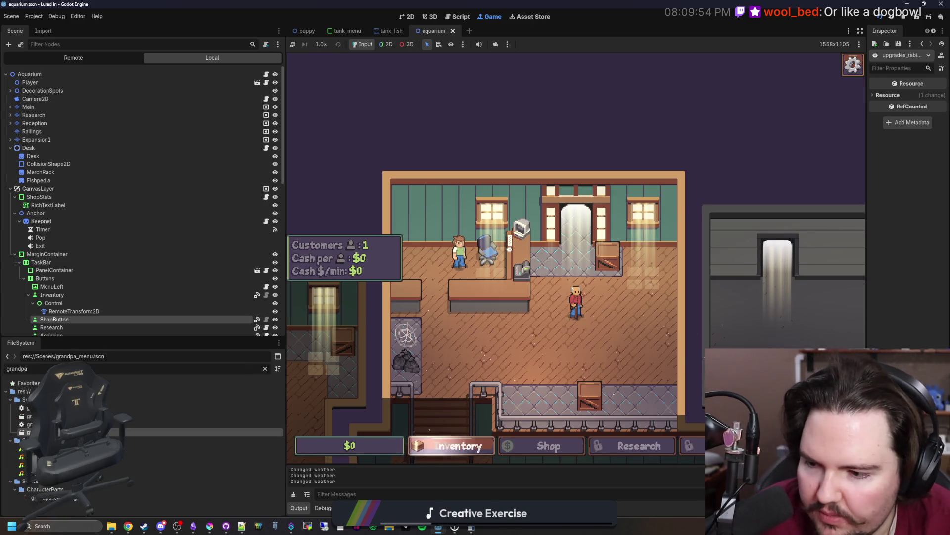
double_click(191, 415)
double_click(191, 424)
Browse grandpa_menu.gd to locate the animate_text function and the Ok-pressed handler.
left_click(541, 207)
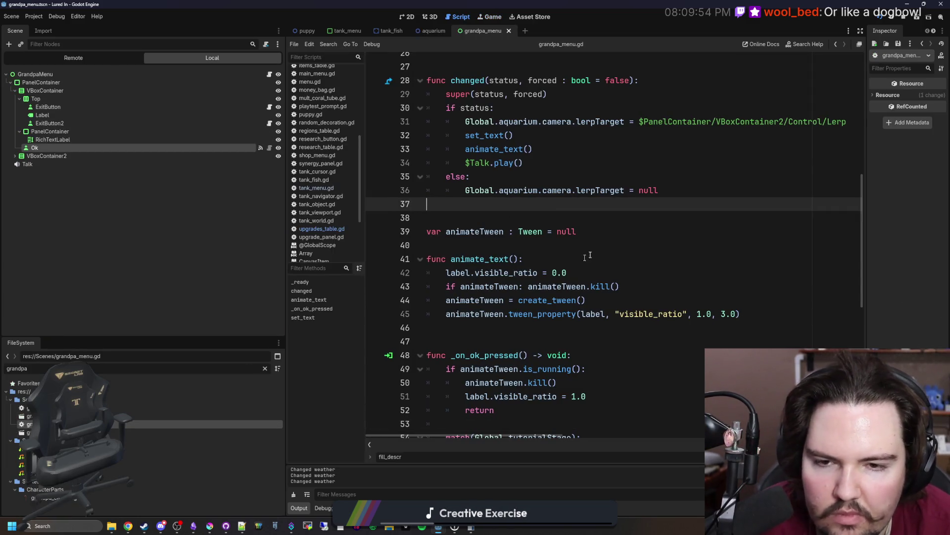
scroll(617, 250, "down", 6)
left_click(615, 218)
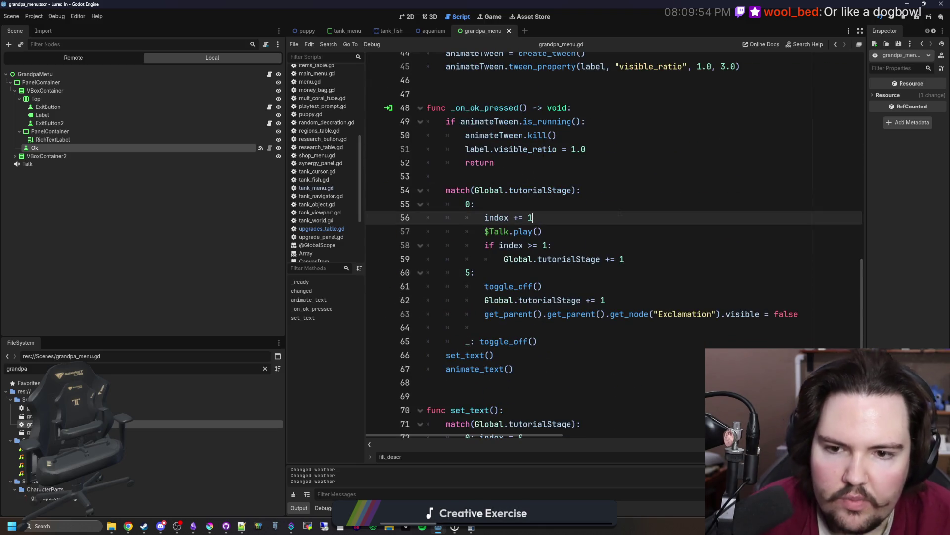
left_click(612, 198)
left_click(537, 175)
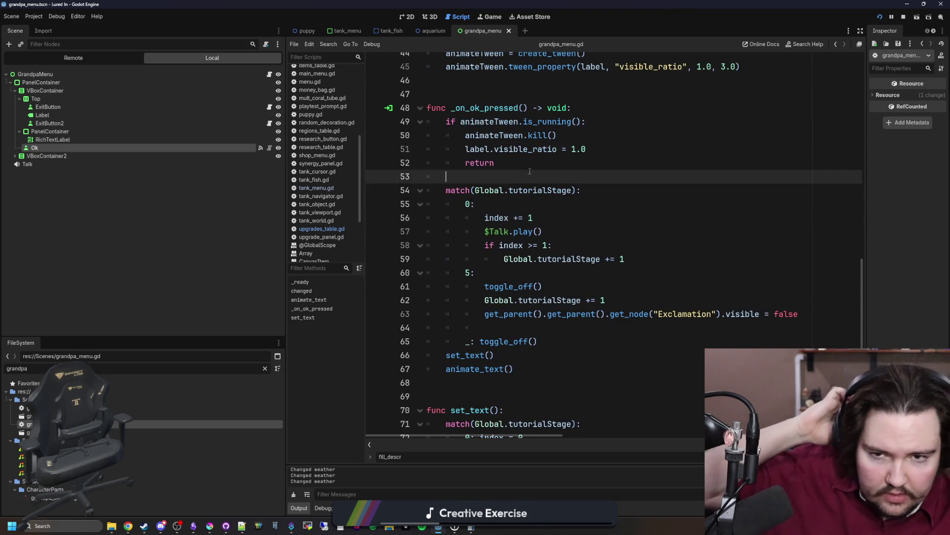
scroll(536, 175, "up", 6)
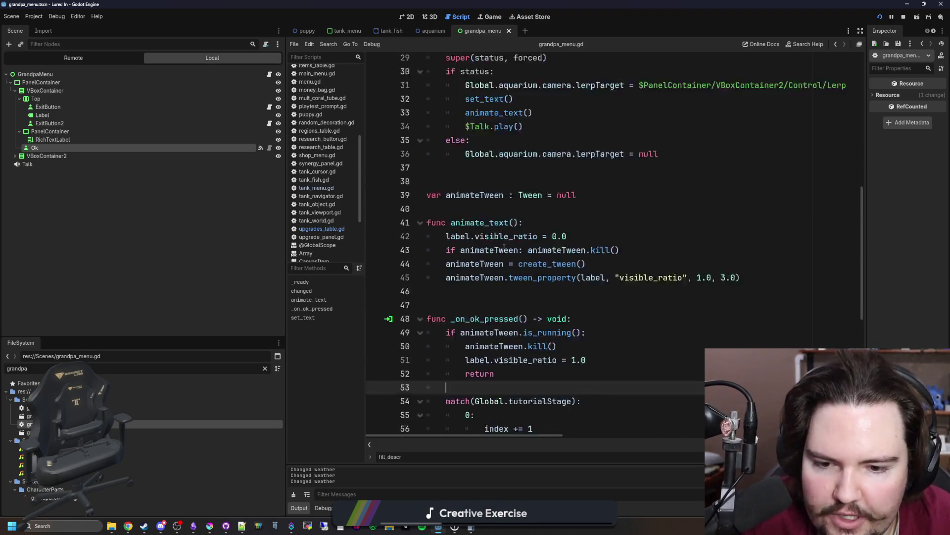
left_click_drag(286, 369, 230, 368)
scroll(434, 253, "up", 5)
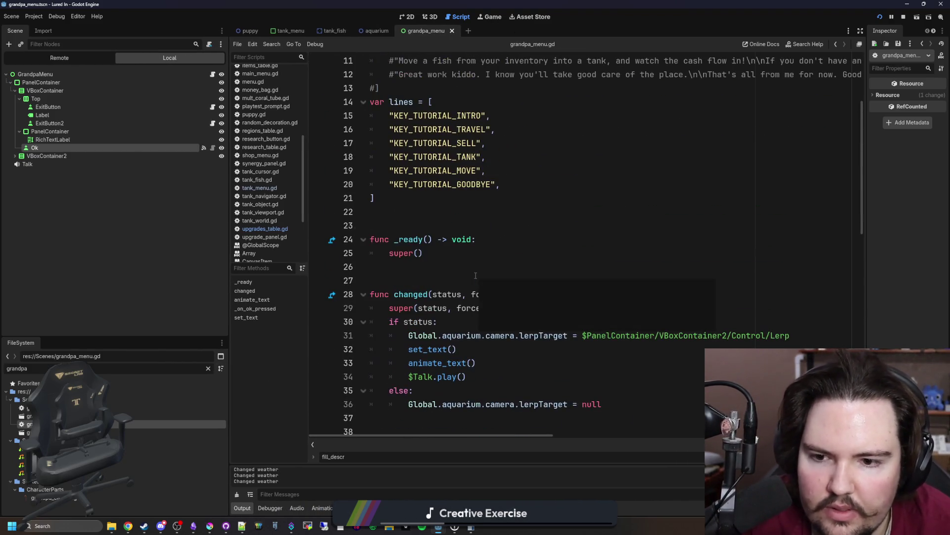
left_click(434, 253)
scroll(473, 254, "up", 3)
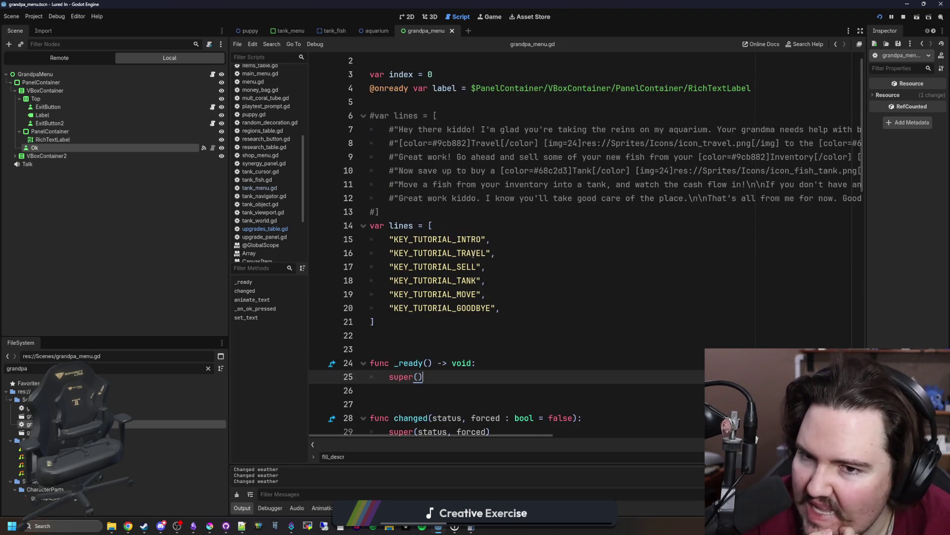
scroll(473, 254, "up", 1)
scroll(452, 266, "down", 6)
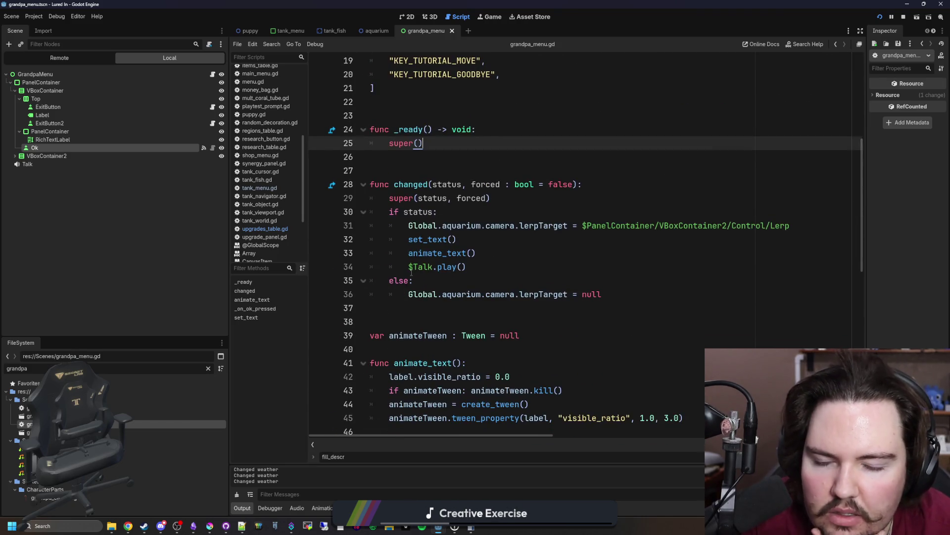
scroll(411, 271, "down", 3)
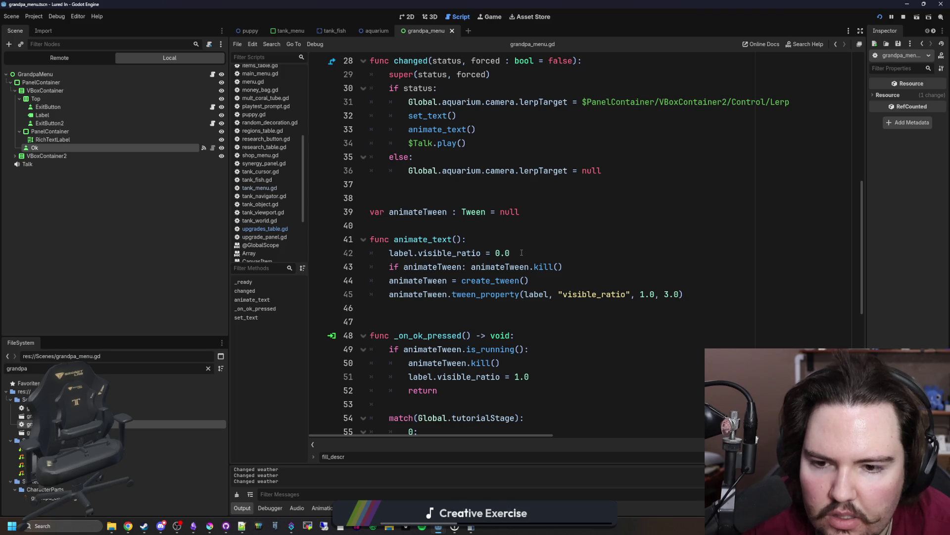
scroll(522, 252, "down", 1)
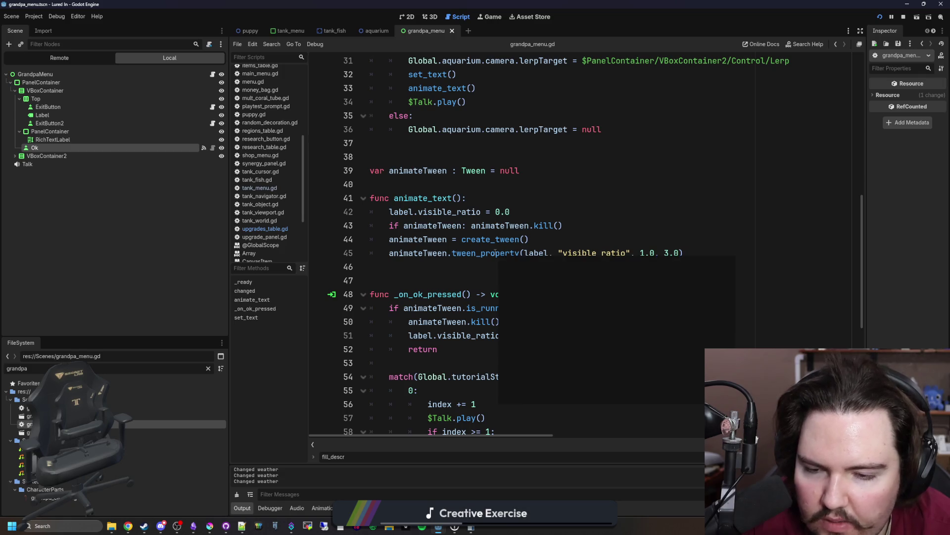
left_click(443, 266)
scroll(443, 264, "down", 3)
scroll(443, 264, "down", 4)
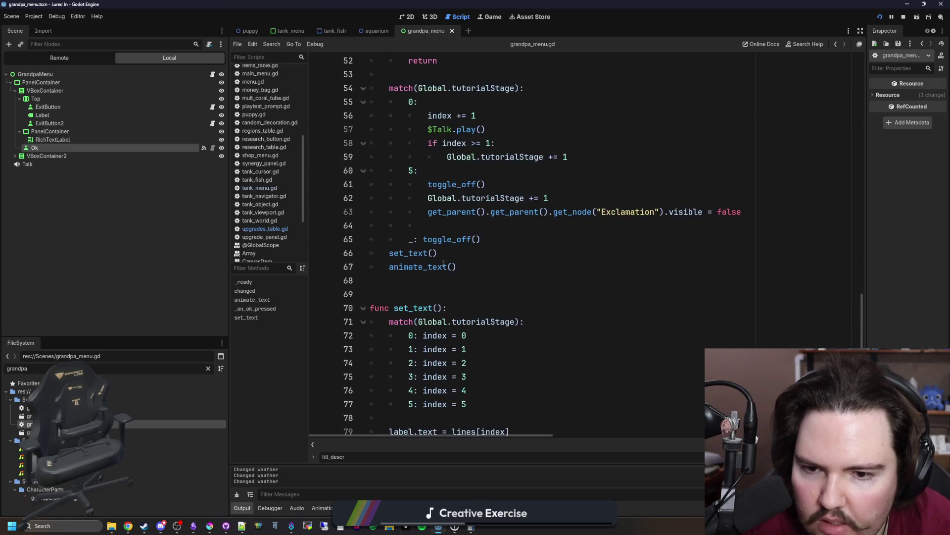
scroll(425, 272, "up", 6)
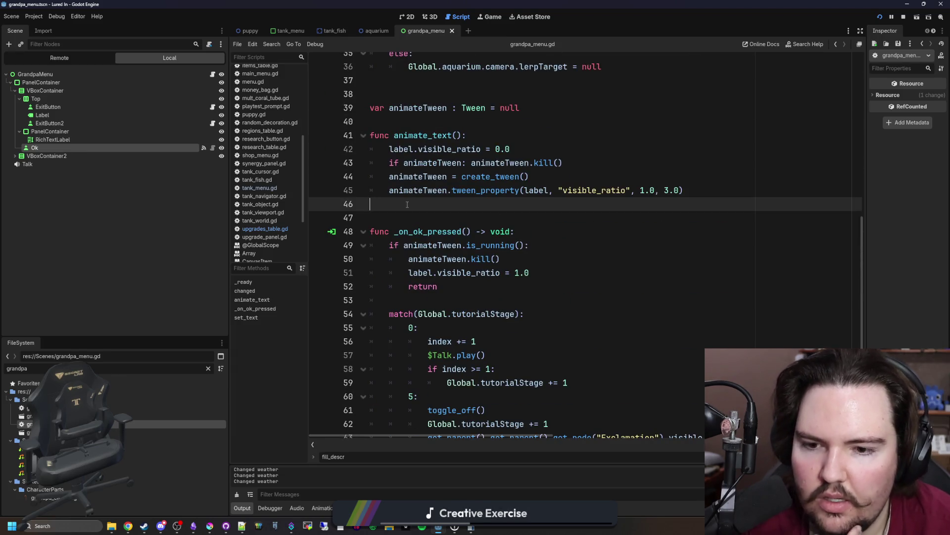
Add an Ok button text = "Ok" line after the visible_ratio reset in the skip code.
left_click(560, 271)
key("Return")
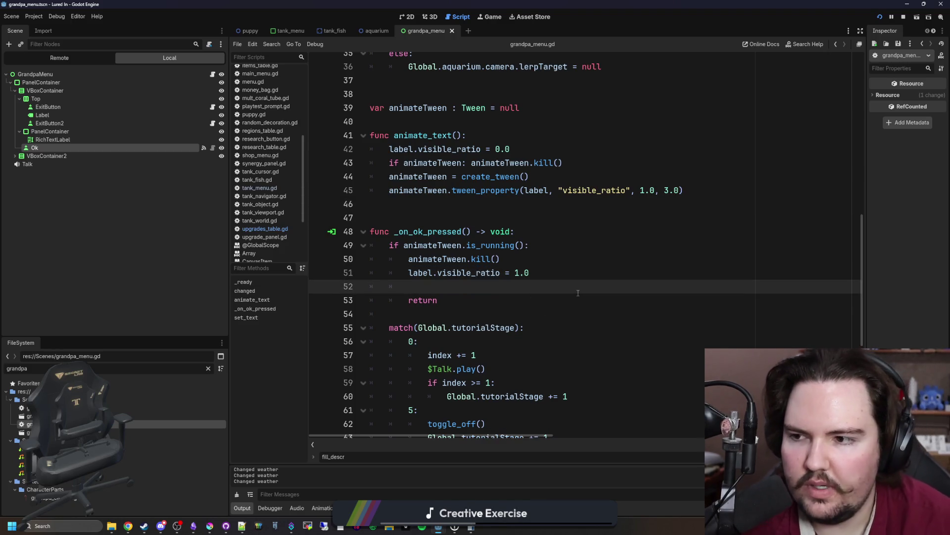
mouse_move(143, 147)
left_mouse_down()
mouse_move(455, 288)
mouse_move(544, 286)
left_mouse_up()
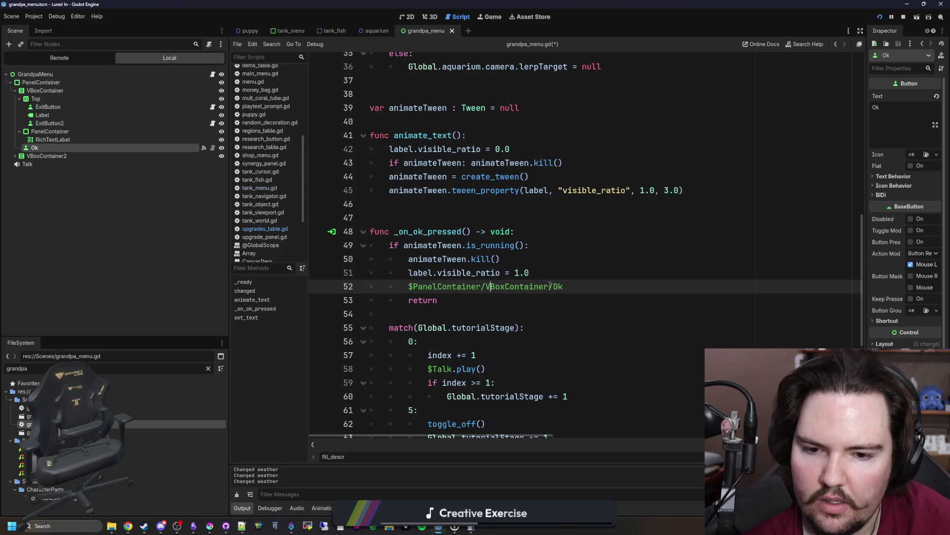
type(".text = \"Ok")
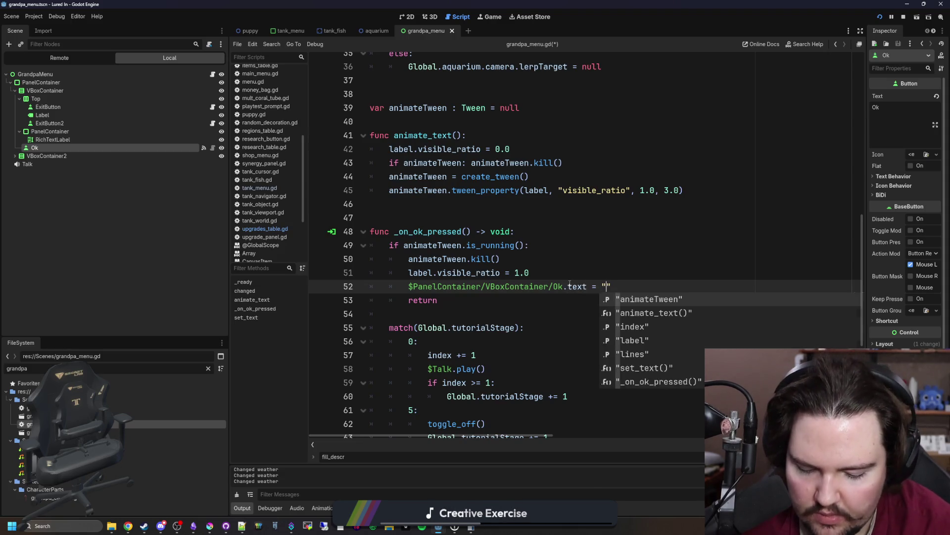
scroll(569, 285, "up", 1)
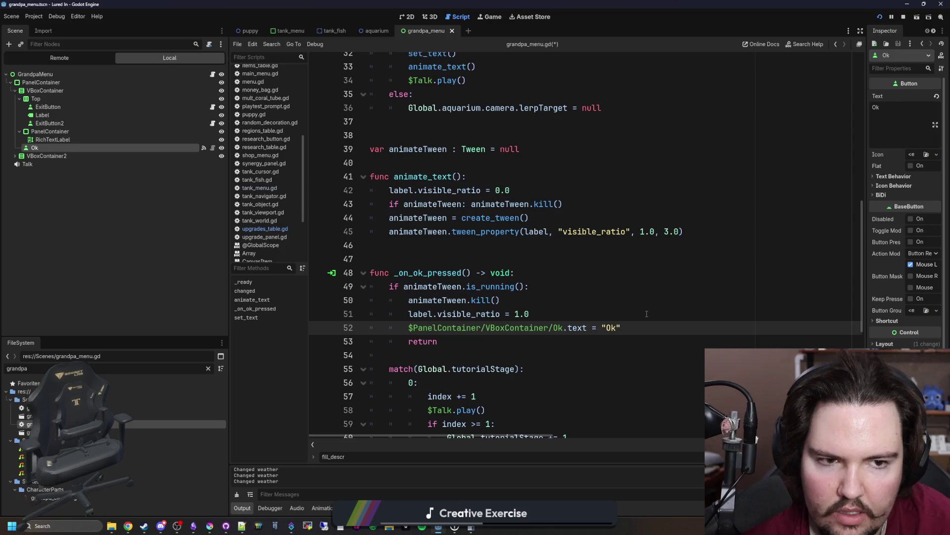
key("alt+Tab")
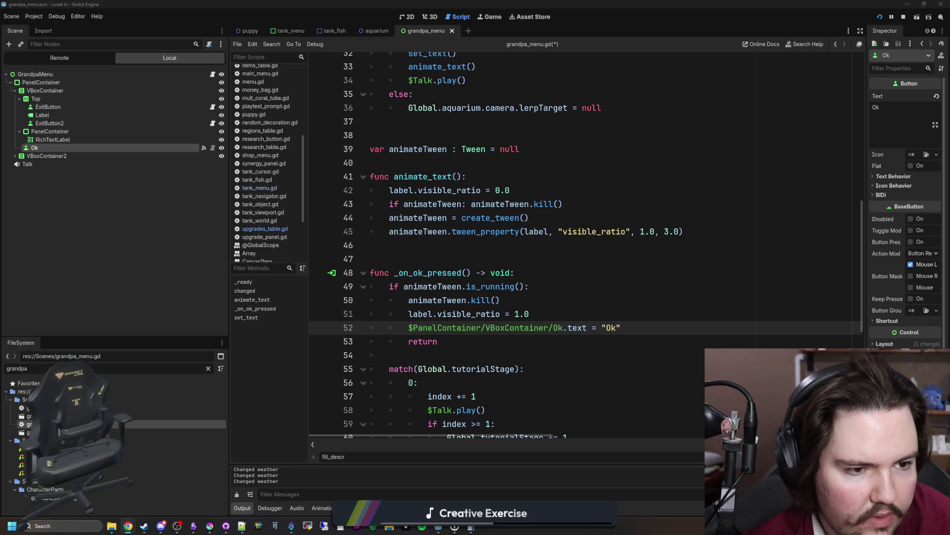
Copy the Ok text assignment and paste it below the tween setup in animate_text.
left_click(519, 260)
left_click_drag(622, 328, 411, 330)
key("ctrl+c")
left_click(681, 239)
key("Return")
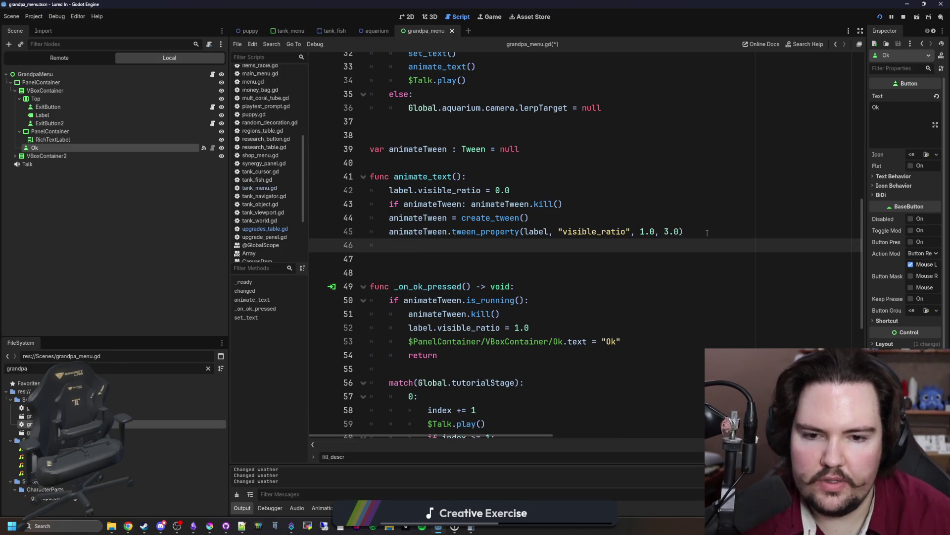
key("ctrl+v")
Add an animateTween.finished.connect(func(): line below the tween setup.
left_click(484, 178)
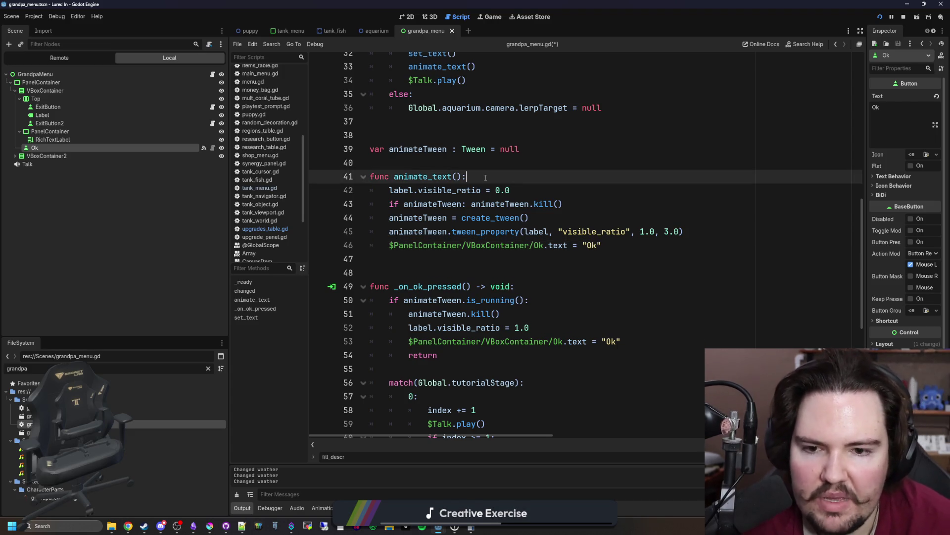
left_click(707, 235)
key("Return")
type("animatet")
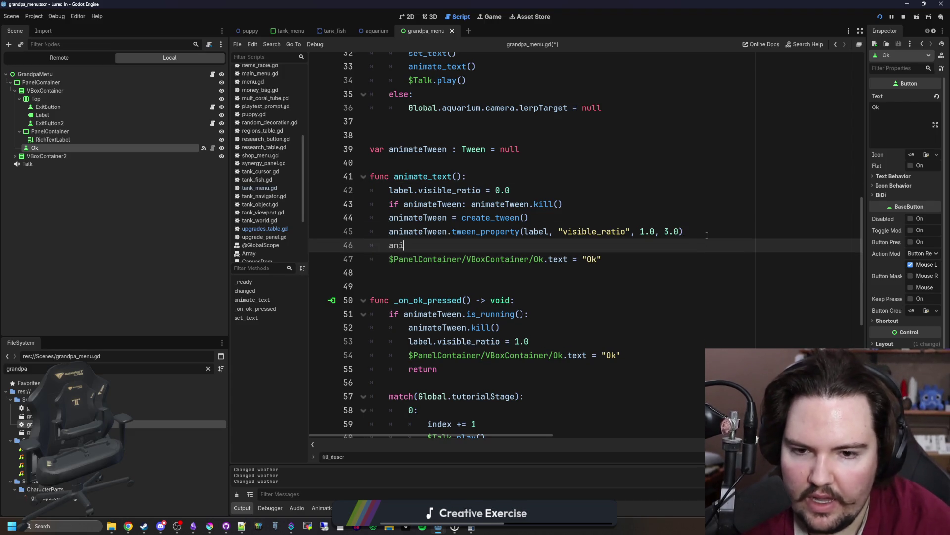
key("Return")
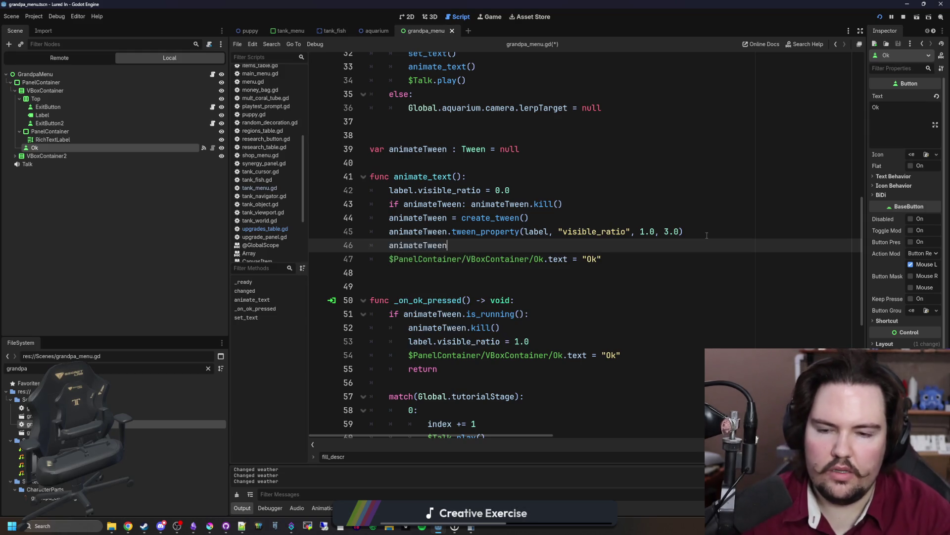
type(".fin")
key("Return")
type("onnect(func():")
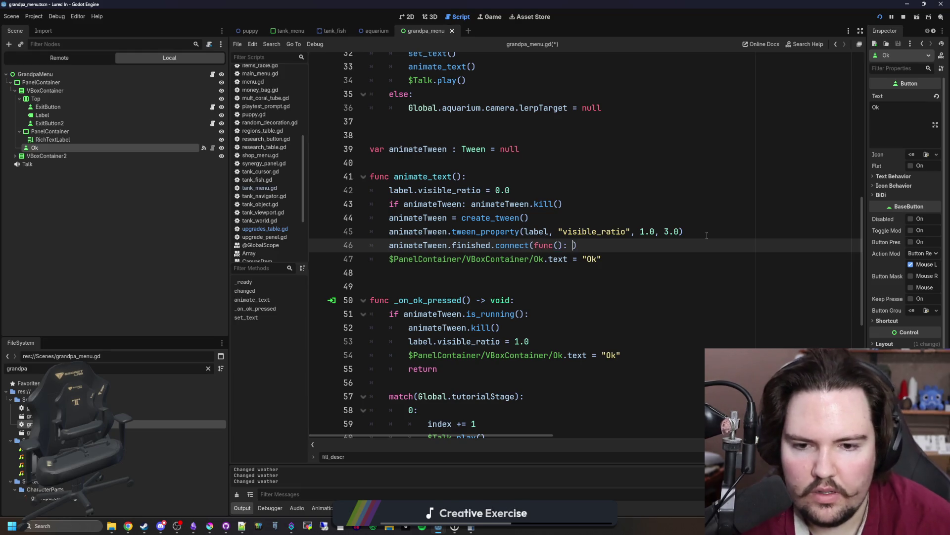
Move the Ok text assignment into the finished callback and remove the leftover blank line.
left_click_drag(626, 259, 389, 259)
key("ctrl+x")
key("Up")
key("End")
key("Left")
key("ctrl+v")
left_click(512, 266)
key("BackSpace")
key("BackSpace")
Set the Ok button's text to "Skip" at the start of animate_text.
left_click(507, 185)
key("Return")
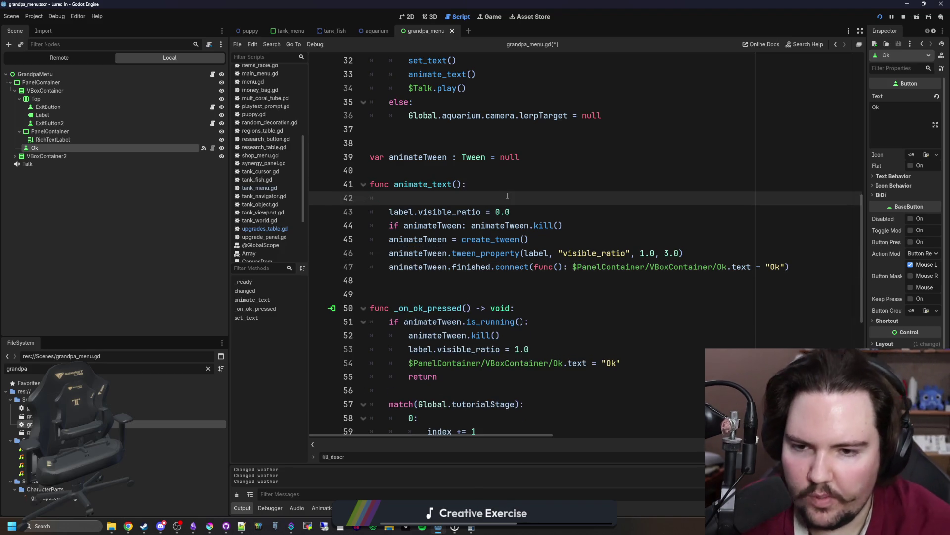
left_click(730, 266)
left_click_drag(750, 268, 573, 267)
key("ctrl+c")
left_click(421, 198)
key("ctrl+v")
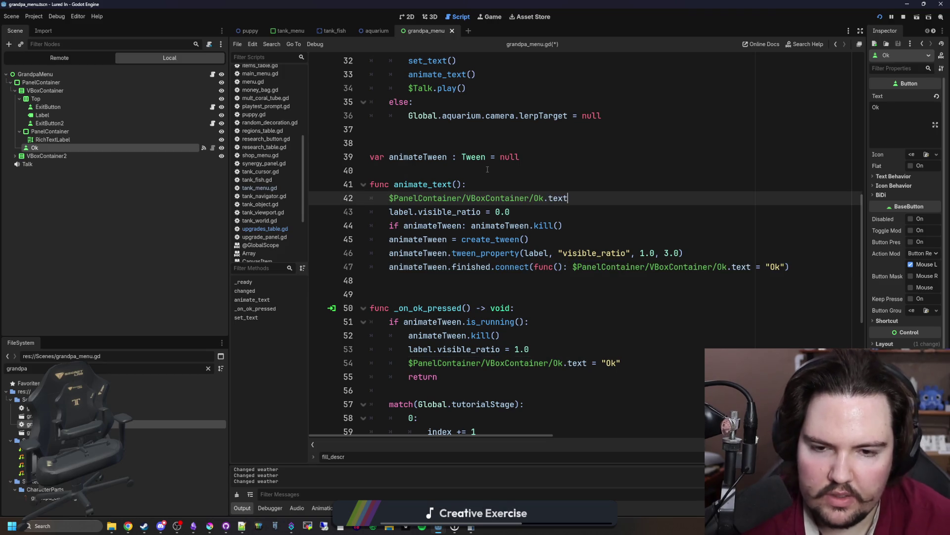
key("BackSpace")
key("BackSpace")
key("BackSpace")
type("text = \"Skip\"")
Save grandpa_menu.gd and its scene.
left_click(488, 169)
key("ctrl+s")
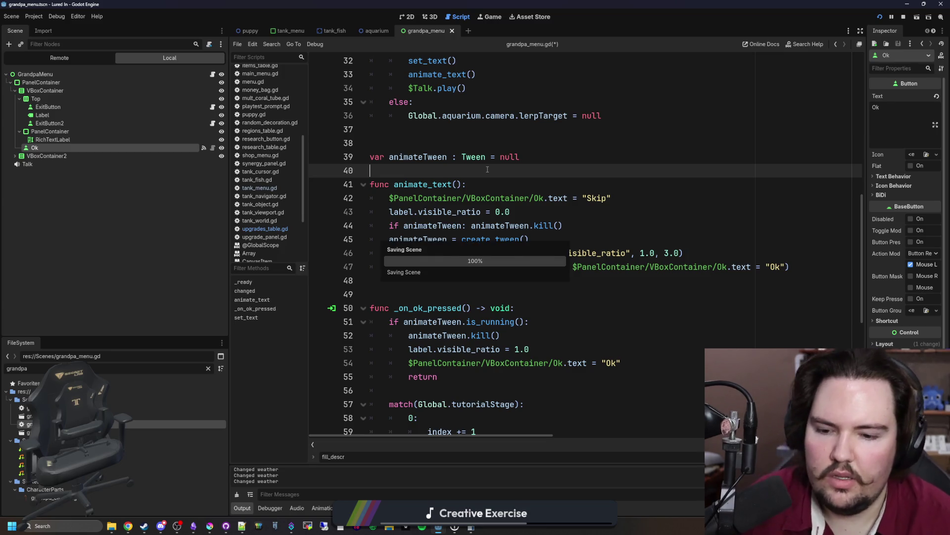
left_click(407, 17)
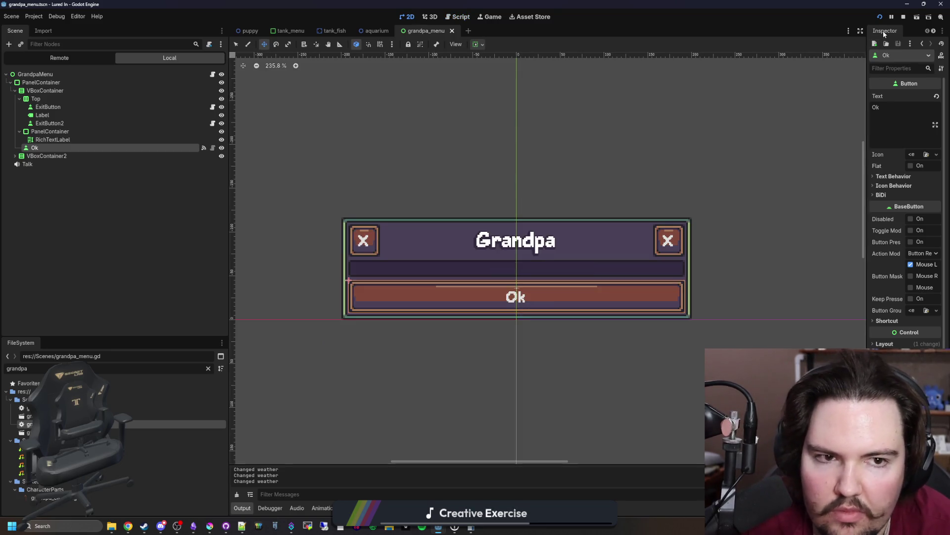
In the running game, verify Grandpa's button reads Skip mid-text then Ok, and return to the script.
left_click(483, 18)
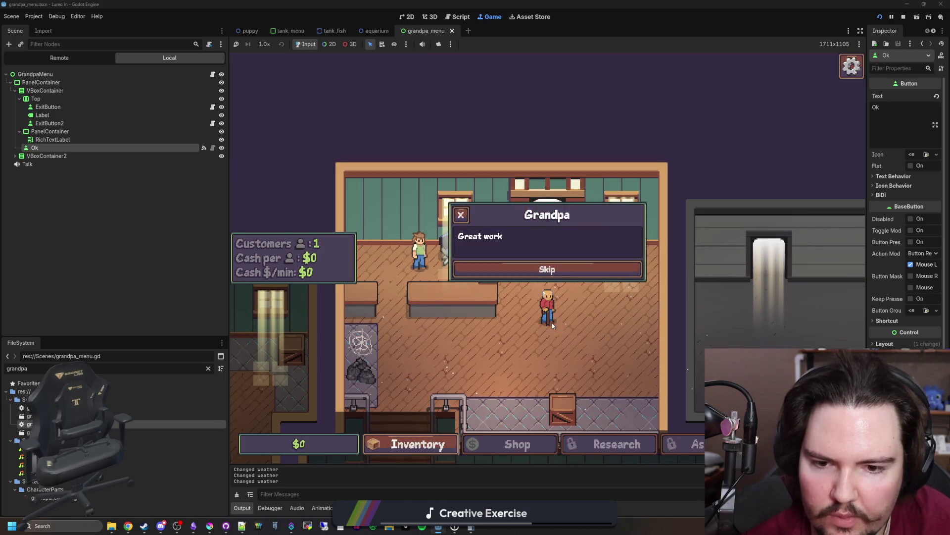
left_click(548, 272)
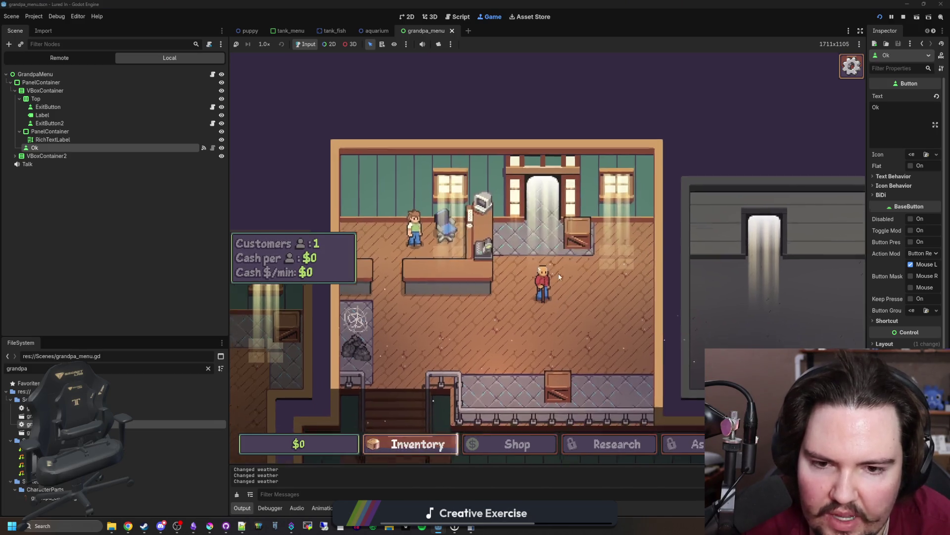
left_click(548, 268)
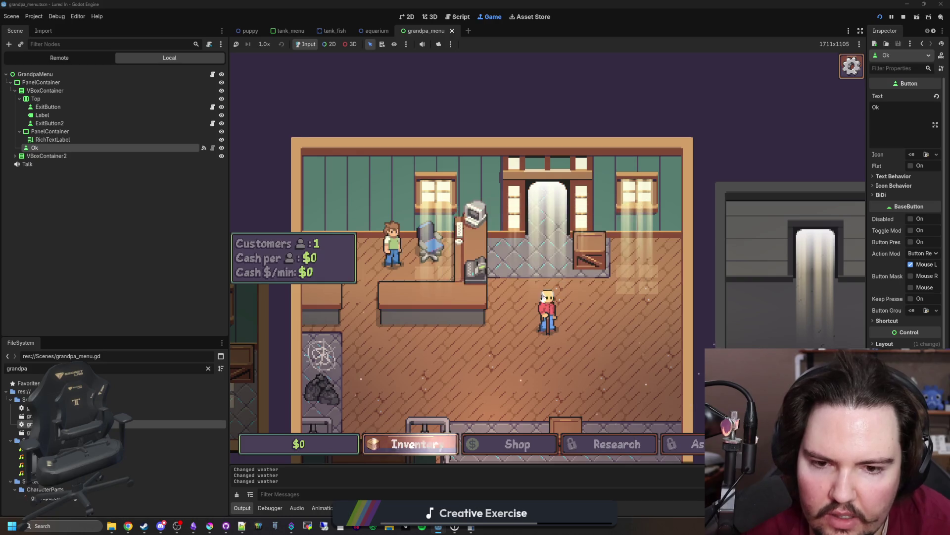
left_click(213, 73)
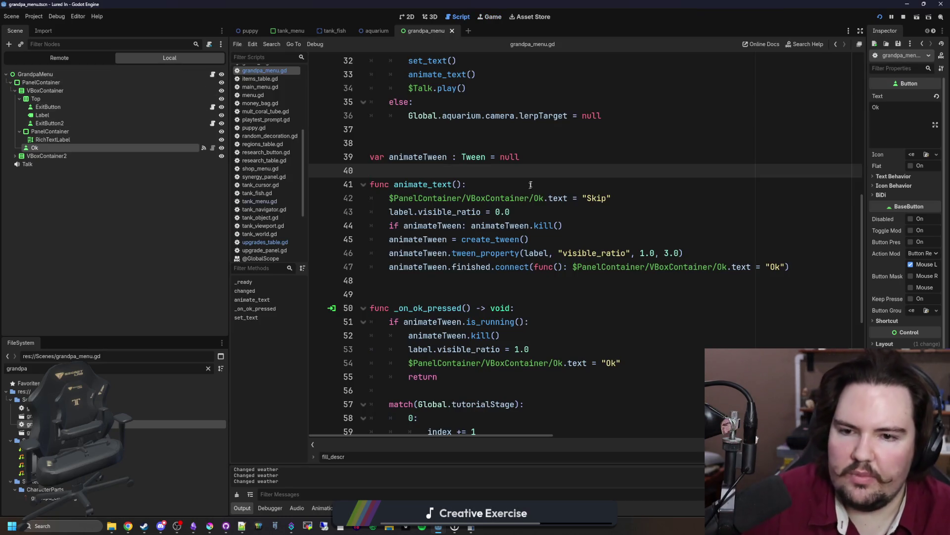
Review grandpa_menu.gd around animate_text and save the script.
left_click(529, 188)
key("ctrl+s")
left_click(551, 173)
key("ctrl+s")
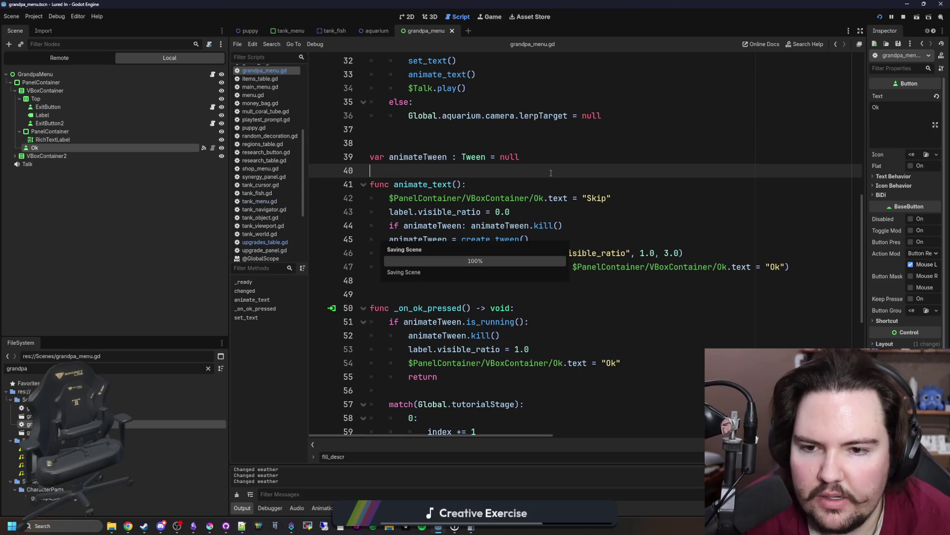
scroll(550, 173, "down", 3)
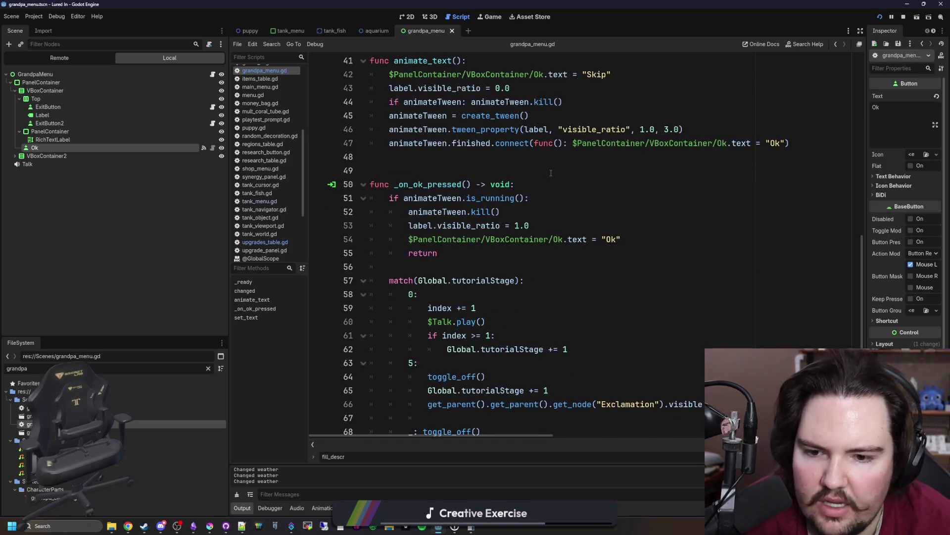
scroll(551, 173, "down", 2)
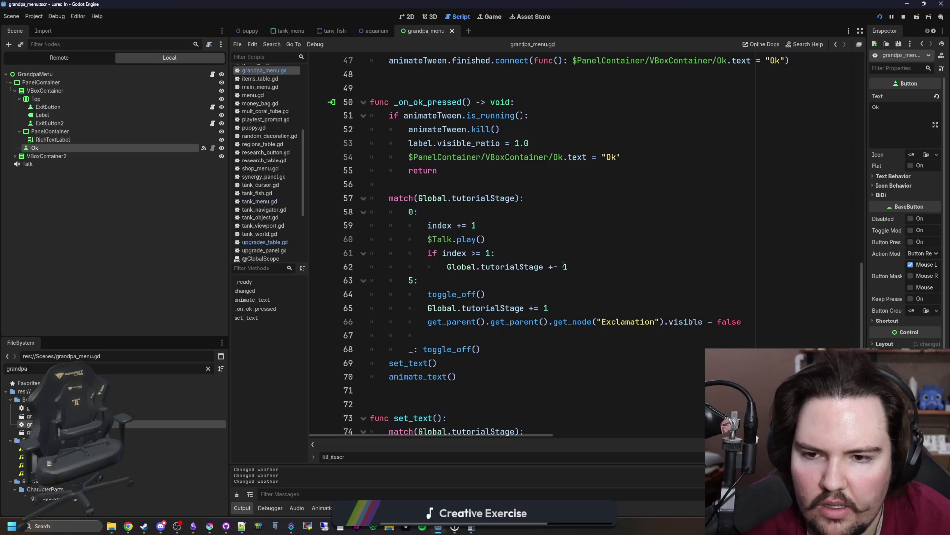
left_click(455, 186)
key("ctrl+s")
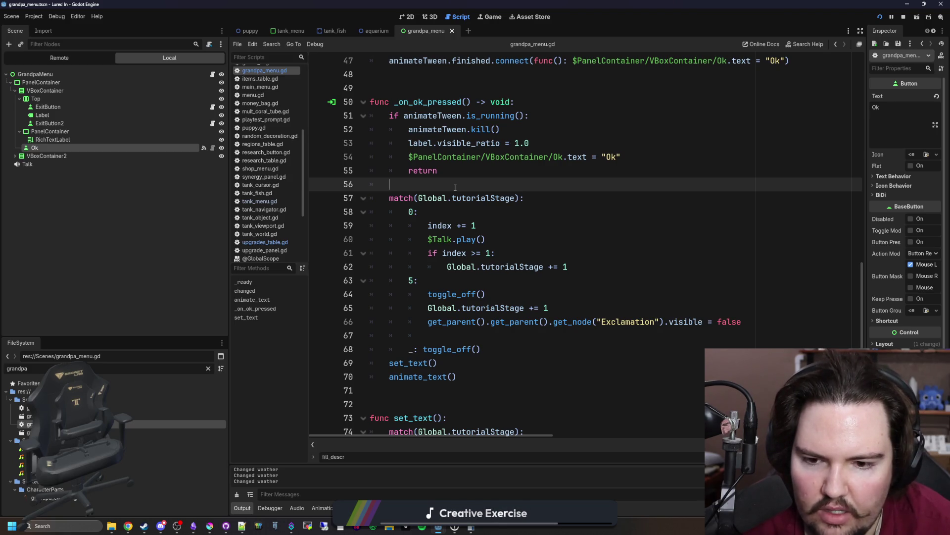
Look up the toggle_off definition in menu.gd, then return to grandpa_menu.gd.
scroll(470, 405, "down", 1)
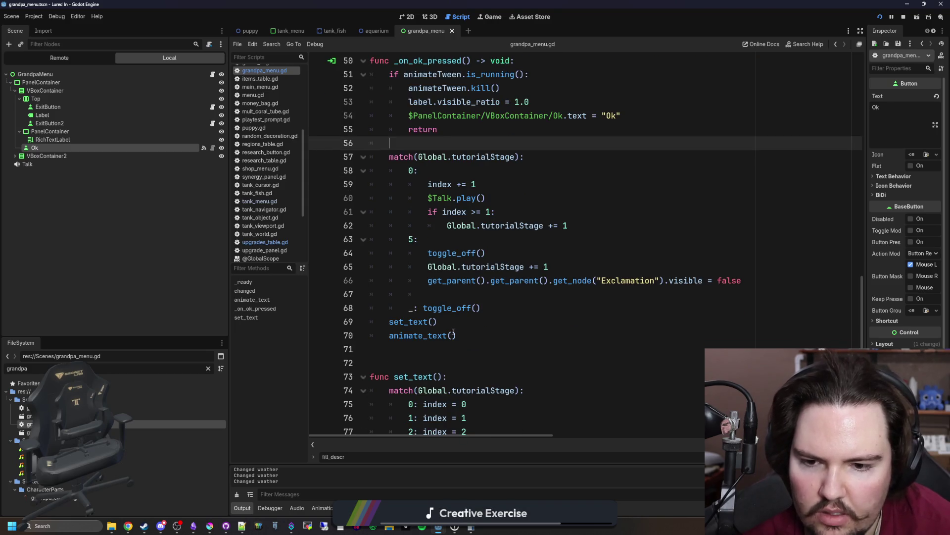
left_click(493, 305)
key("Return")
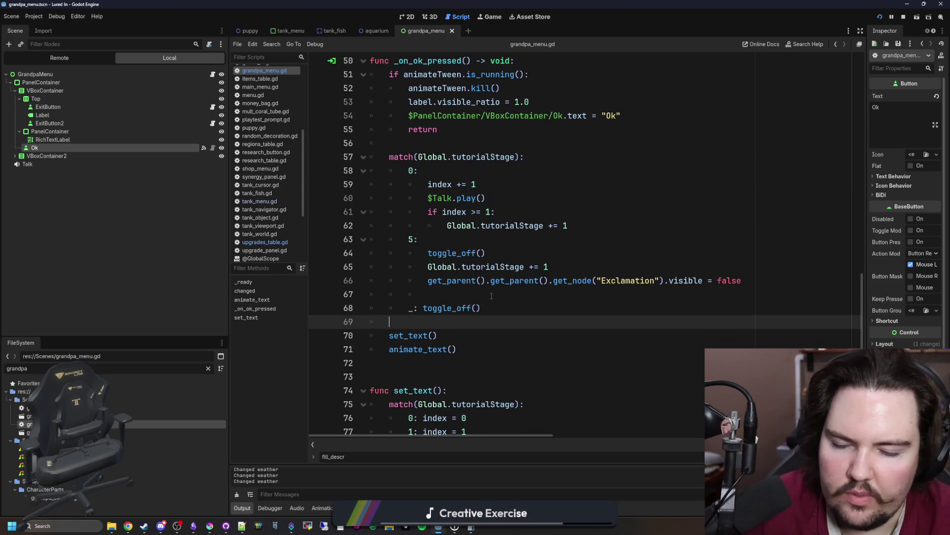
left_click(448, 308)
left_click(449, 312, "ctrl")
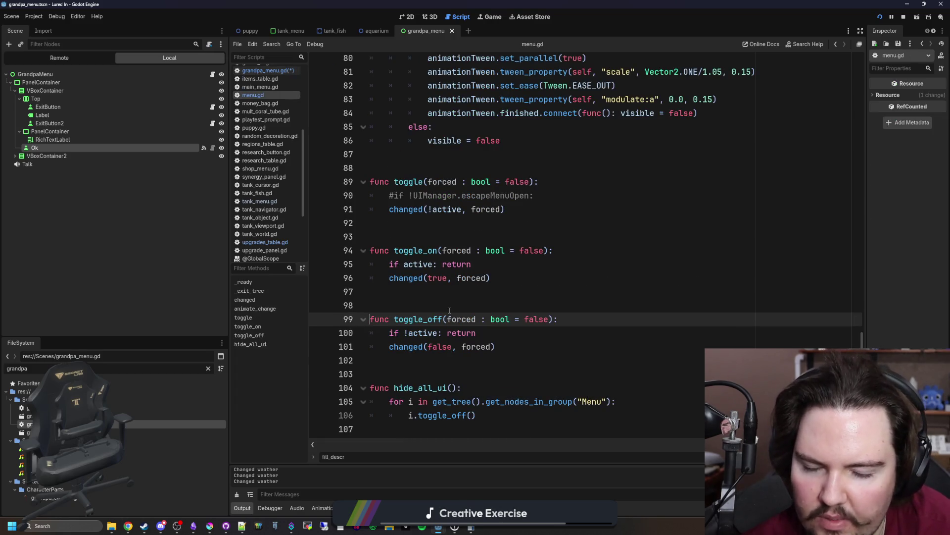
key("alt+Left")
key("alt+Left")
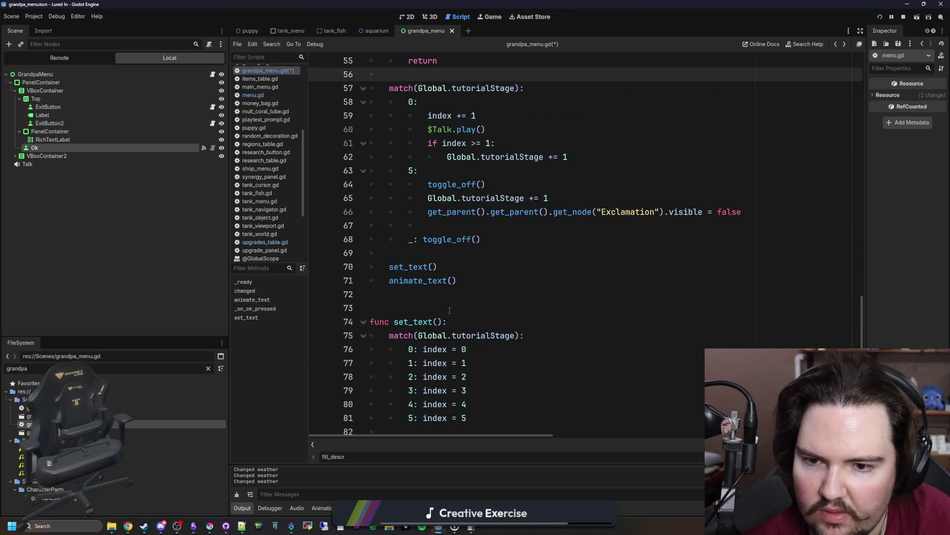
Wrap the set_text and animate_text calls in a new 'if active:' block and save.
left_click(429, 255)
key("Return")
type("if active:")
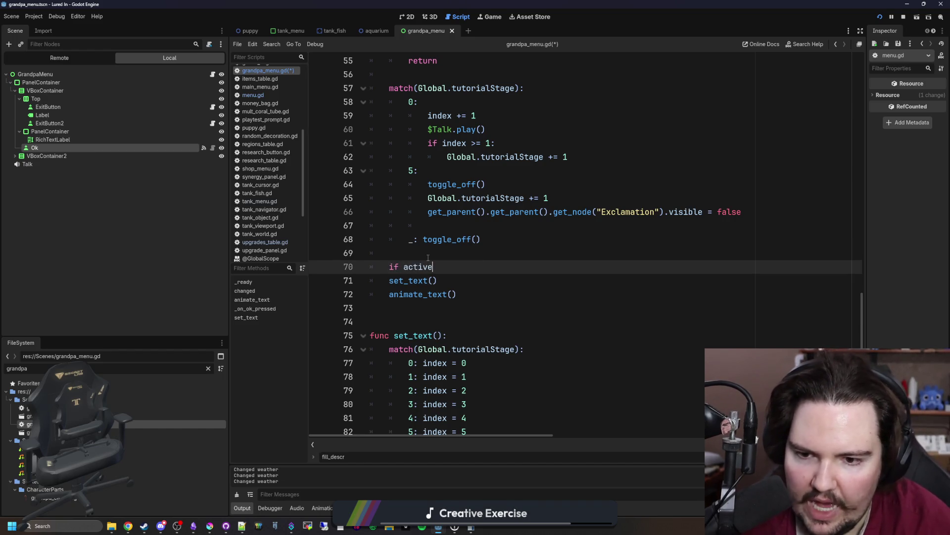
left_click_drag(492, 298, 376, 281)
key("Tab")
left_click(443, 257)
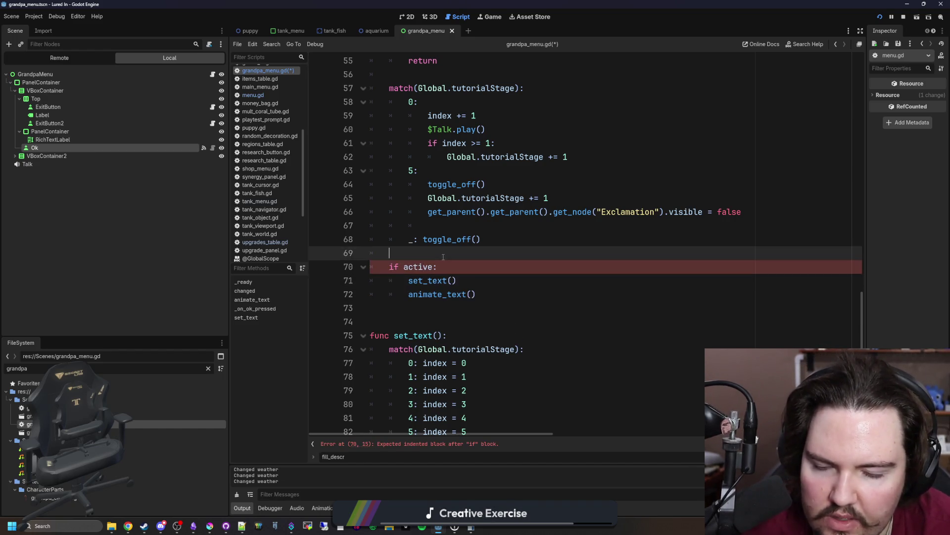
key("ctrl+s")
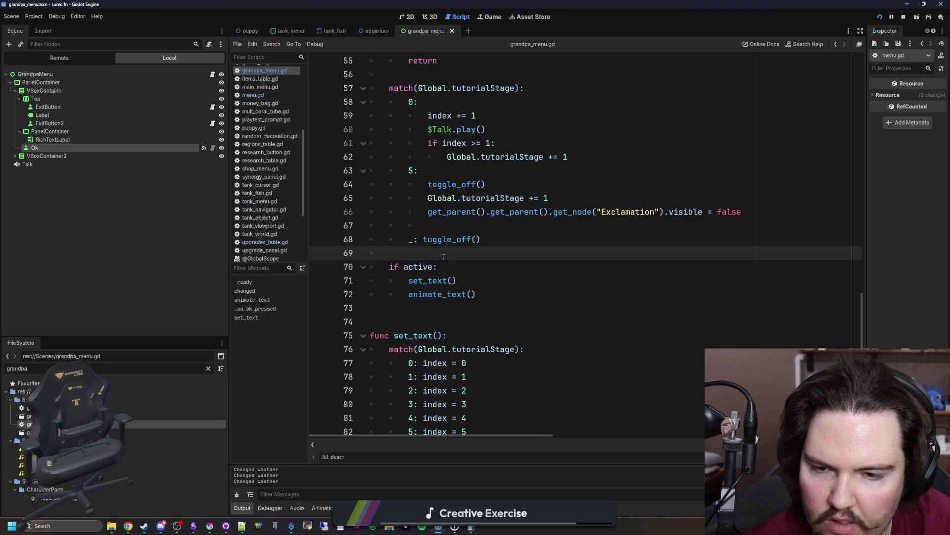
Move the set_text() call out of the block to just above the 'if active:' check.
scroll(443, 257, "up", 2)
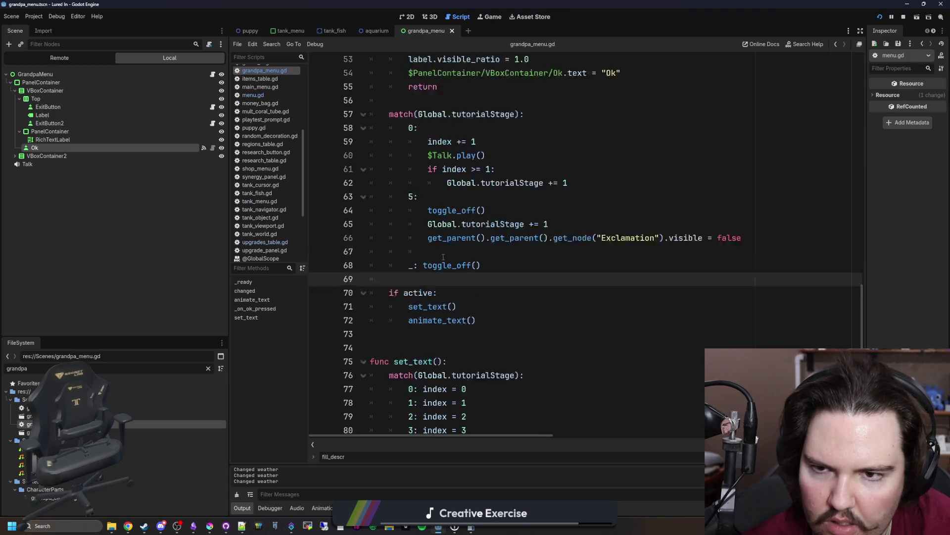
left_click(457, 363)
key("shift+Home")
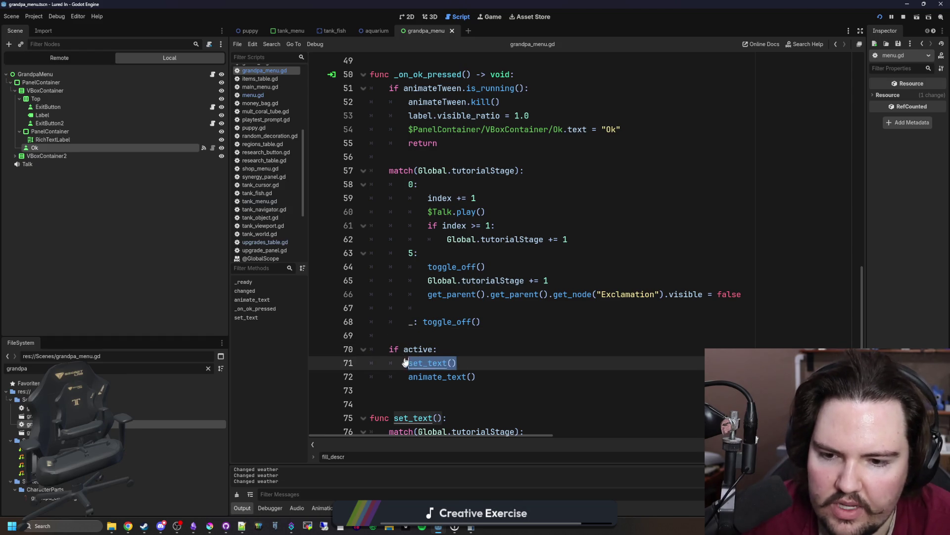
key("ctrl+x")
key("Up")
key("Up")
key("Return")
key("Return")
key("Up")
key("ctrl+v")
Fix the 'actve' typo to 'active', remove the extra blank line, and save.
left_click(420, 379)
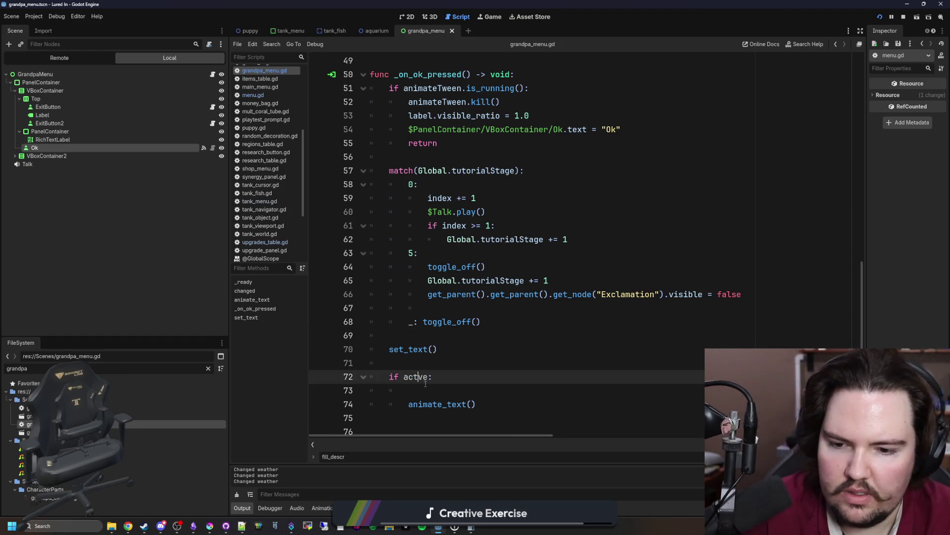
type("i")
left_click(434, 390)
key("BackSpace")
key("BackSpace")
key("BackSpace")
left_click(427, 364)
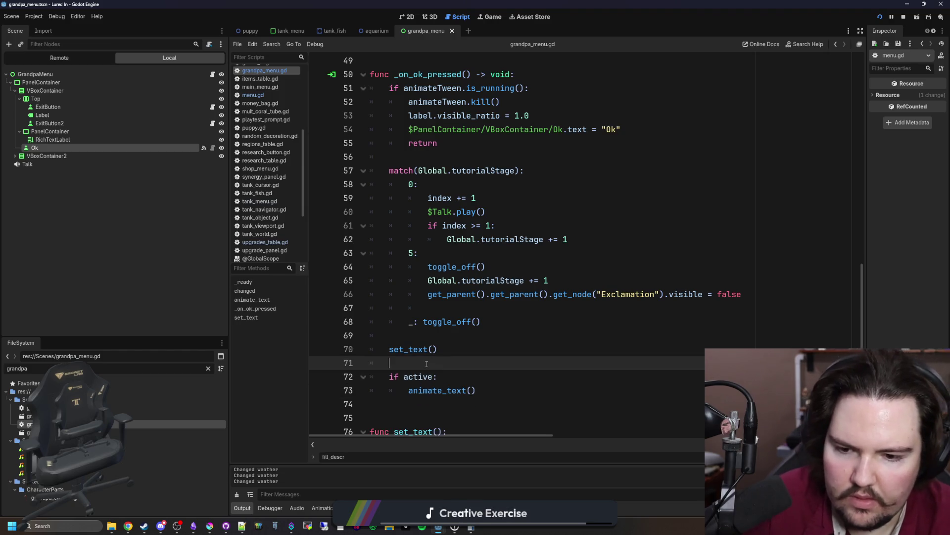
key("ctrl+s")
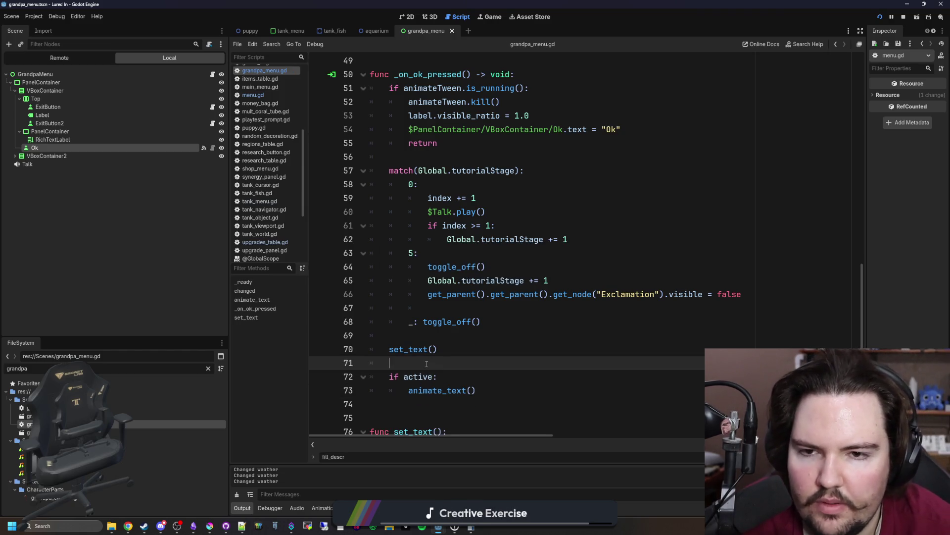
Test in the running game, dismissing Grandpa's dialog twice.
left_click(484, 18)
left_click(552, 269)
left_click(550, 270)
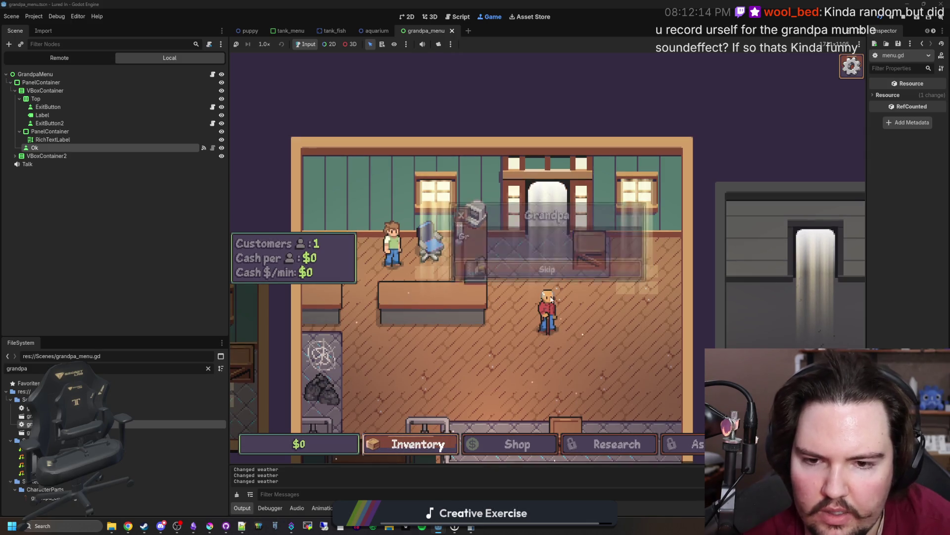
Close the dialog, retrigger it with the 'tutorial' console command, and return to the script.
left_click(560, 272)
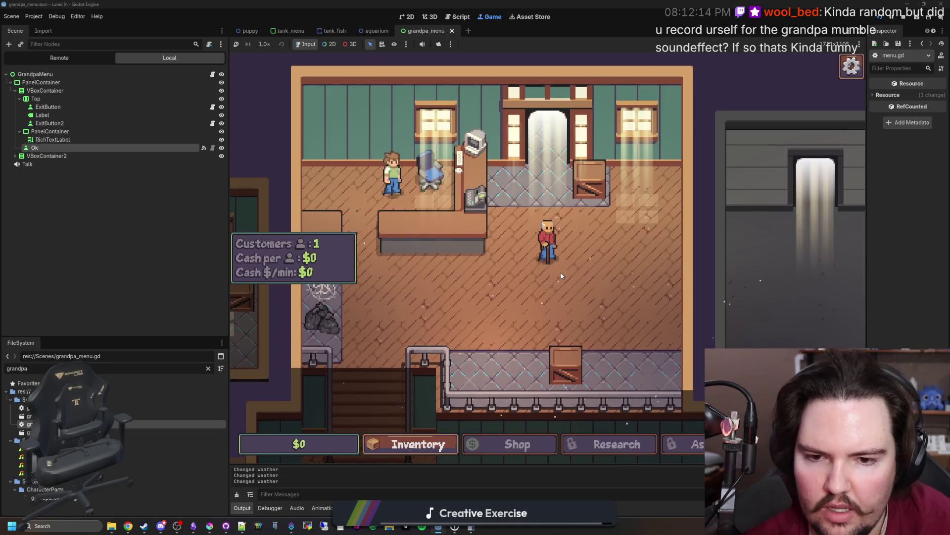
key("grave")
type("tutorial")
key("Return")
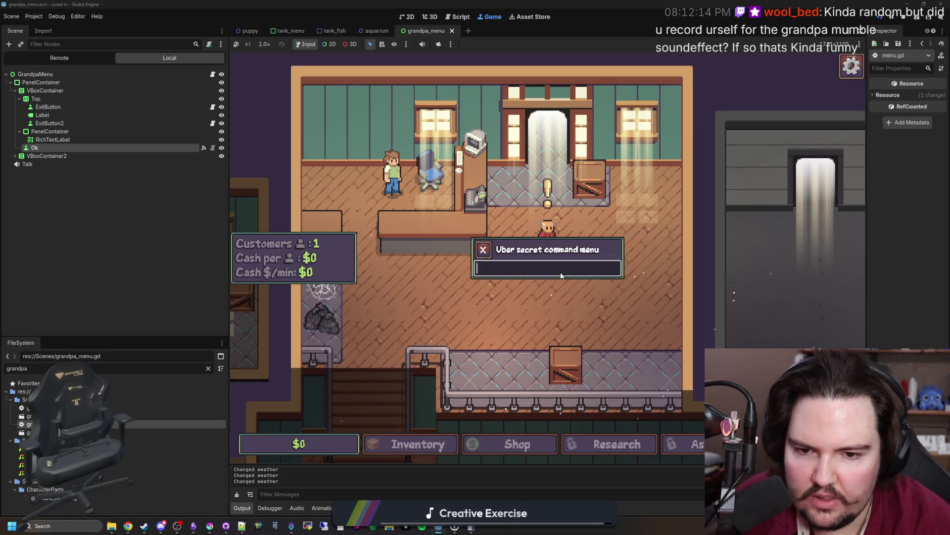
key("ctrl+F3")
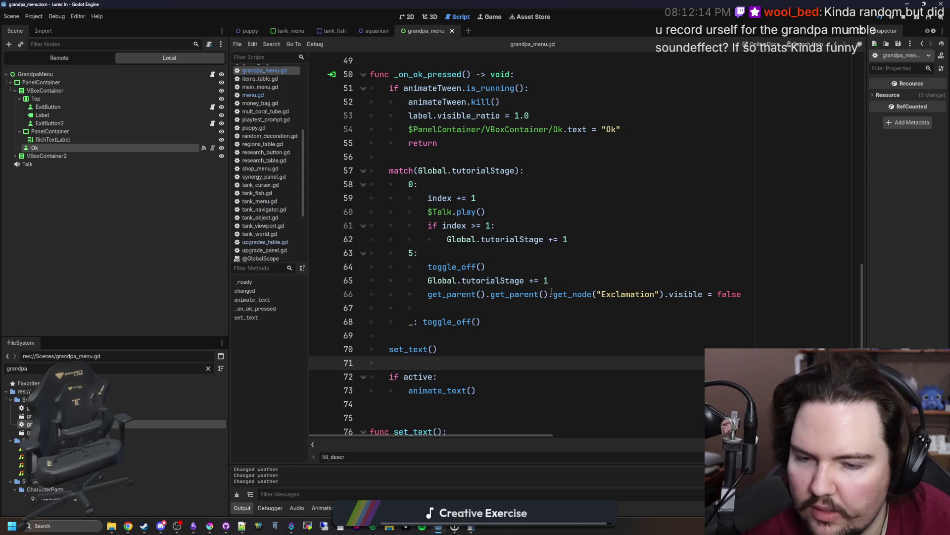
Move set_text() inside the 'if active:' block just before animate_text() and save.
triple_click(420, 348)
key("BackSpace")
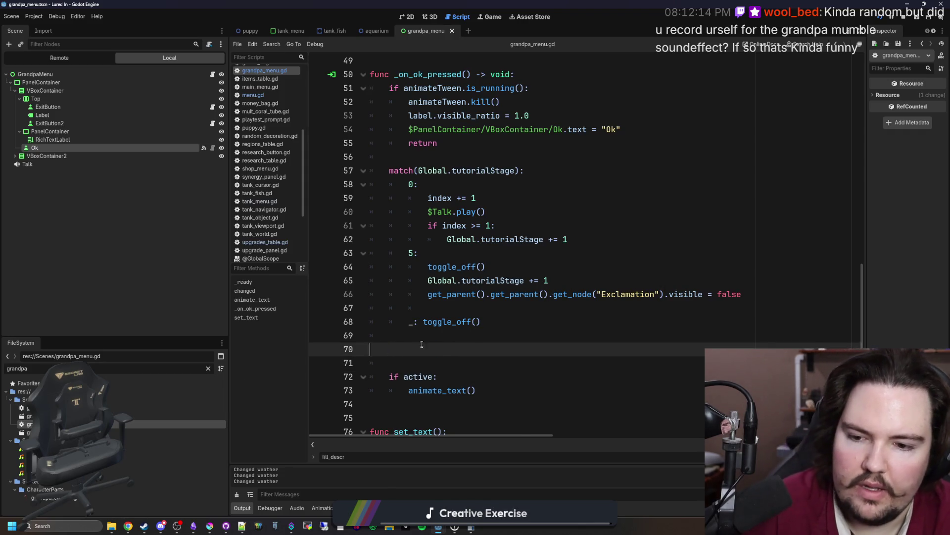
key("BackSpace")
key("BackSpace")
left_click(448, 348)
key("Return")
key("ctrl+v")
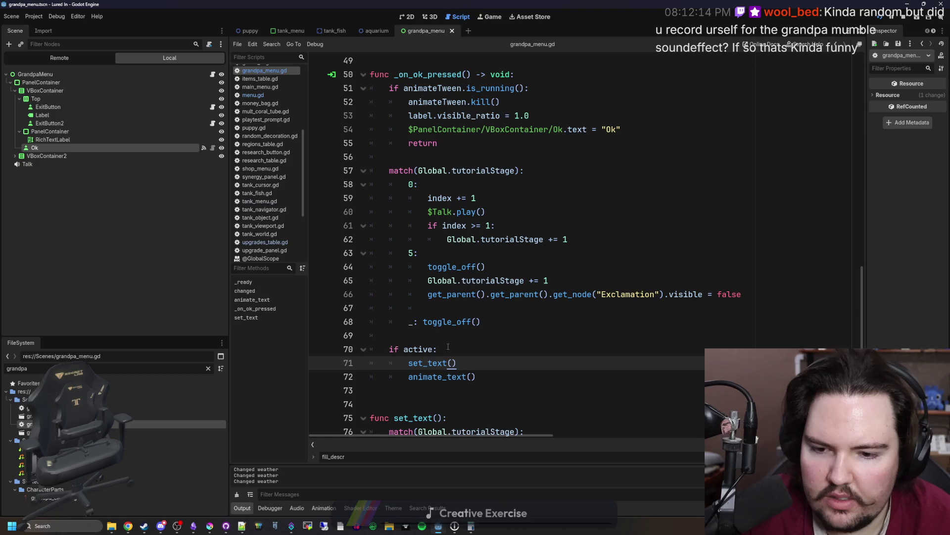
left_click(465, 336)
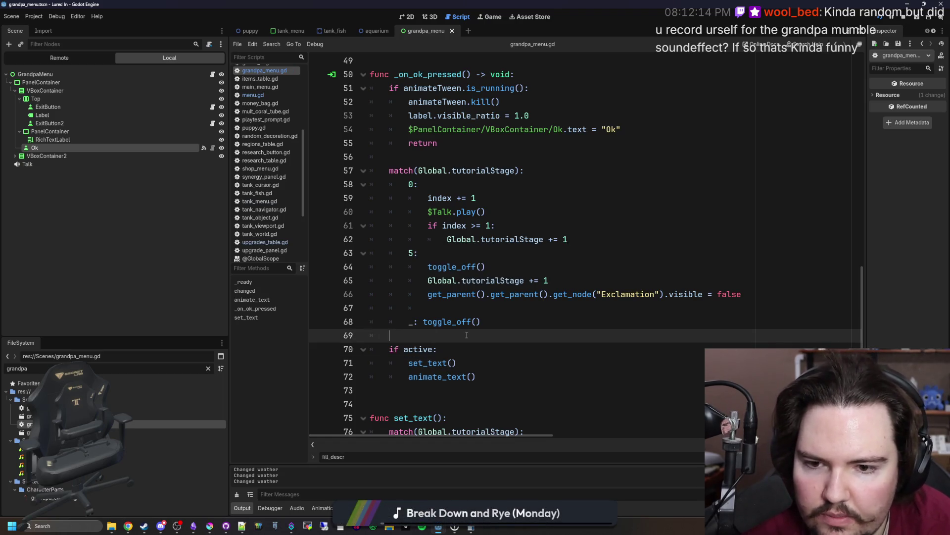
key("ctrl+s")
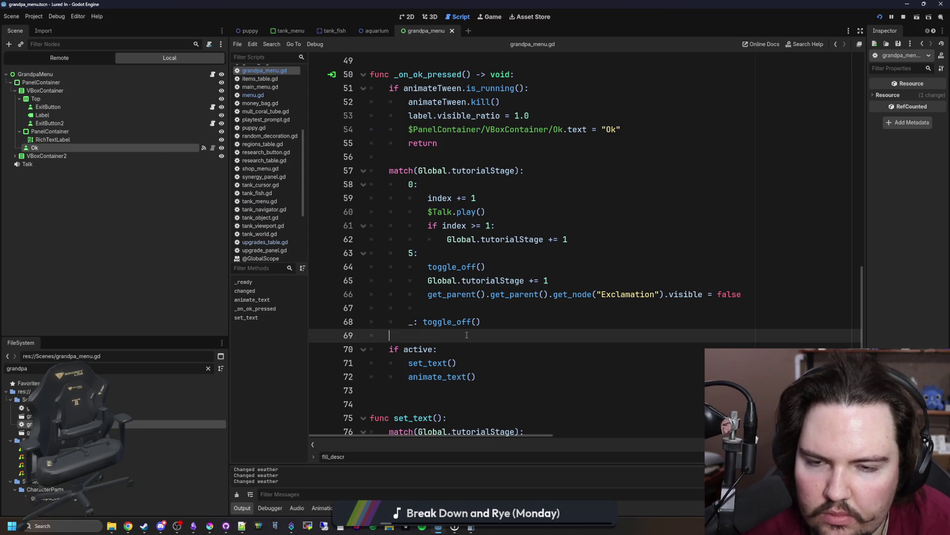
Run the game and click Skip/Ok through Grandpa's dialog up to the Pond message.
left_click(500, 18)
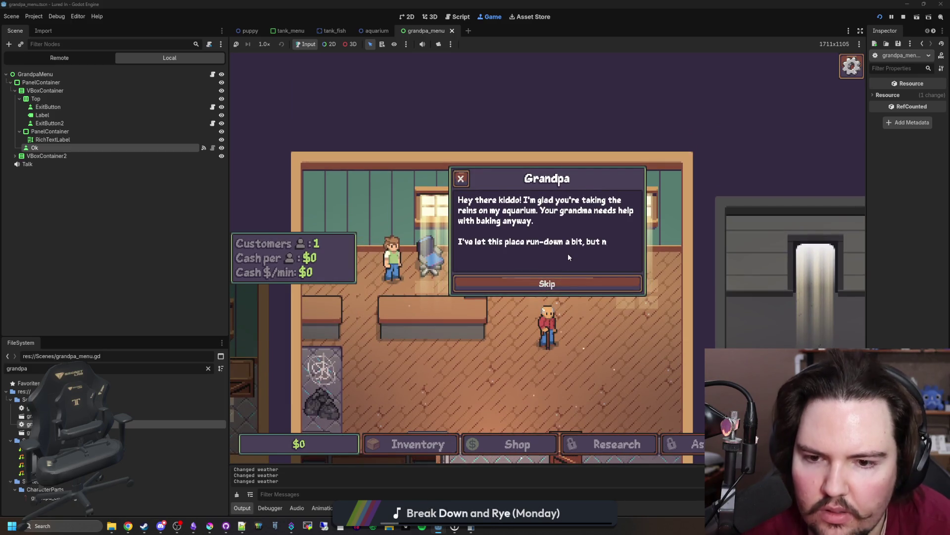
left_click(544, 286)
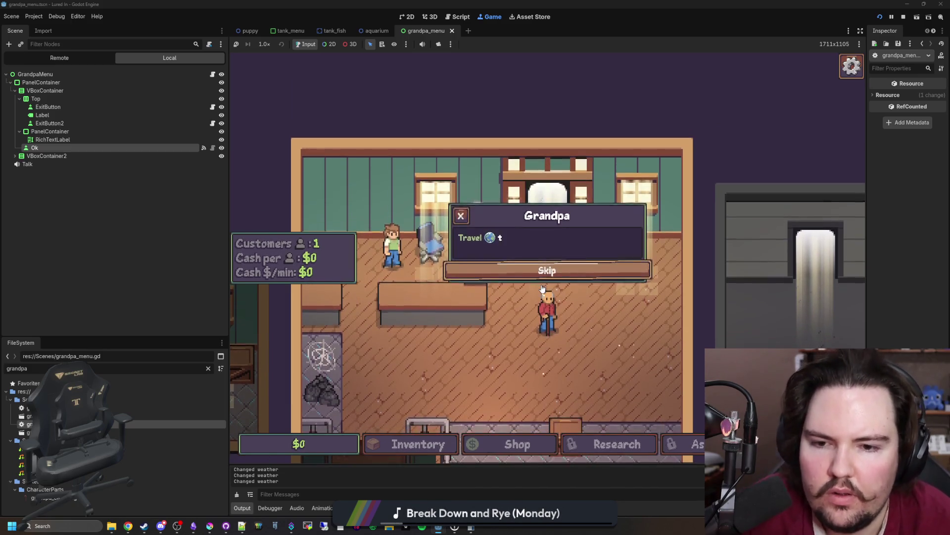
left_click(557, 271)
left_click(551, 305)
left_click(554, 268)
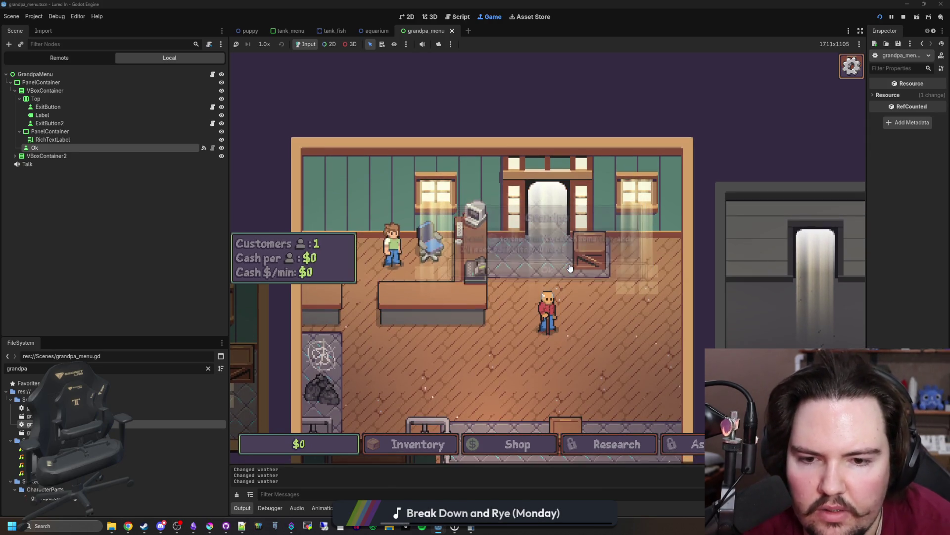
Return to grandpa_menu.gd, placing the caret below animate_text().
key("ctrl+F3")
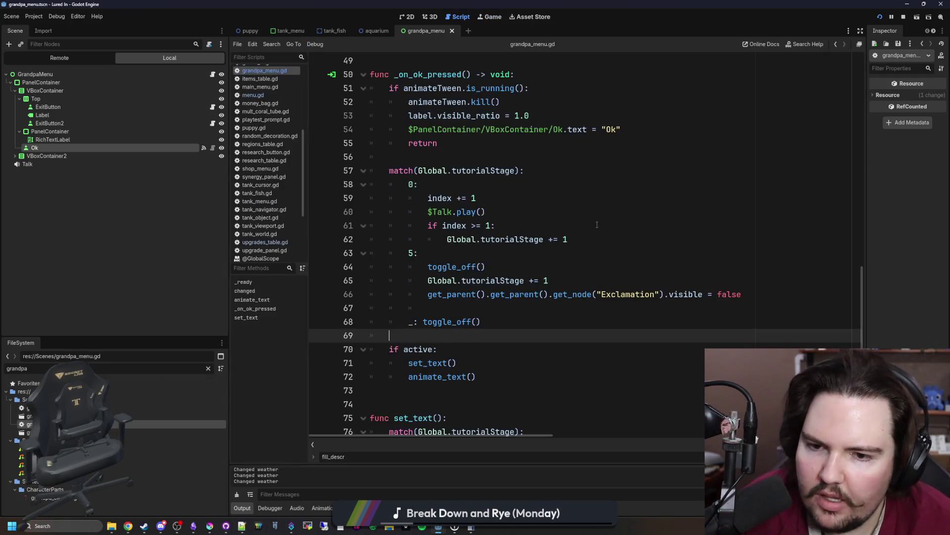
scroll(544, 223, "up", 2)
left_click(459, 186)
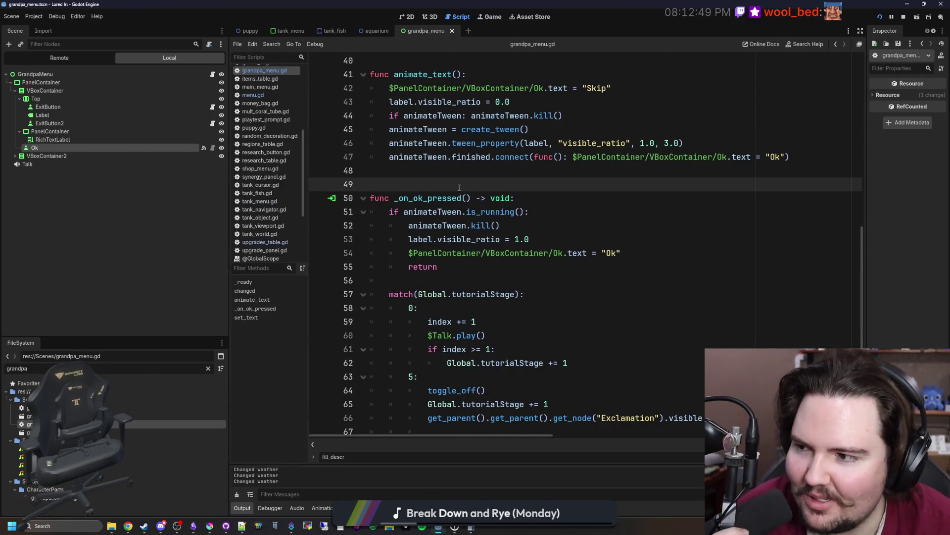
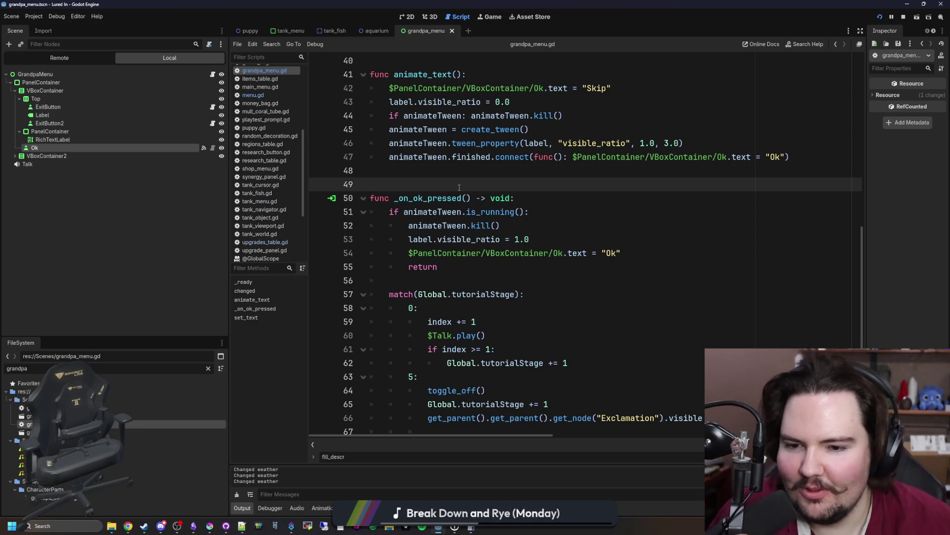
Place the cursor on the empty line 49 near _on_ok_pressed in grandpa_menu.gd.
left_click(462, 278)
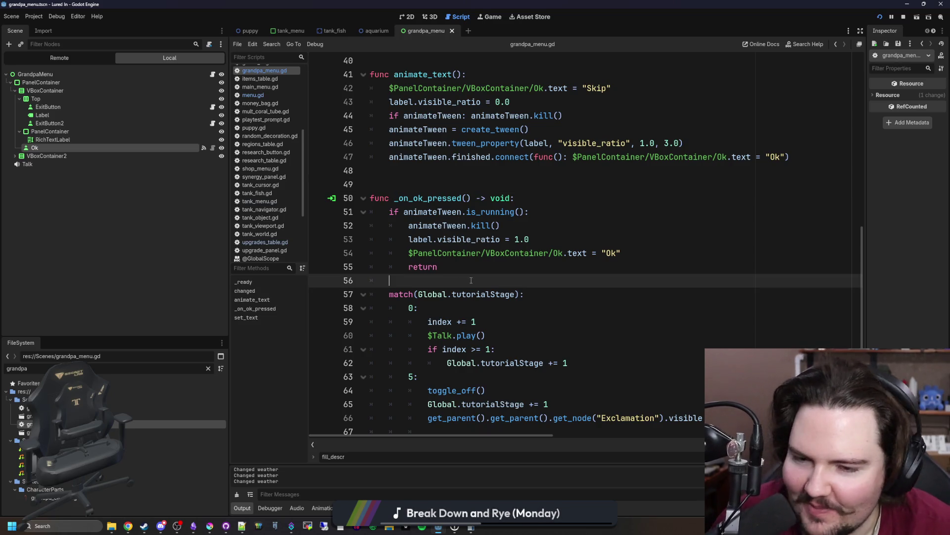
left_click(460, 197)
left_click(467, 191)
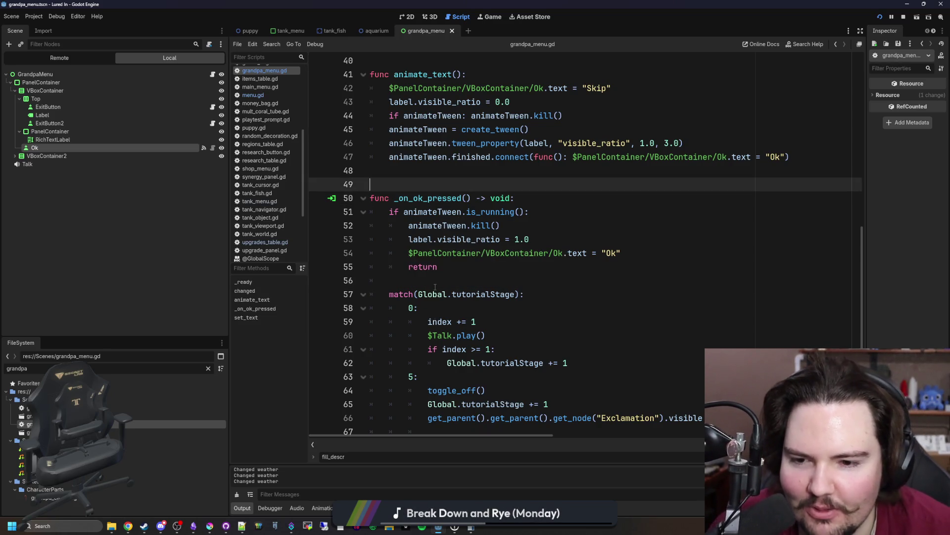
Narrow the FileSystem filter to 'grand' and play grandpa_talk_1, 2 and 3.wav.
left_click(201, 372)
key("BackSpace")
key("BackSpace")
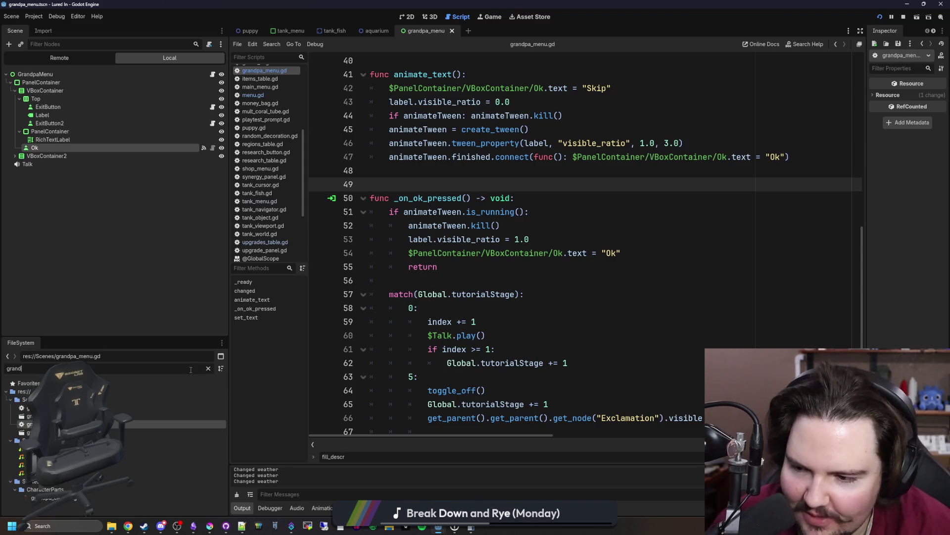
left_click(153, 457)
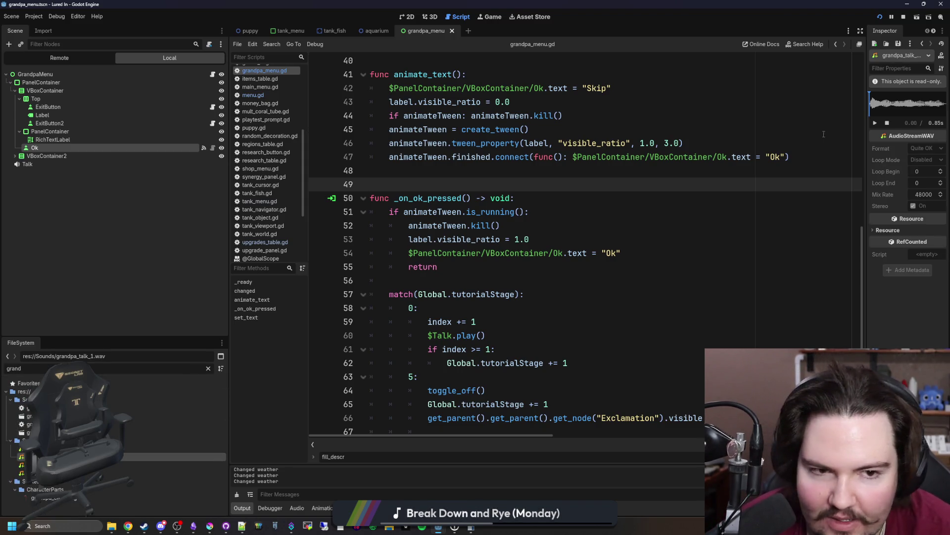
left_click(877, 123)
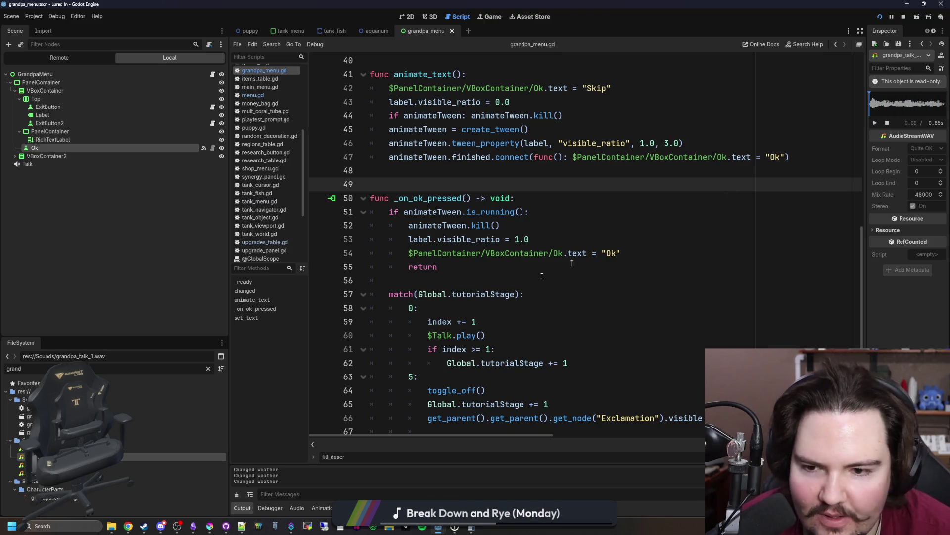
left_click(72, 465)
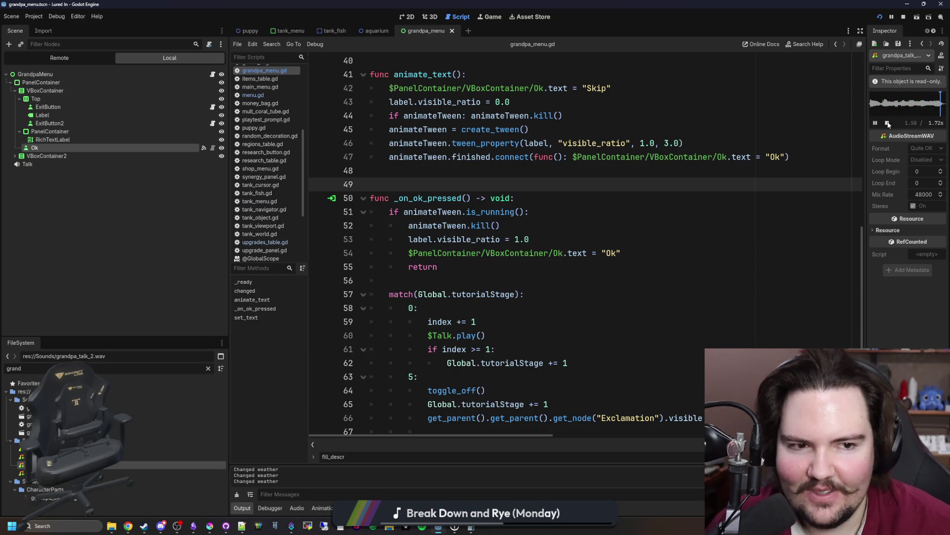
left_click(72, 473)
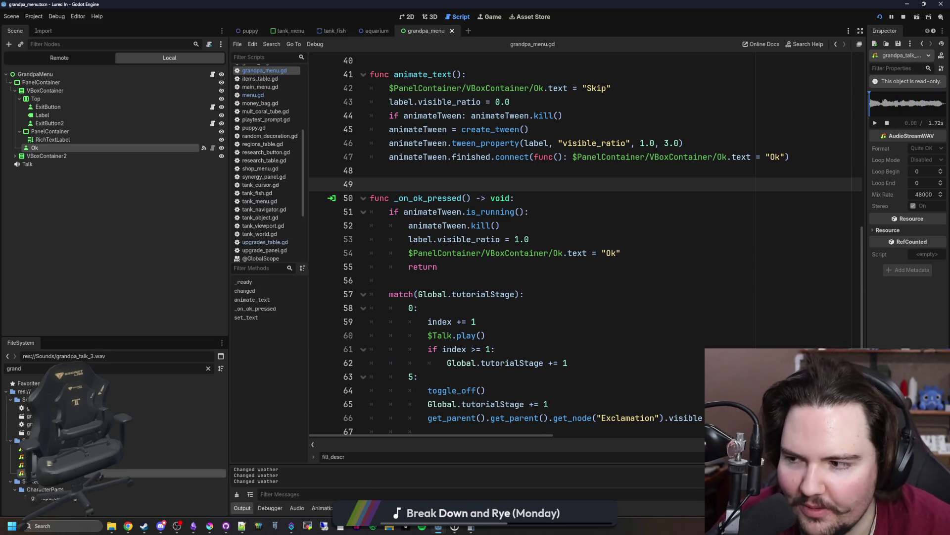
left_click(875, 122)
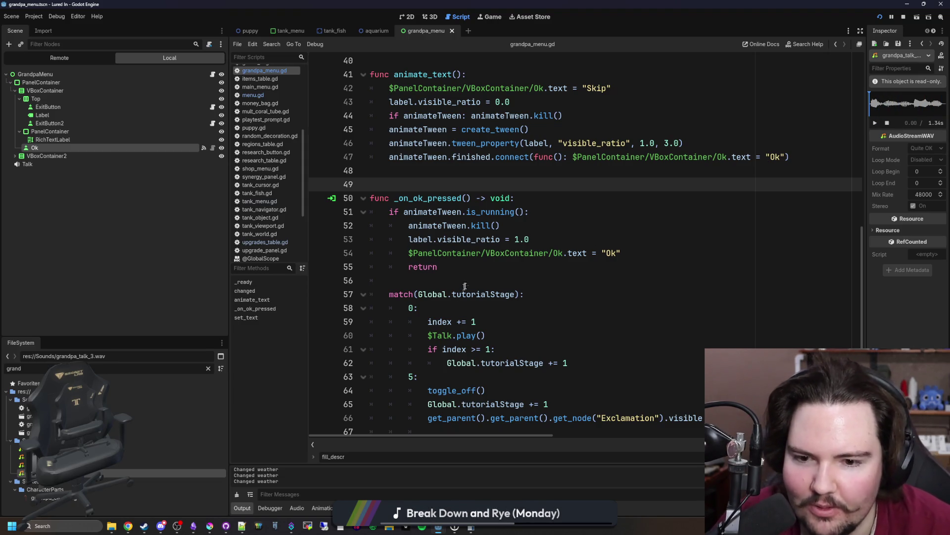
Revisit the return line in _on_ok_pressed, save the scene, and go to line 26 in _ready.
left_click(484, 276)
key("Up")
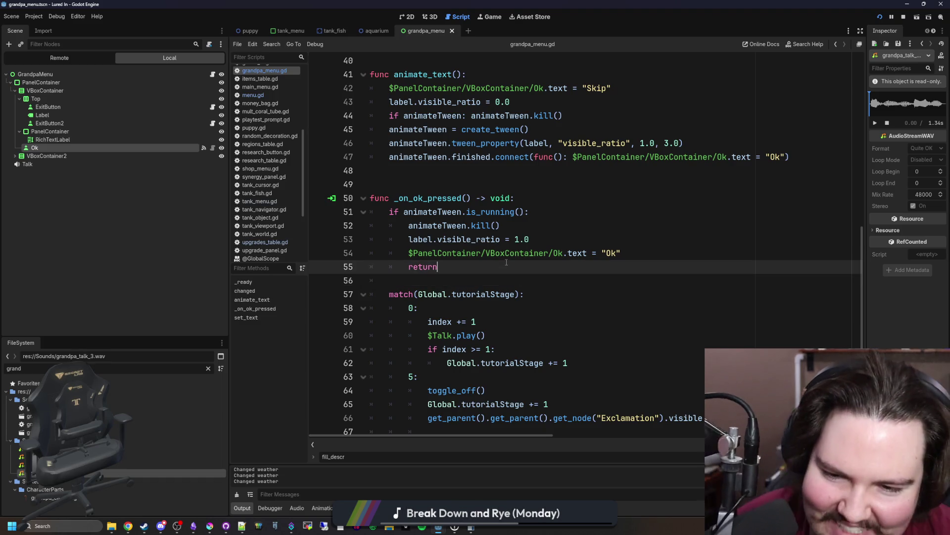
left_click(468, 276)
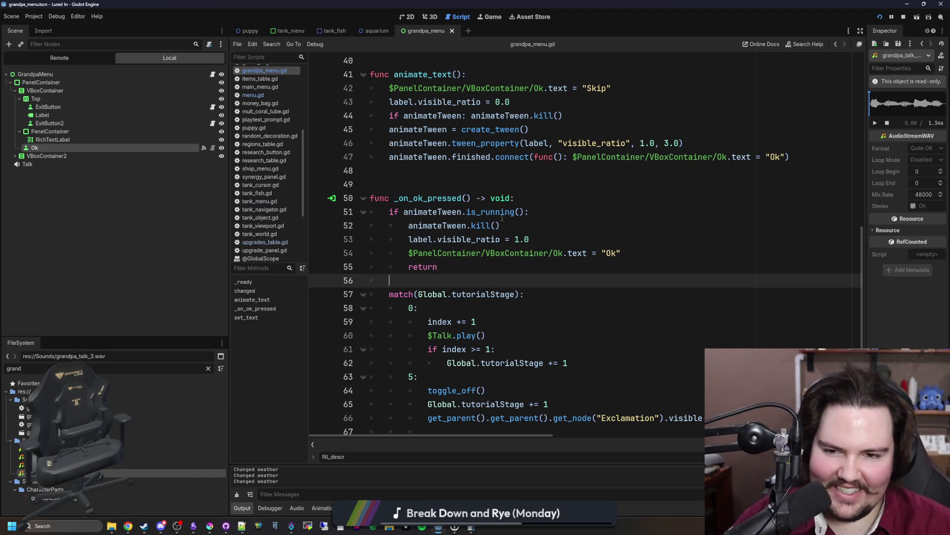
left_click(480, 190)
key("ctrl+s")
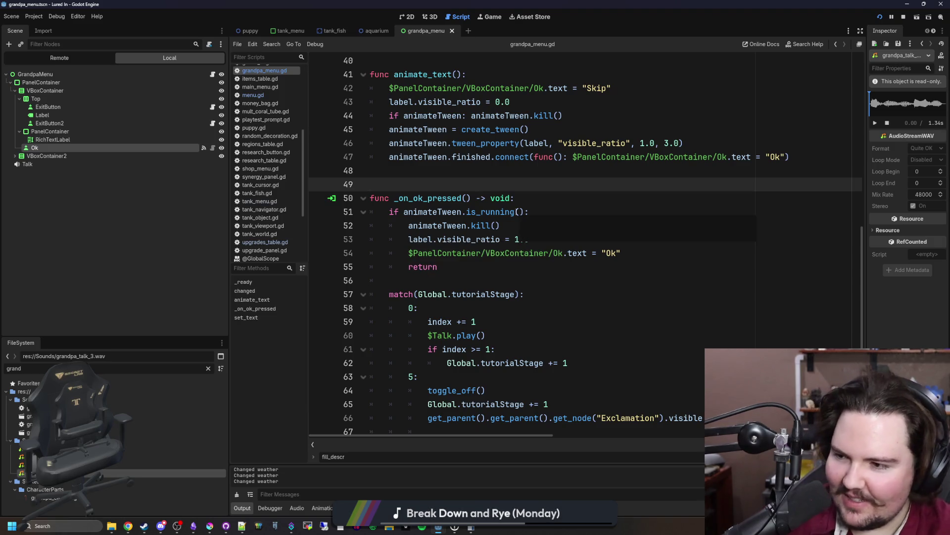
scroll(489, 242, "up", 9)
left_click(488, 241)
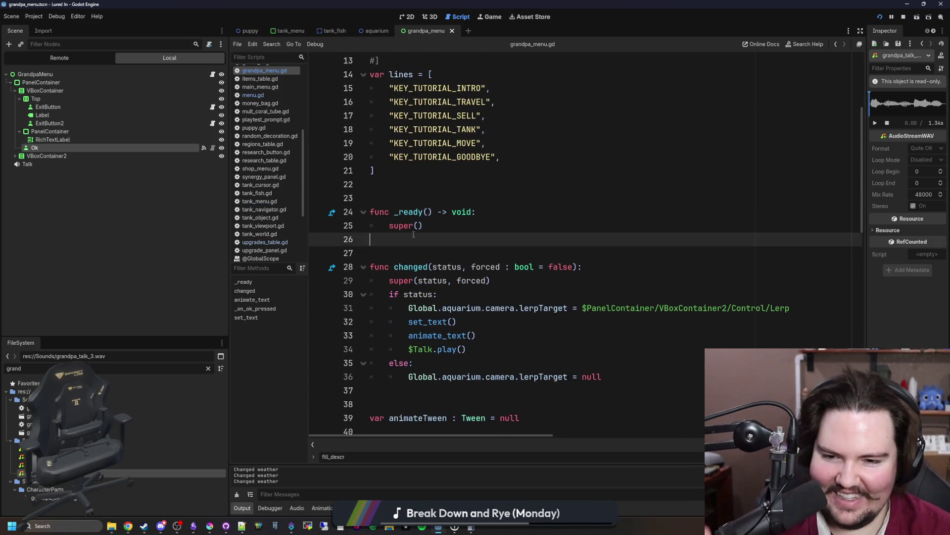
Review the else branch and the animate_text() call on line 33, saving the scene.
scroll(482, 257, "down", 2)
left_click(475, 280)
key("ctrl+s")
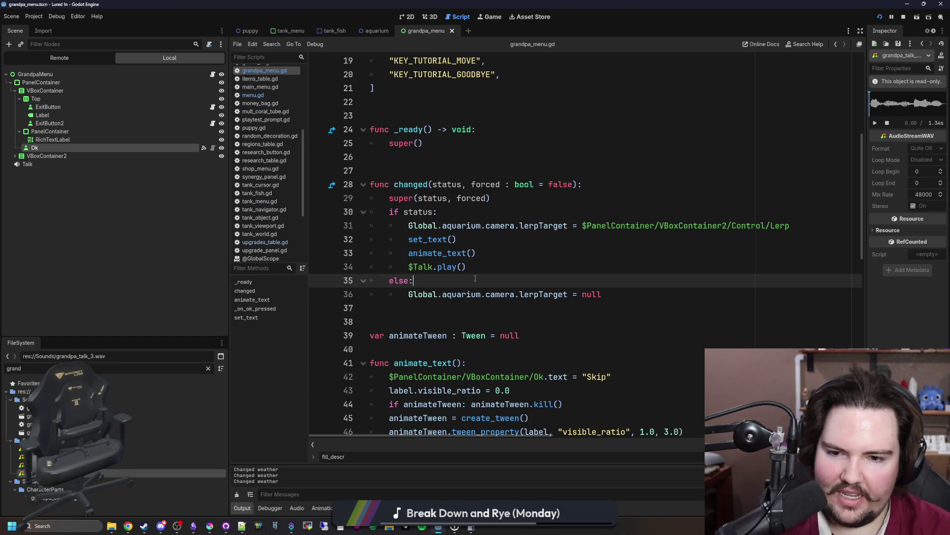
left_click(519, 248)
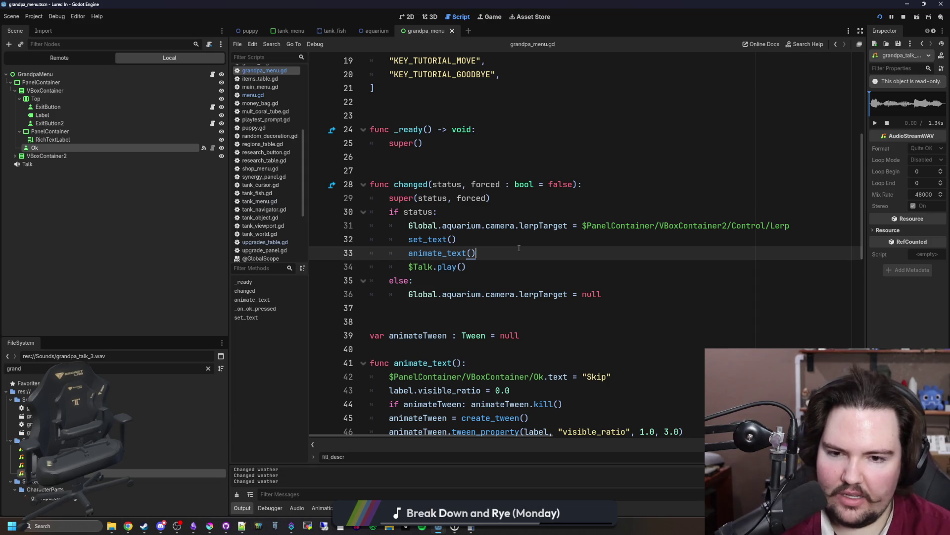
scroll(519, 248, "down", 10)
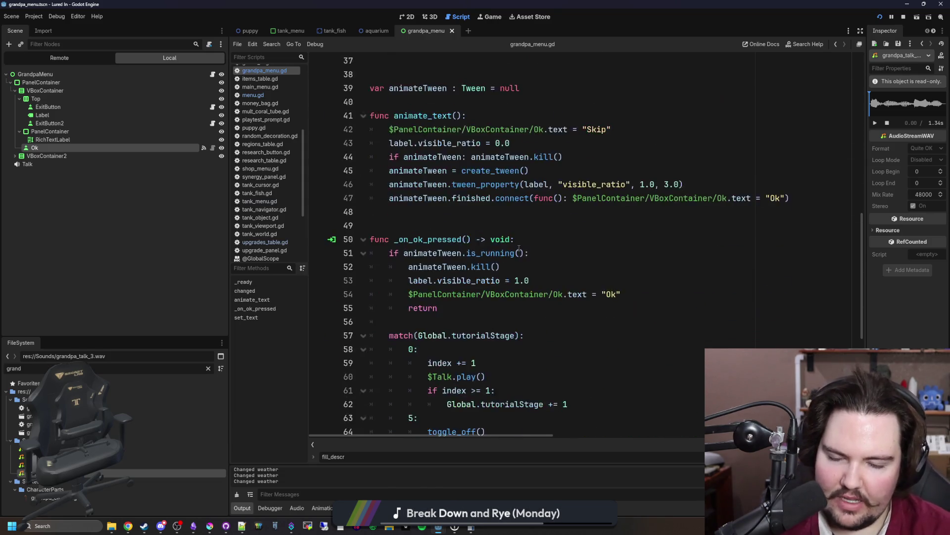
Indent the empty line 69 after the match block, then save and launch the game.
left_click(422, 332)
key("Tab")
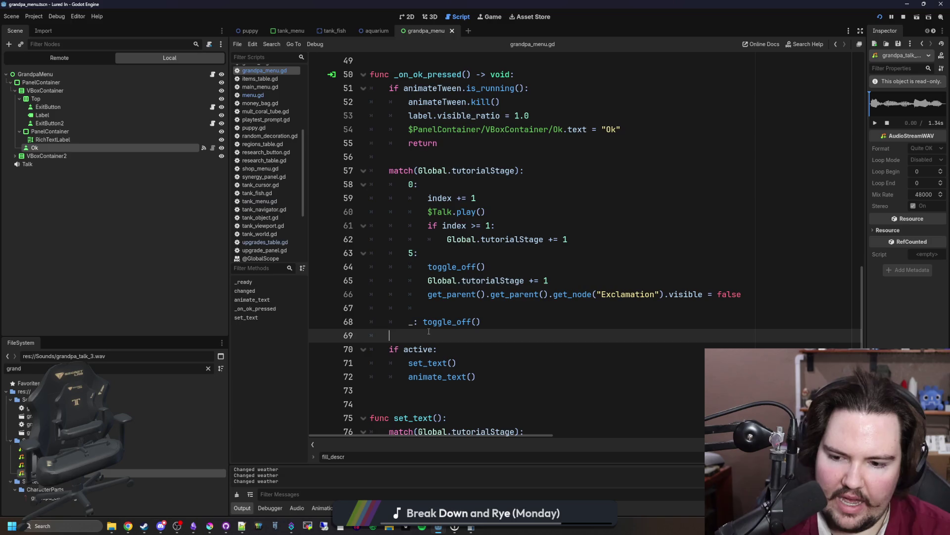
key("ctrl+s")
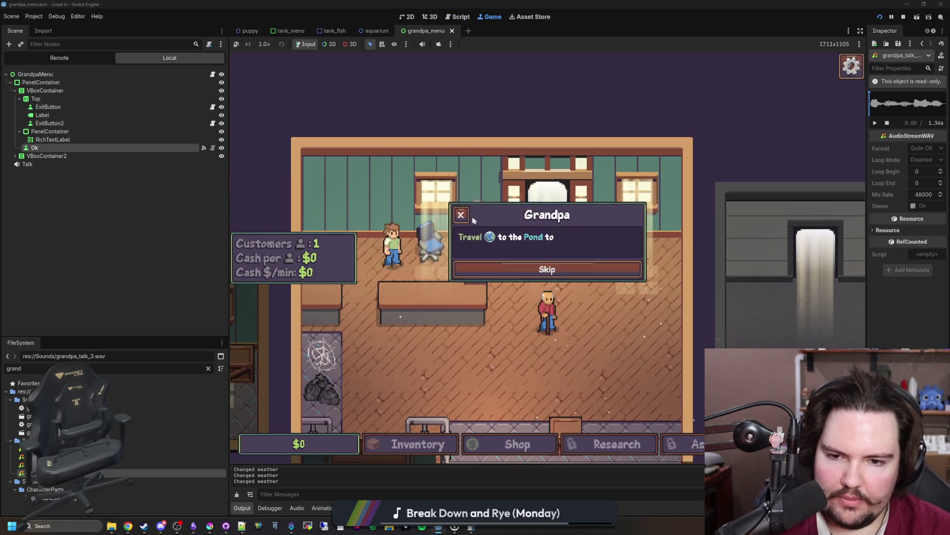
Close Grandpa's tutorial dialog and run 'tutorial 0' in the game's command console.
left_click(461, 215)
key("quoteleft")
type("tutorial 0")
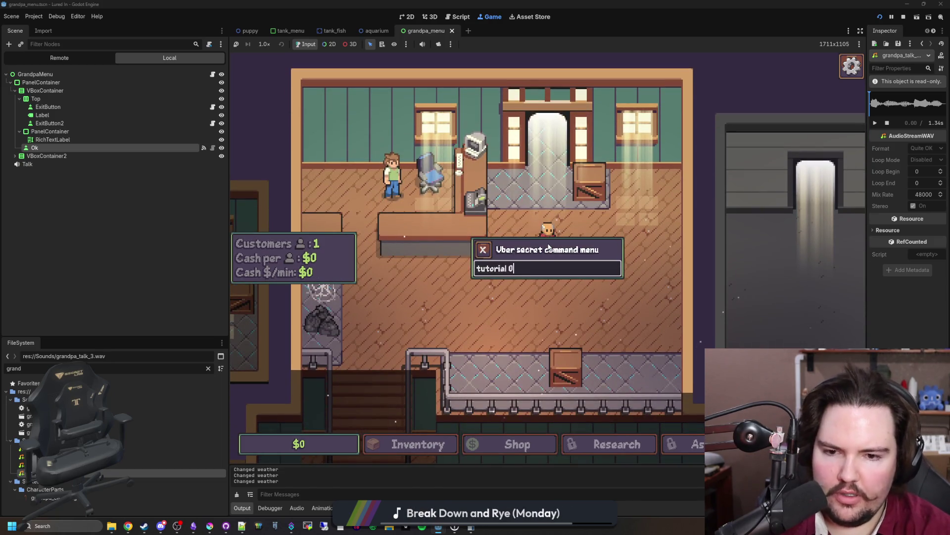
key("Return")
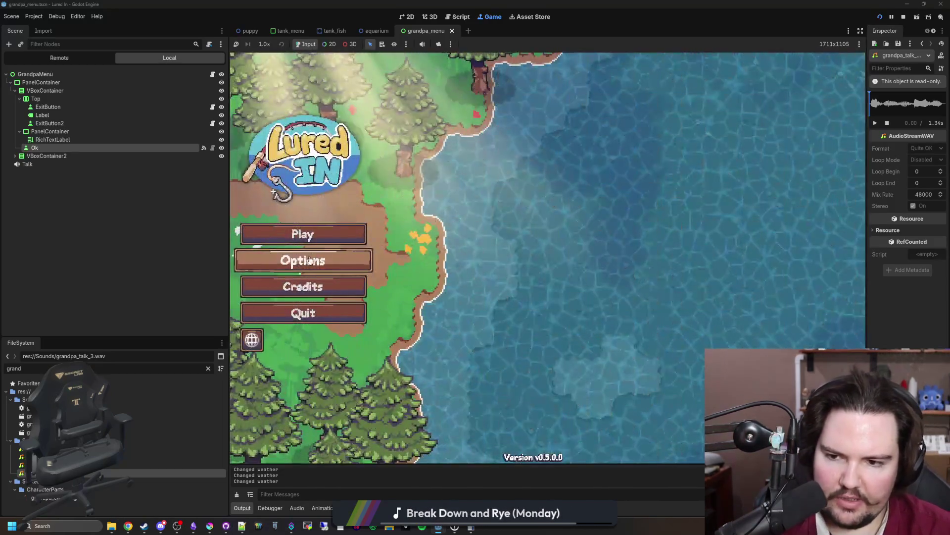
Restart the game, start playing, and dismiss the Welcome Back and travel messages.
left_click(904, 18)
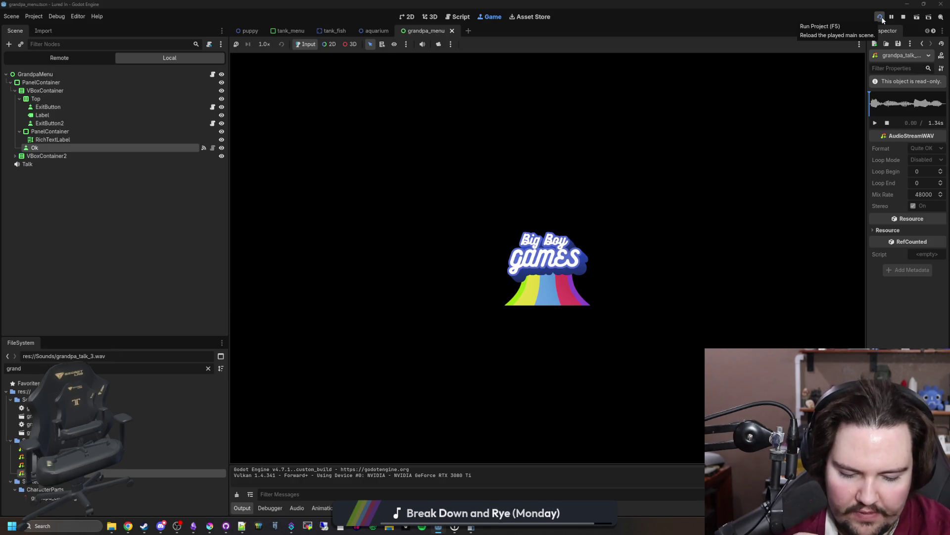
left_click(883, 19)
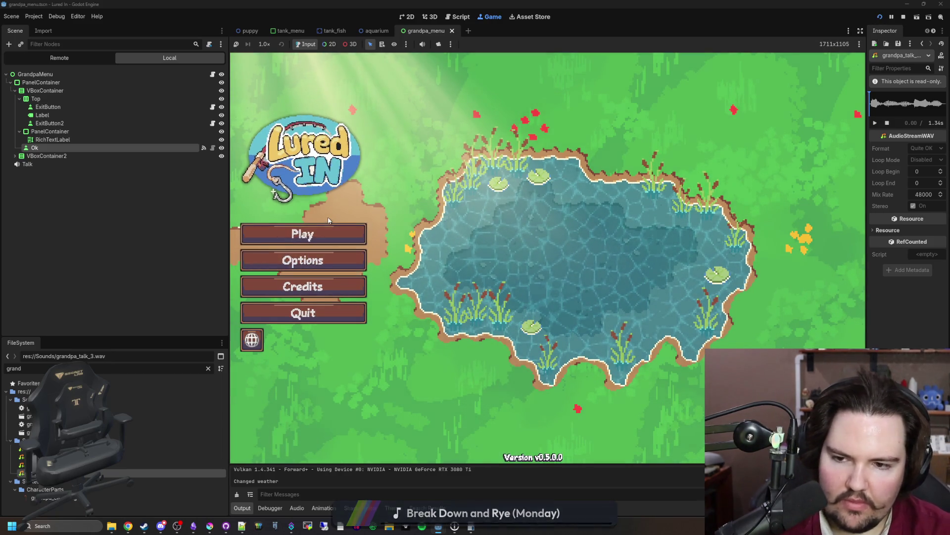
left_click(313, 237)
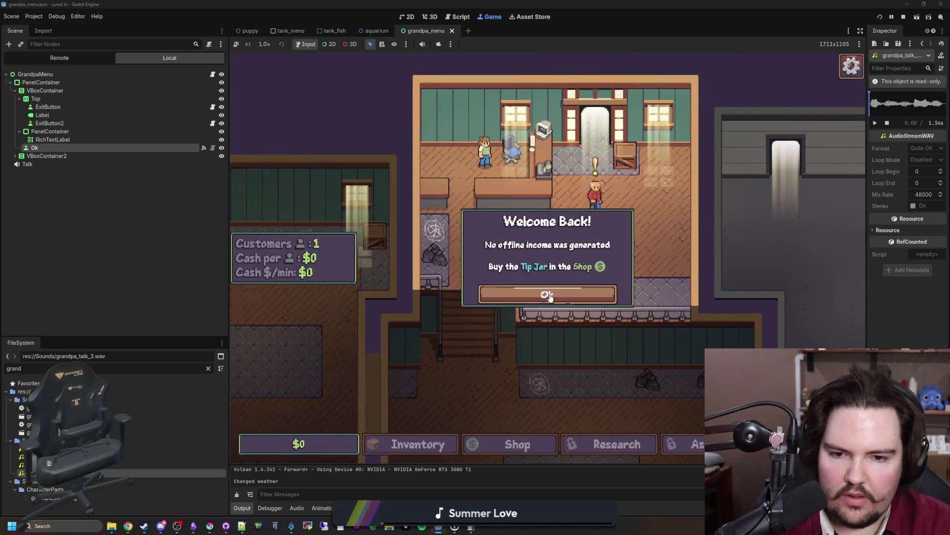
left_click(548, 295)
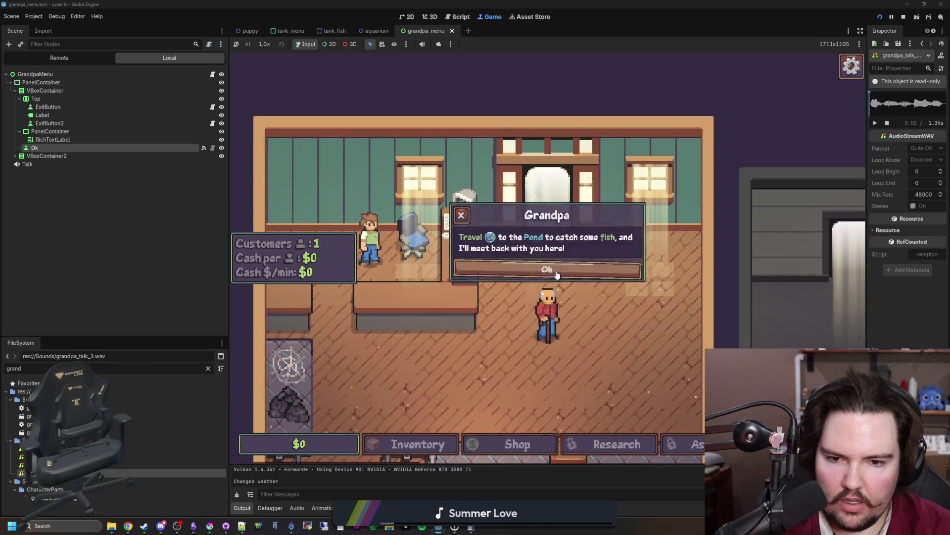
left_click(557, 272)
Reset all saved game data from the pause menu's Options and quit the game.
key("Escape")
left_click(532, 256)
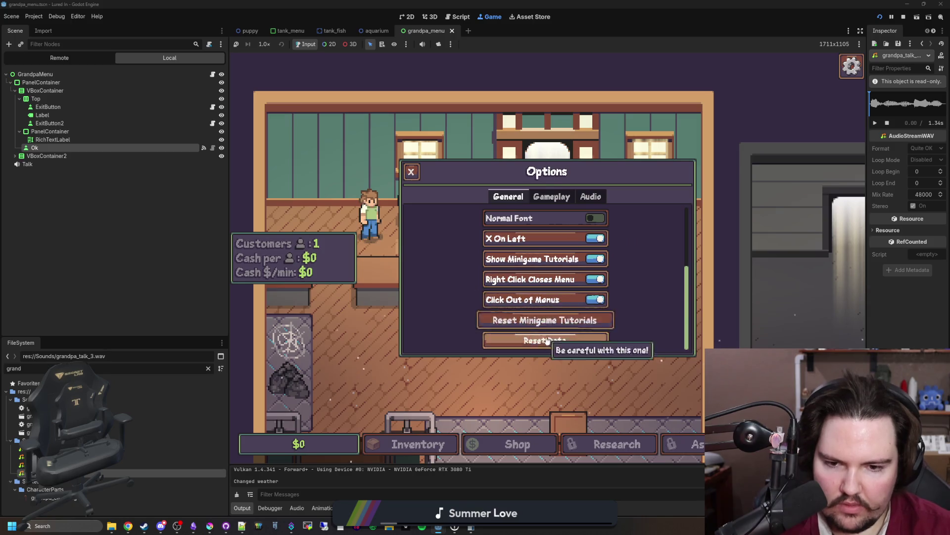
left_click(546, 339)
left_click(471, 307)
key("Escape")
left_click(549, 315)
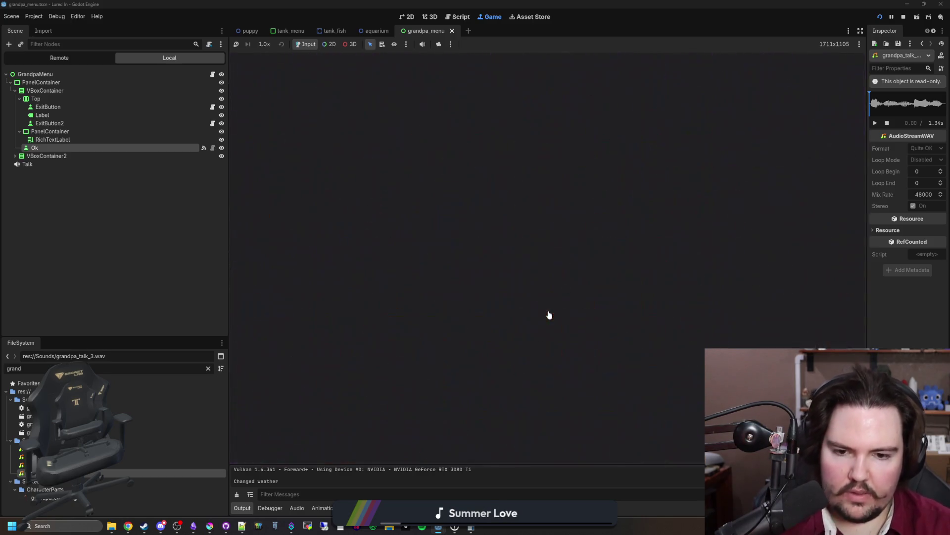
Relaunch, start a new game, accept Grandpa's hints, travel free to the Pond and cast.
left_click(878, 18)
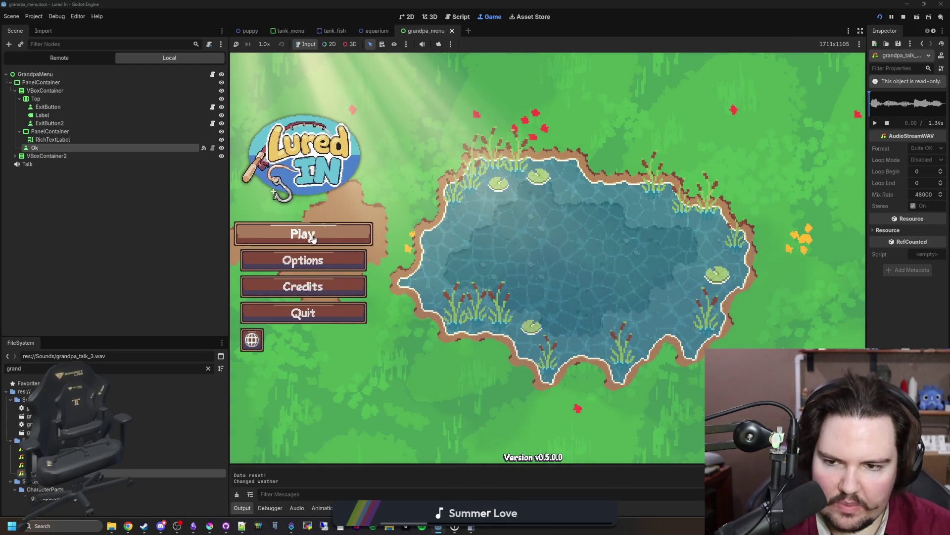
left_click(312, 240)
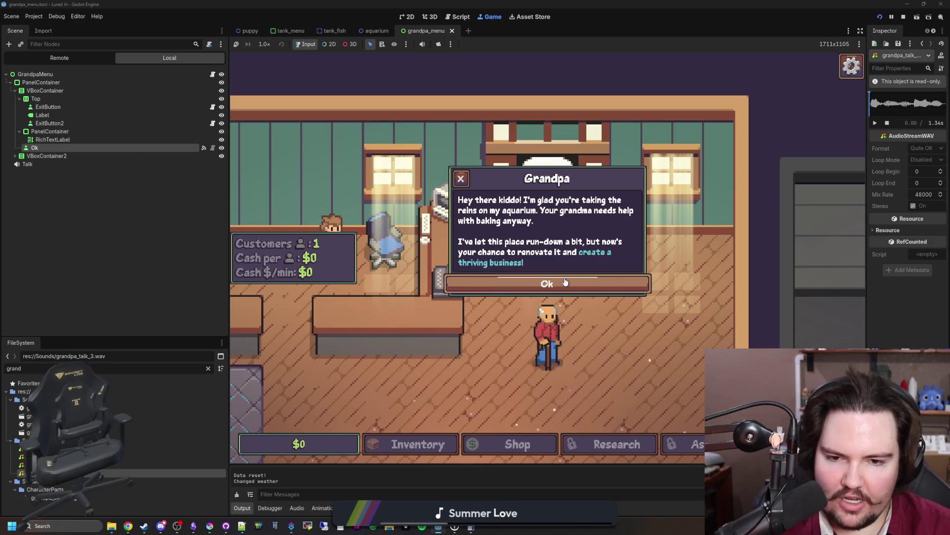
left_click(560, 283)
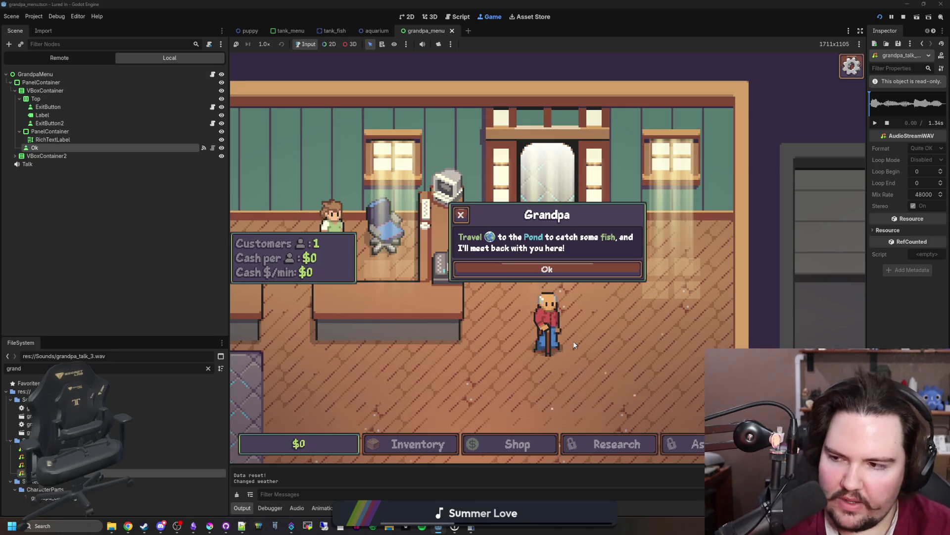
left_click(576, 271)
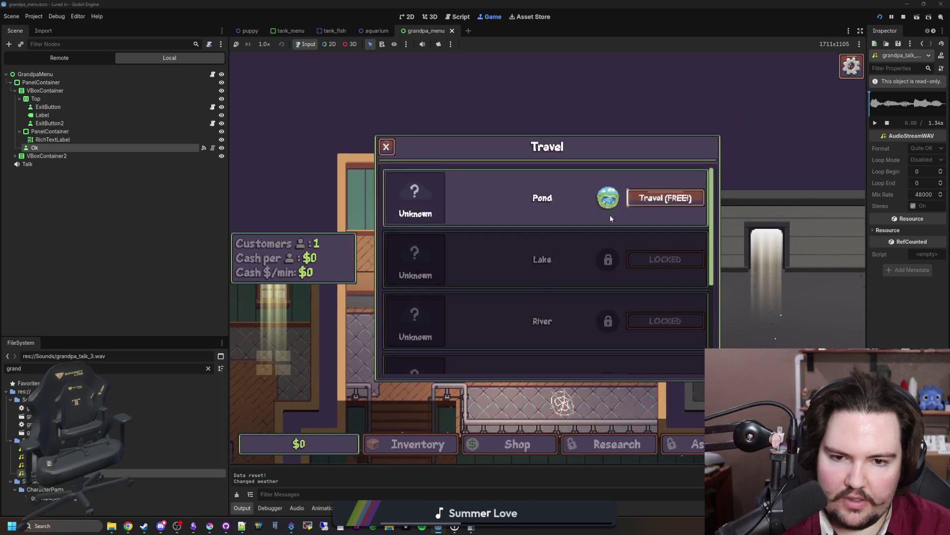
left_click(668, 195)
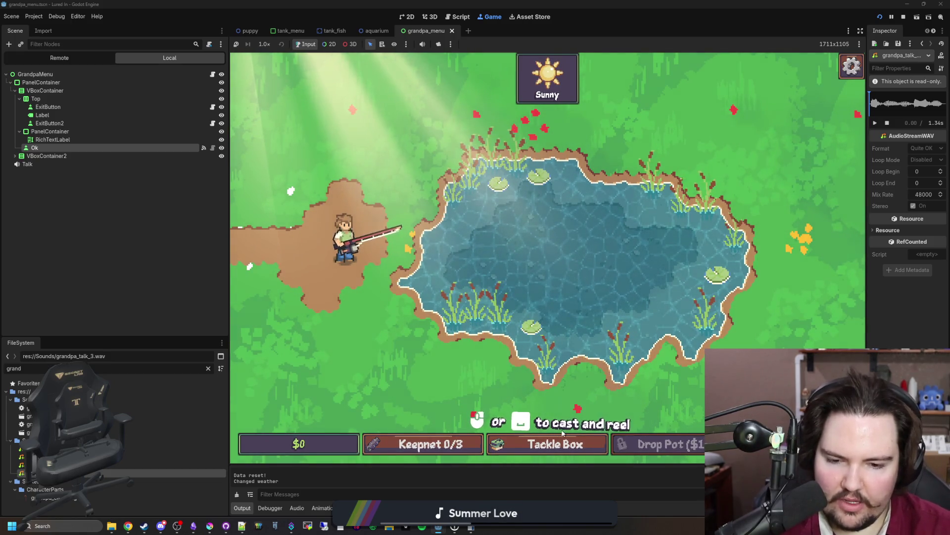
left_click_drag(555, 239, 559, 242)
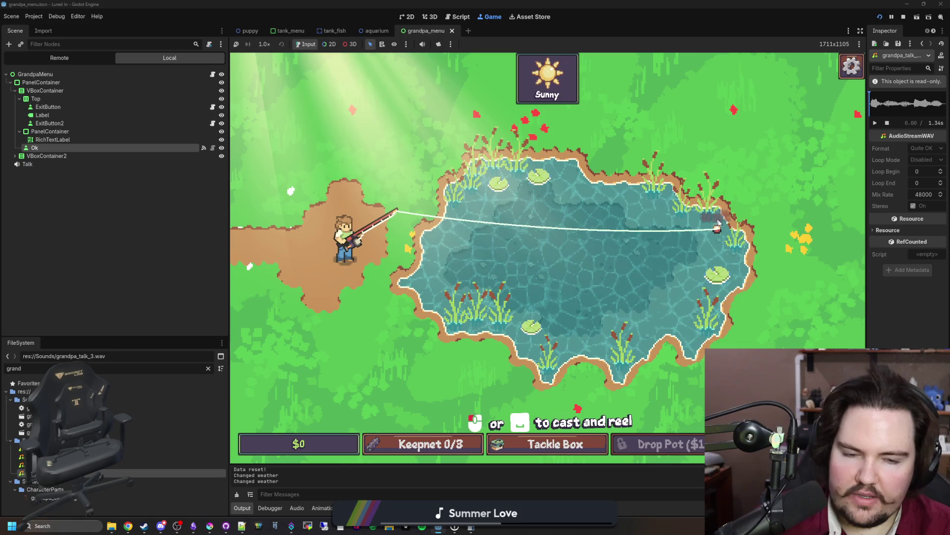
Strike on the bite and win the Sink Your Hook minigame to catch a Koi.
left_click(570, 216)
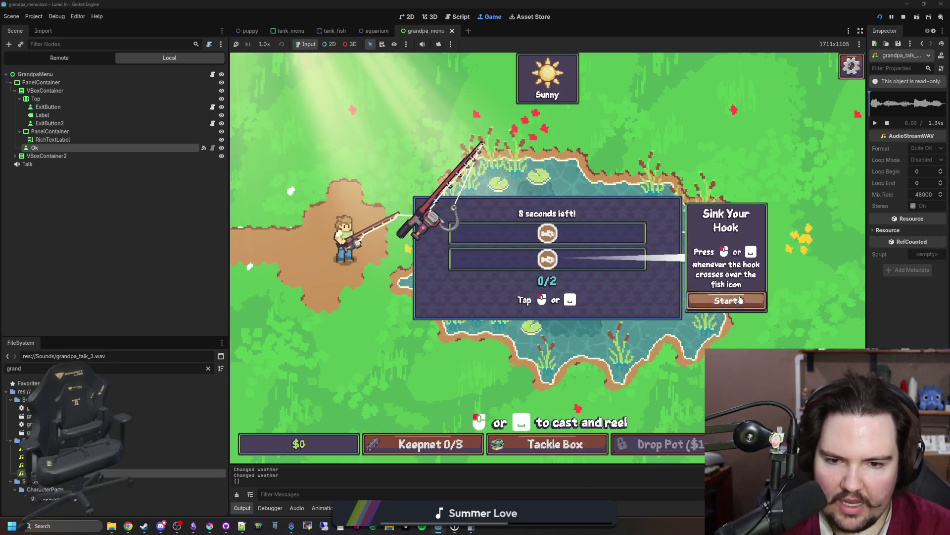
left_click(746, 300)
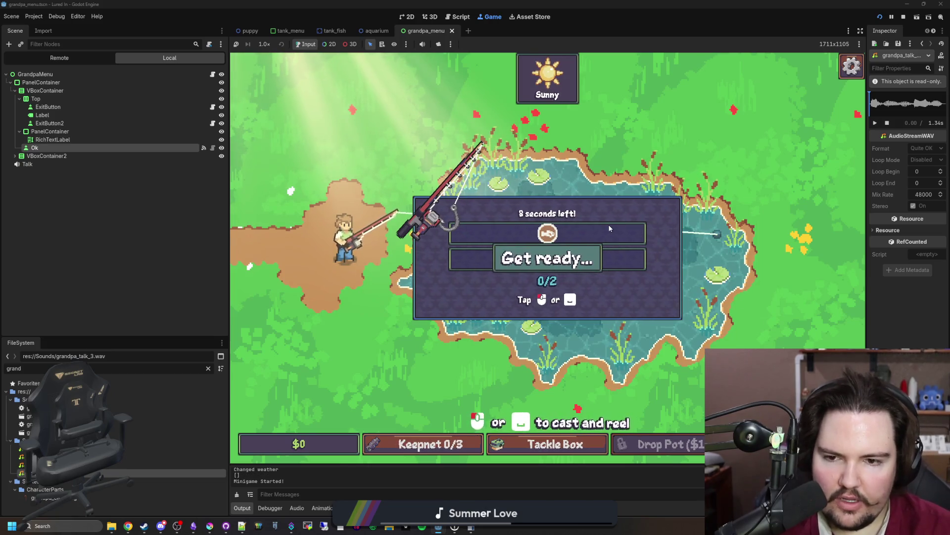
left_click(627, 215)
left_click(626, 215)
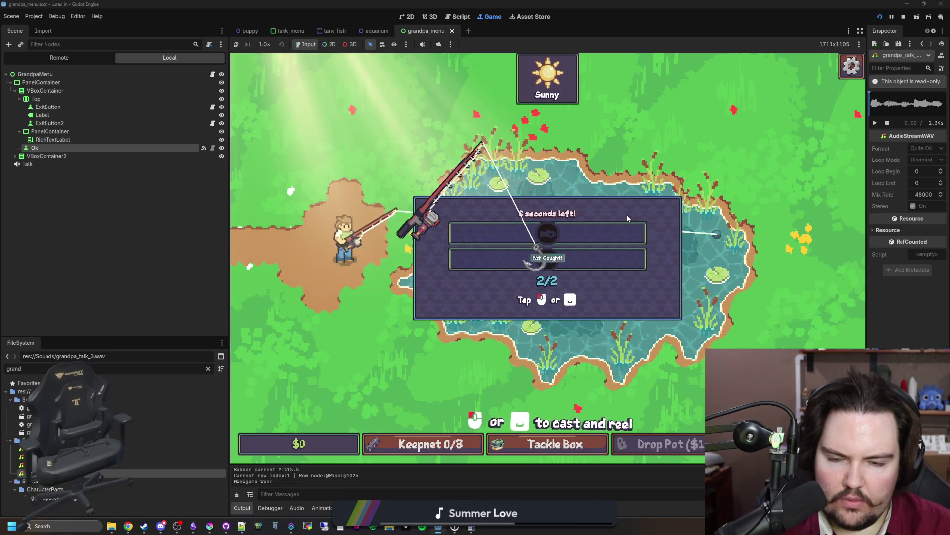
Change the FileSystem filter from 'grand' to 'glob'.
left_click(105, 370)
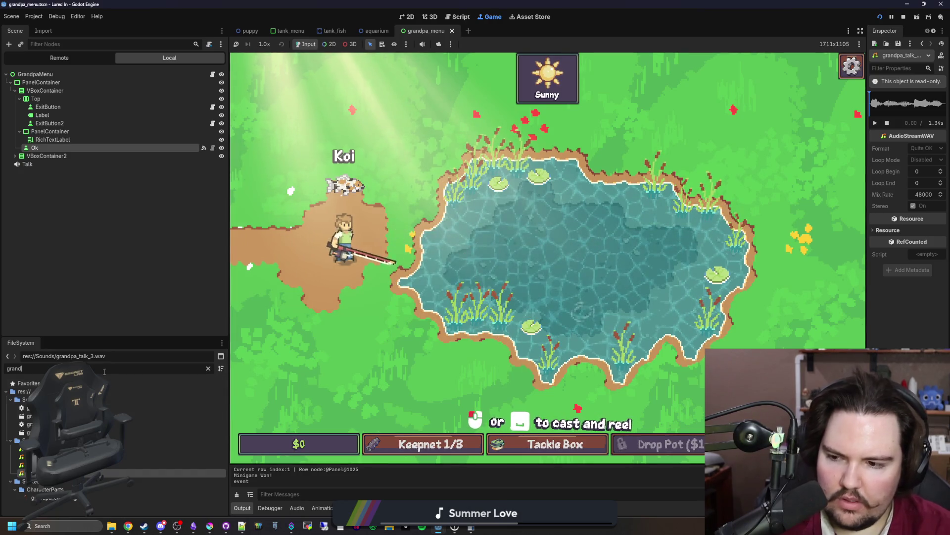
key("BackSpace")
key("BackSpace")
key("BackSpace")
type("glob")
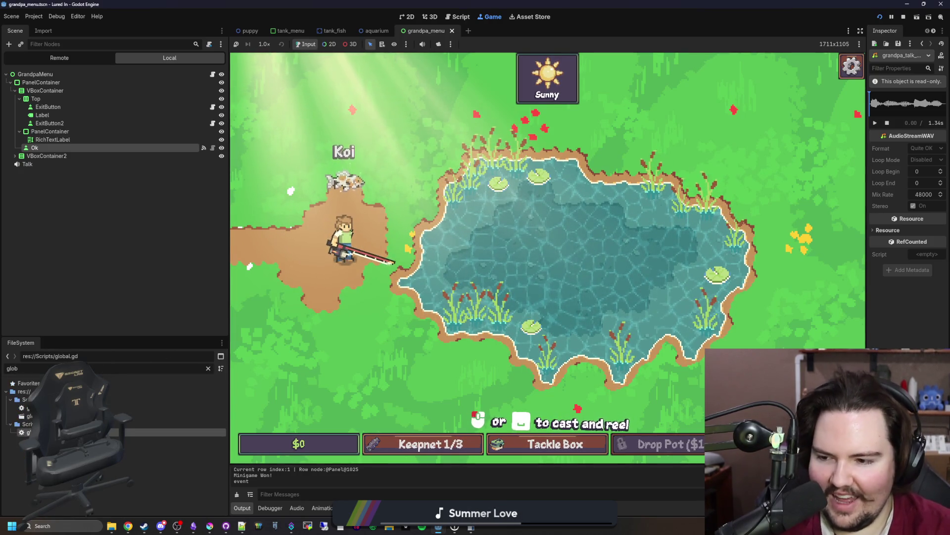
key("Return")
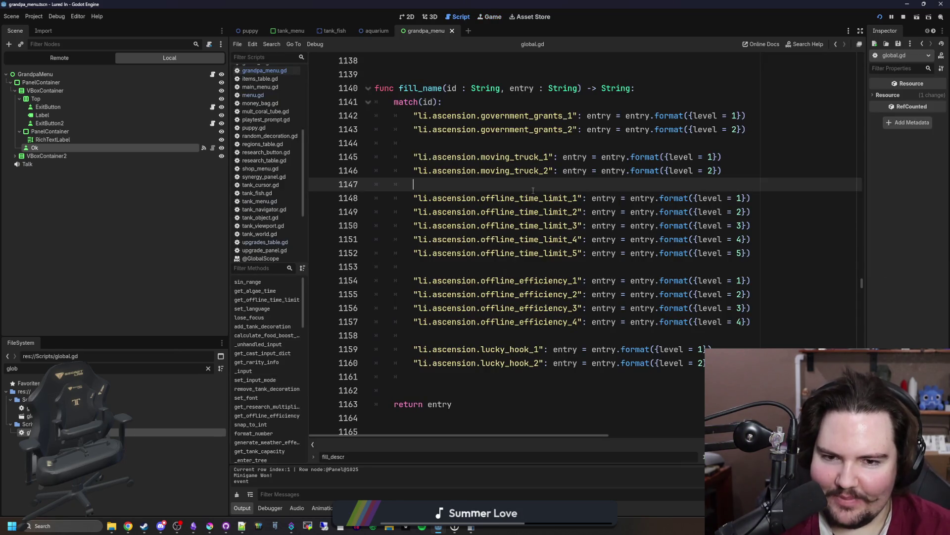
scroll(488, 167, "up", 8)
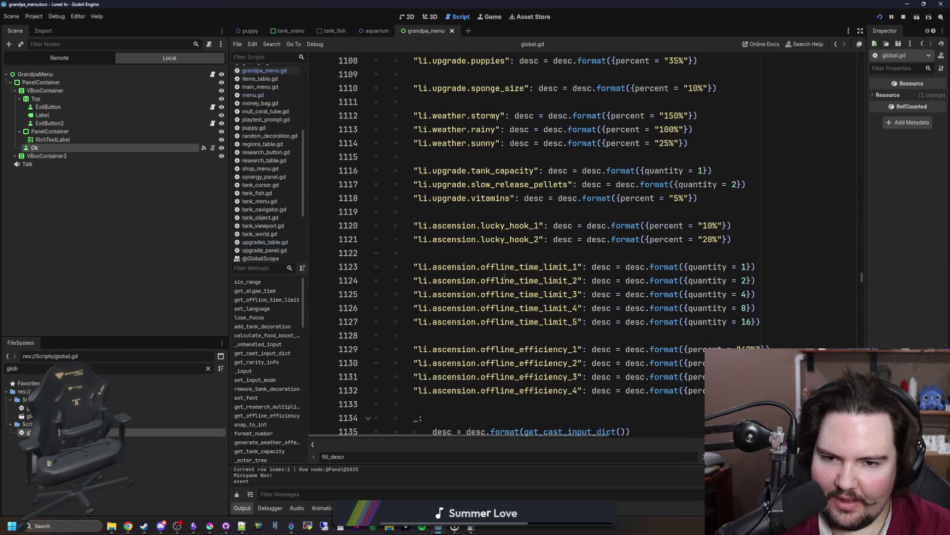
left_click(540, 256)
type("g")
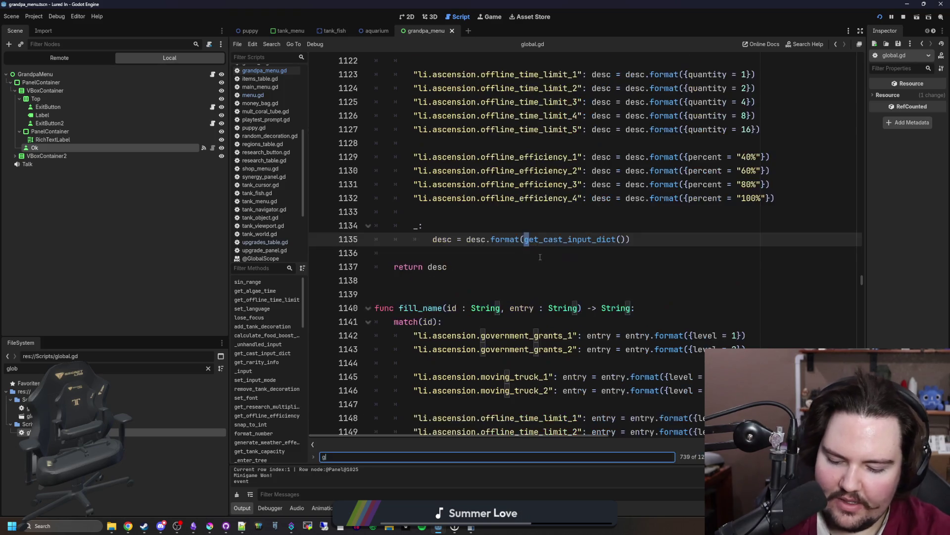
type("et_rare")
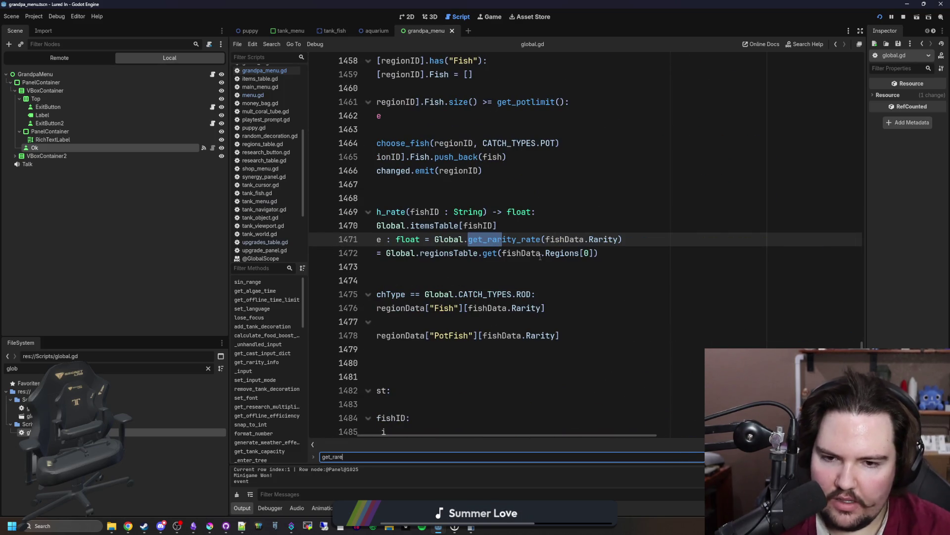
double_click(493, 240)
left_click(493, 240, "ctrl")
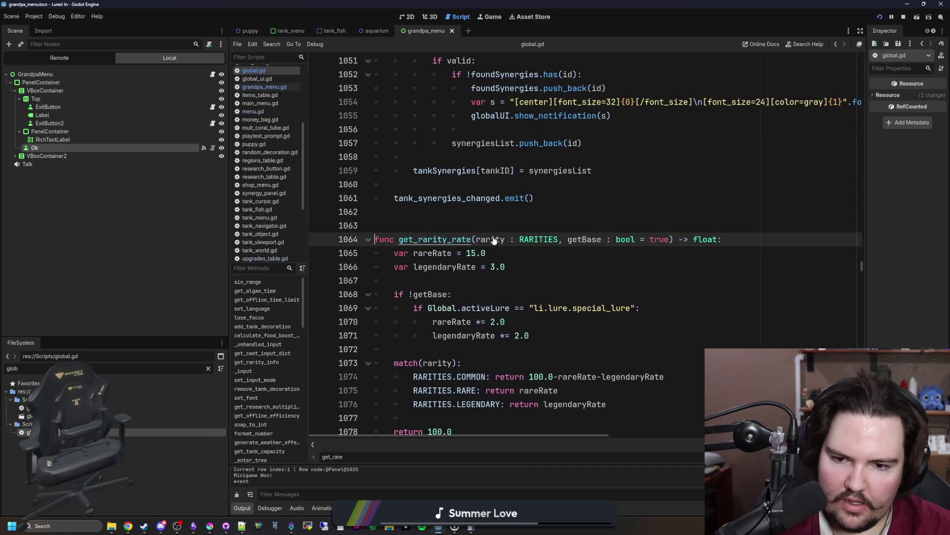
left_click(467, 283)
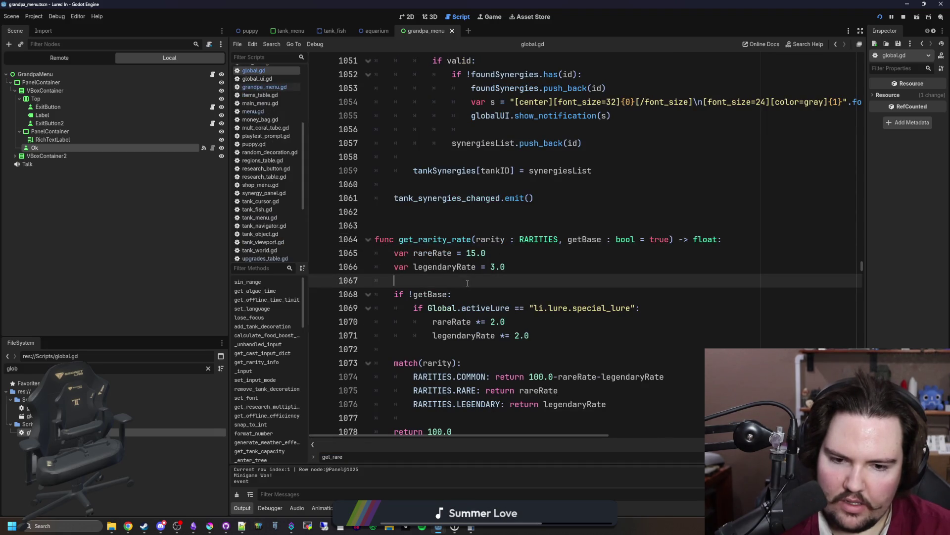
scroll(468, 283, "down", 1)
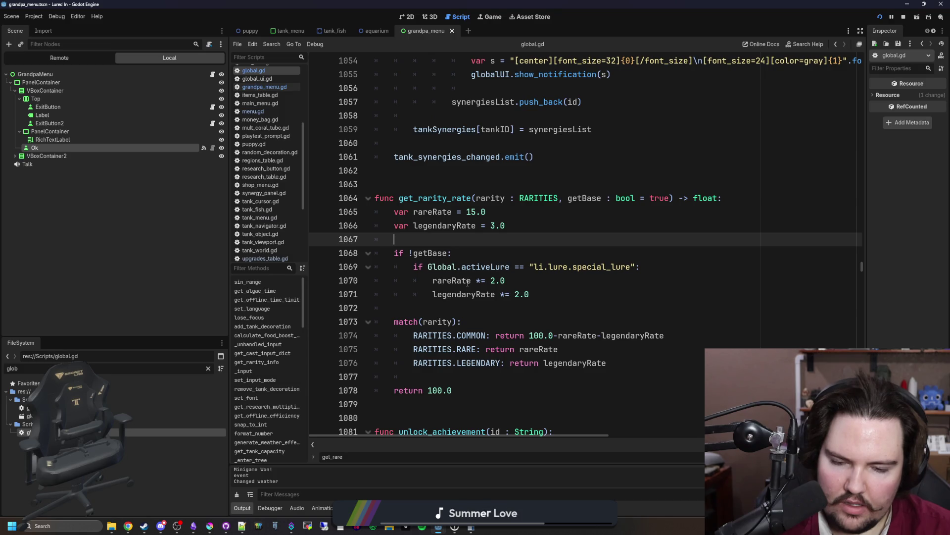
left_click(472, 307)
key("ctrl+s")
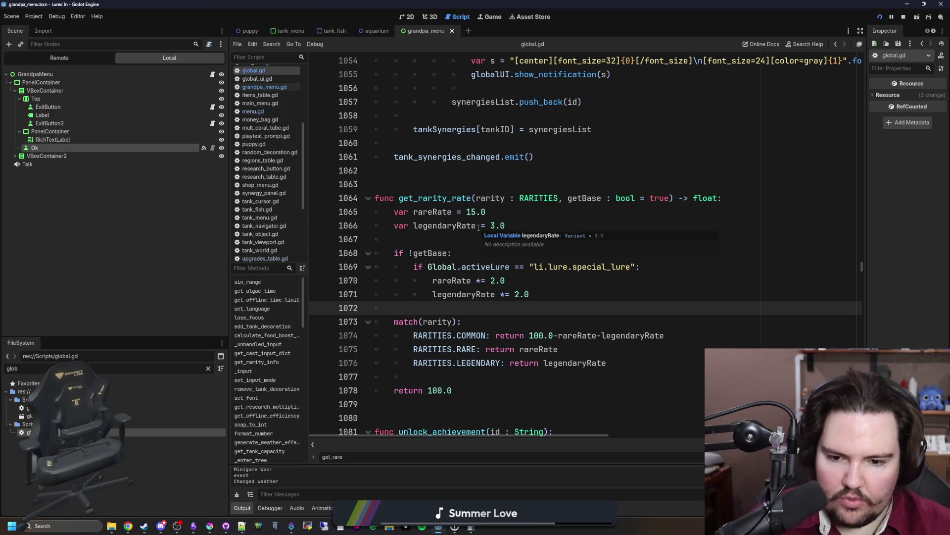
scroll(569, 213, "down", 2)
left_click(647, 197)
scroll(556, 259, "up", 2)
left_click(607, 247)
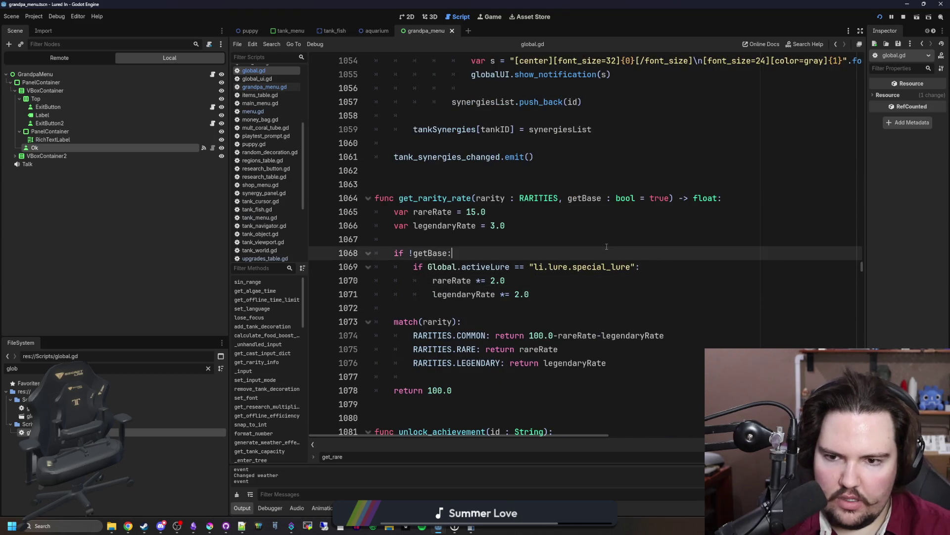
type("pick_")
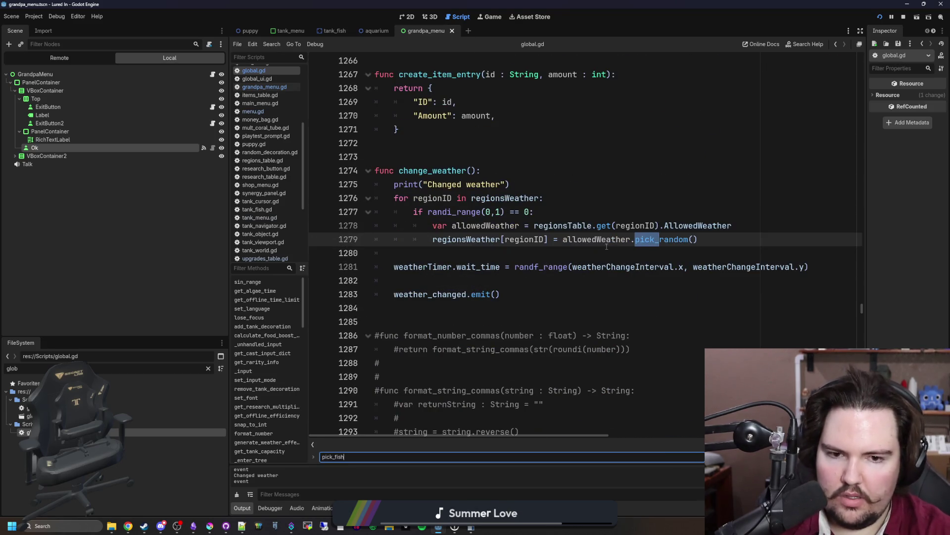
type("fish")
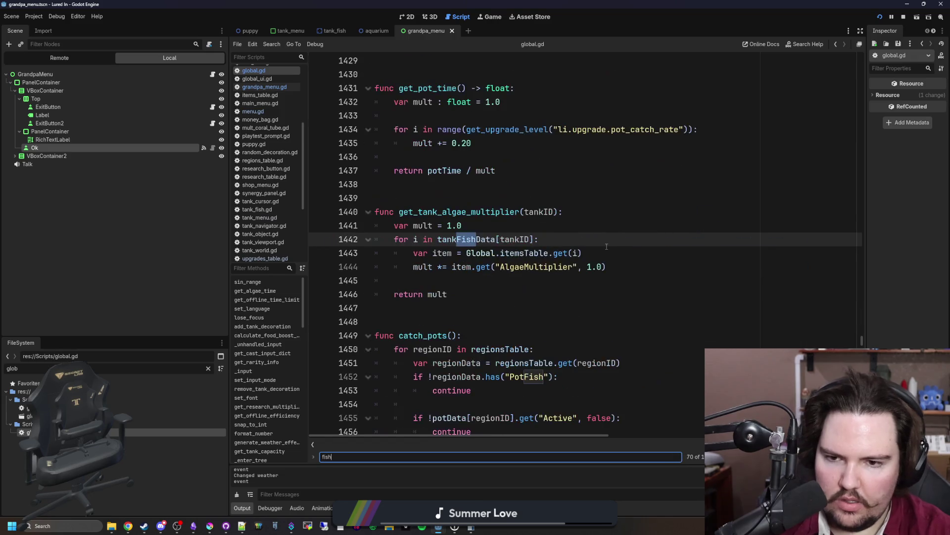
key("Return")
key("Return")
key("Return")
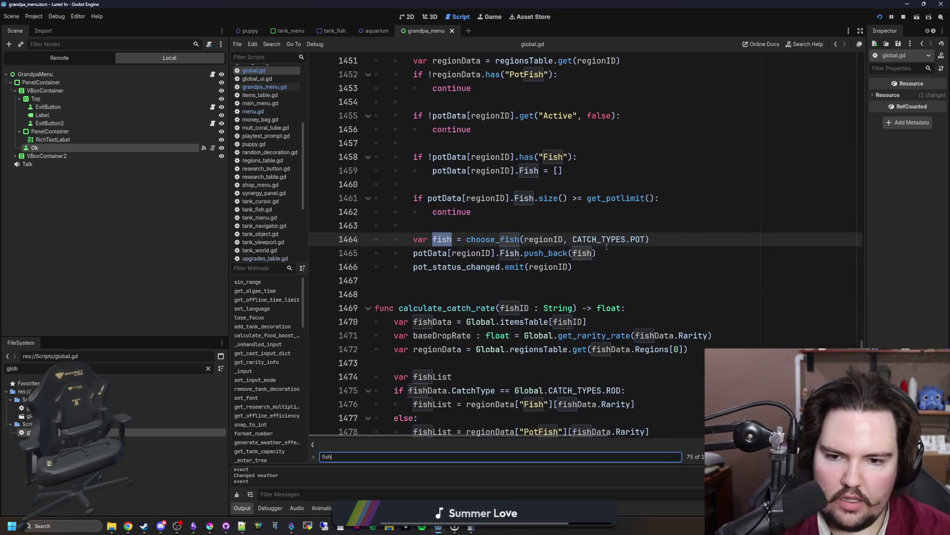
left_click(503, 240, "ctrl")
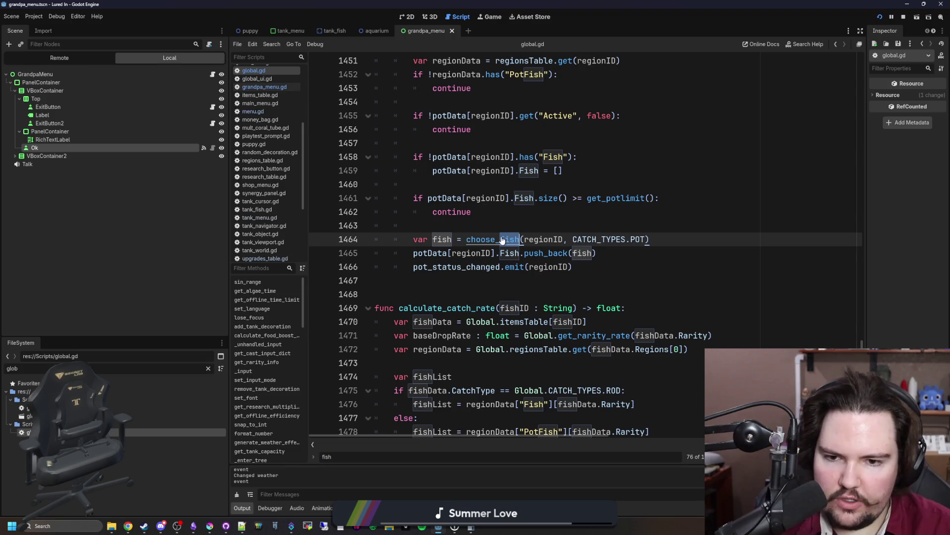
left_click(503, 240, "ctrl")
scroll(636, 328, "down", 2)
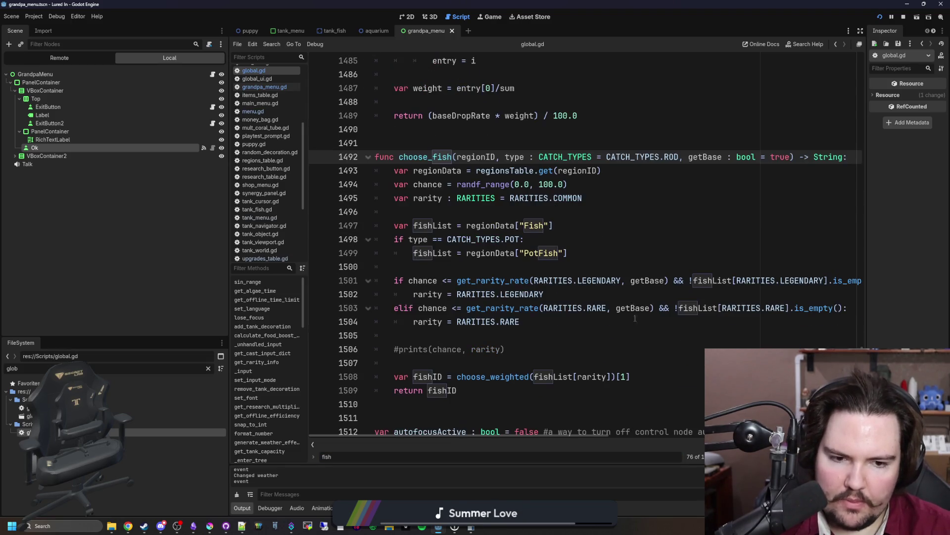
scroll(495, 407, "down", 1)
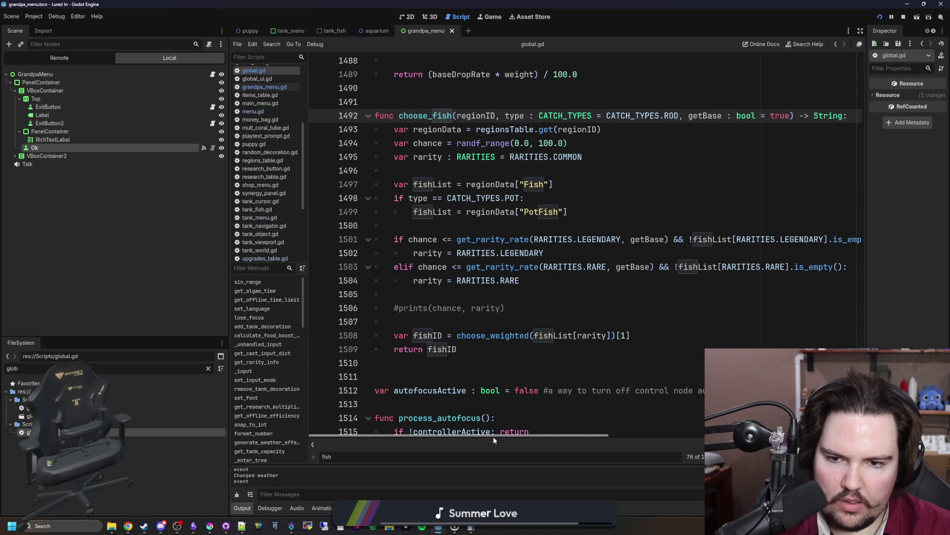
scroll(494, 435, "right", 3)
left_click_drag(515, 438, 575, 437)
scroll(495, 297, "left", 5)
left_click(435, 225)
key("ctrl+s")
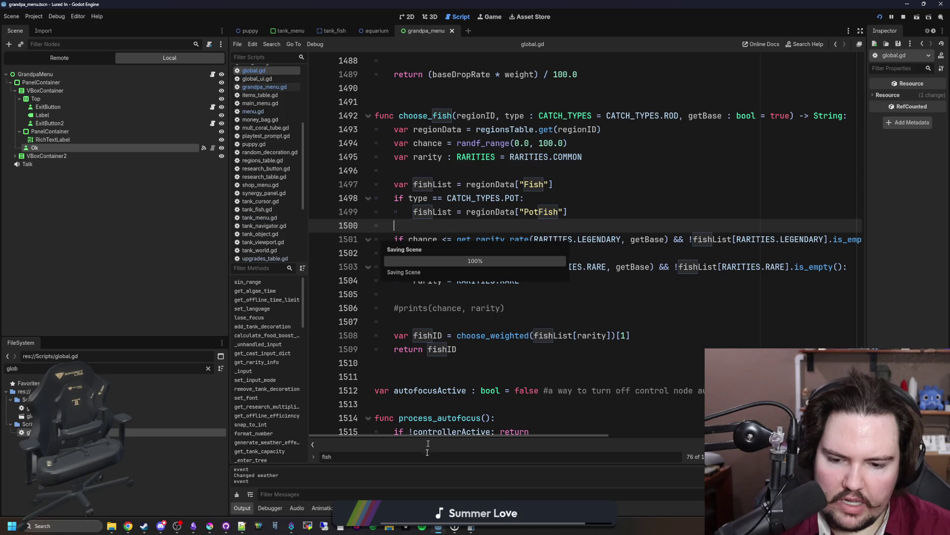
left_click(493, 16)
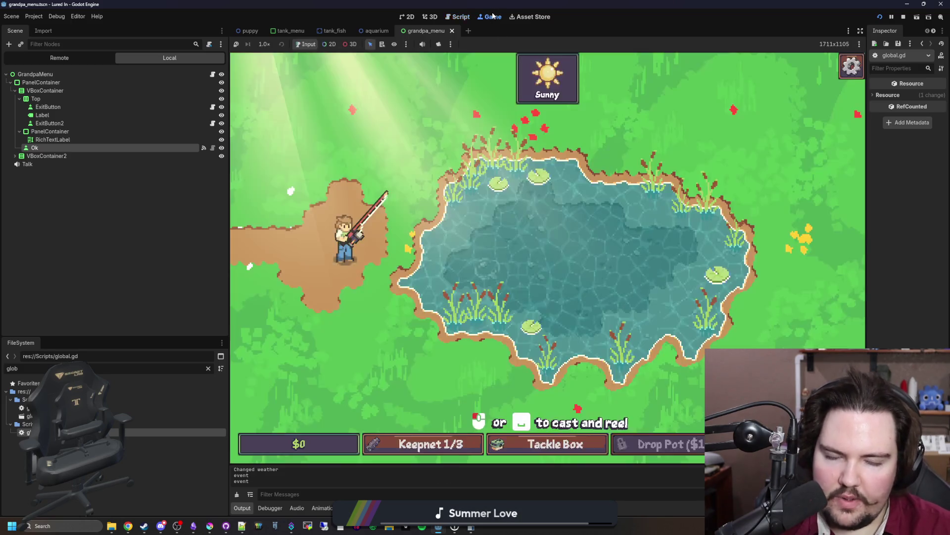
Cast and win the Click Mashing minigame to land a Minnow.
left_click(543, 265)
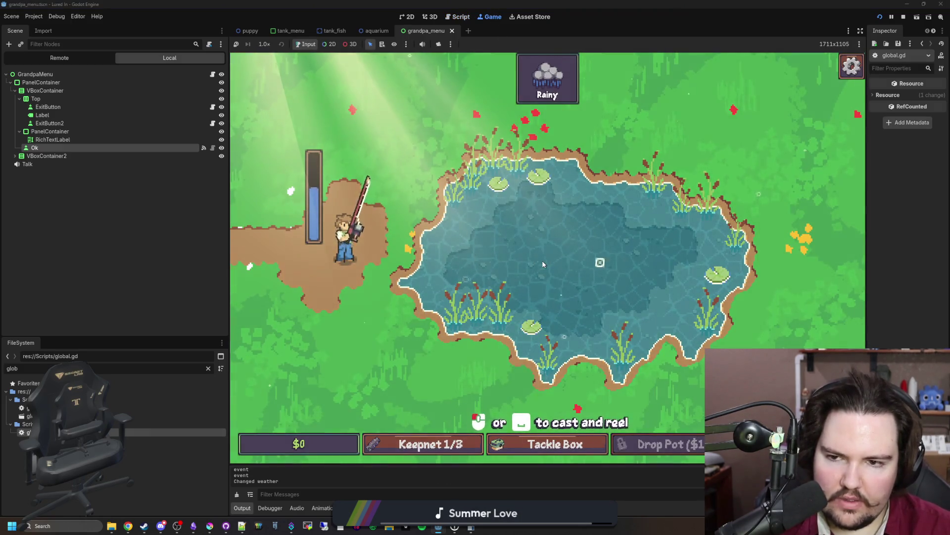
left_click(543, 264)
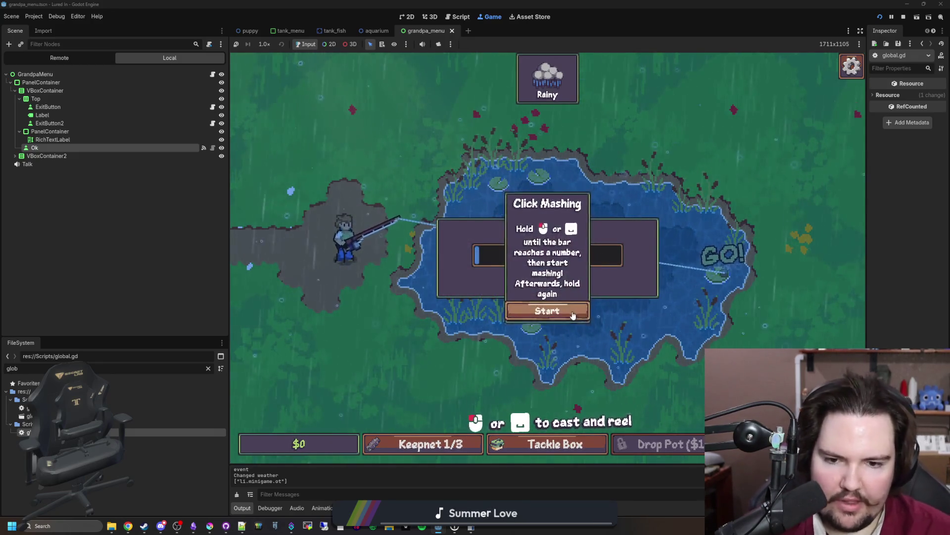
left_click(574, 314)
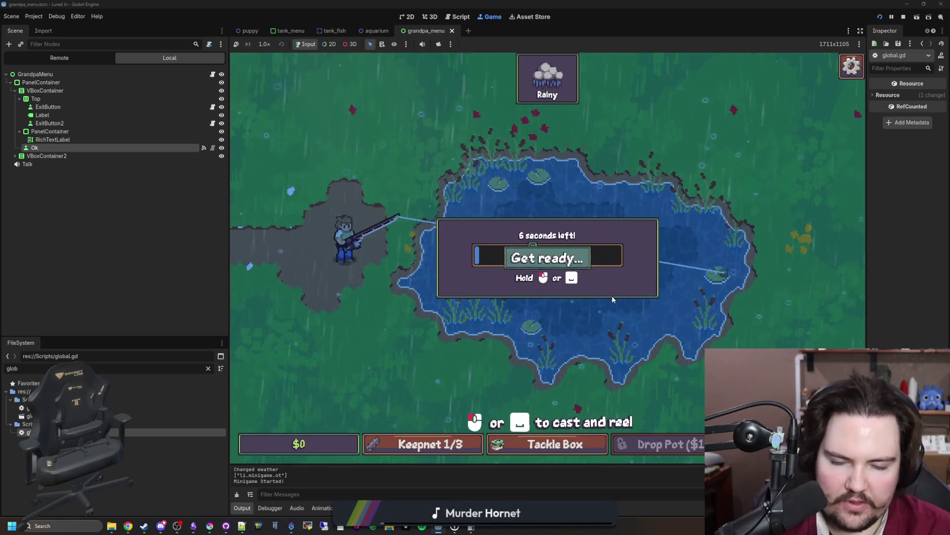
left_click(604, 255)
left_click(604, 256)
left_click(604, 256)
left_click(604, 256)
left_click(604, 256)
left_click(604, 256)
left_click(604, 256)
left_click(604, 256)
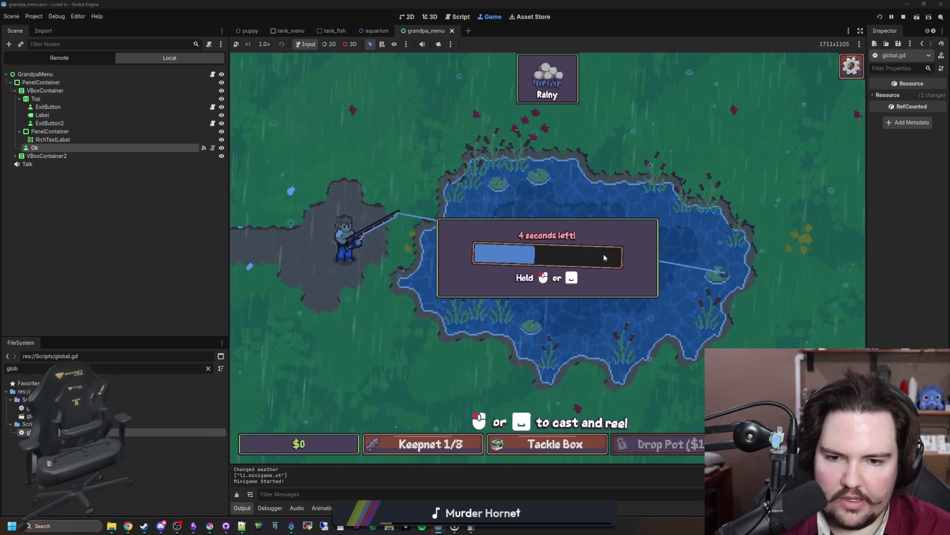
left_click(604, 254)
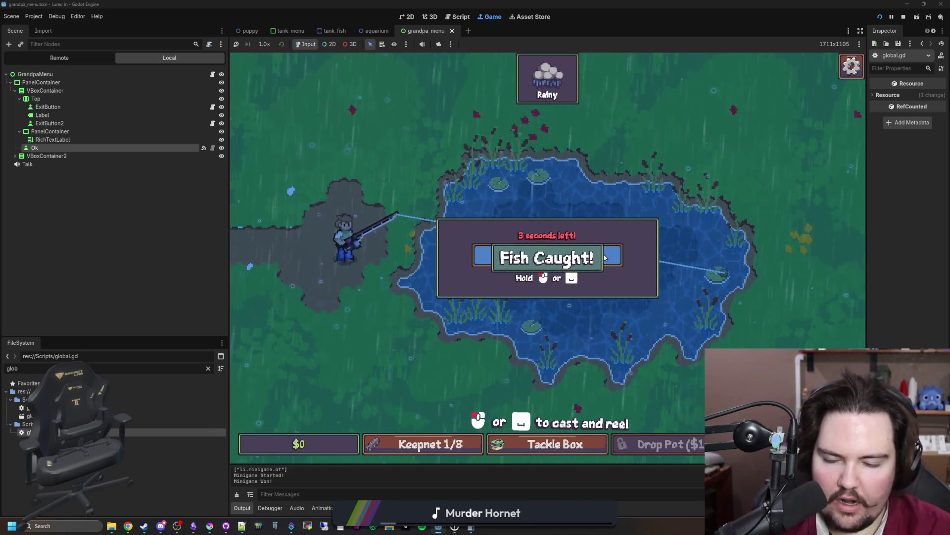
Recast, glance at the Tackle Box, win the tap minigame for a Bluegill, and leave for the shop.
left_click_drag(506, 269, 536, 241)
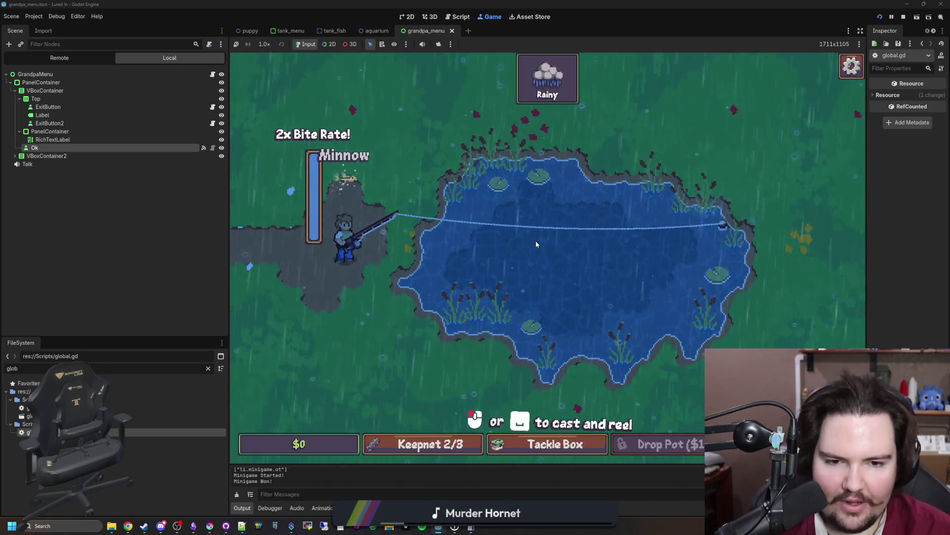
left_click(586, 440)
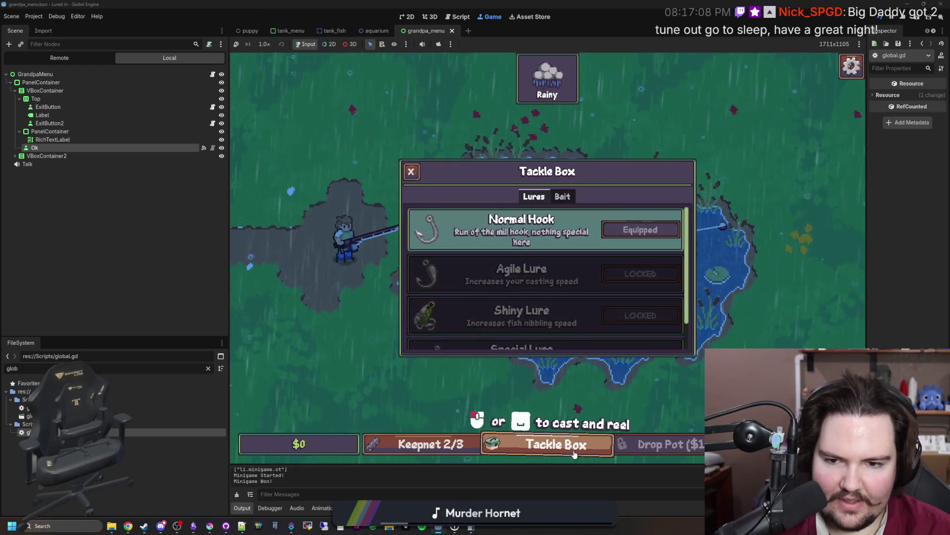
key("Escape")
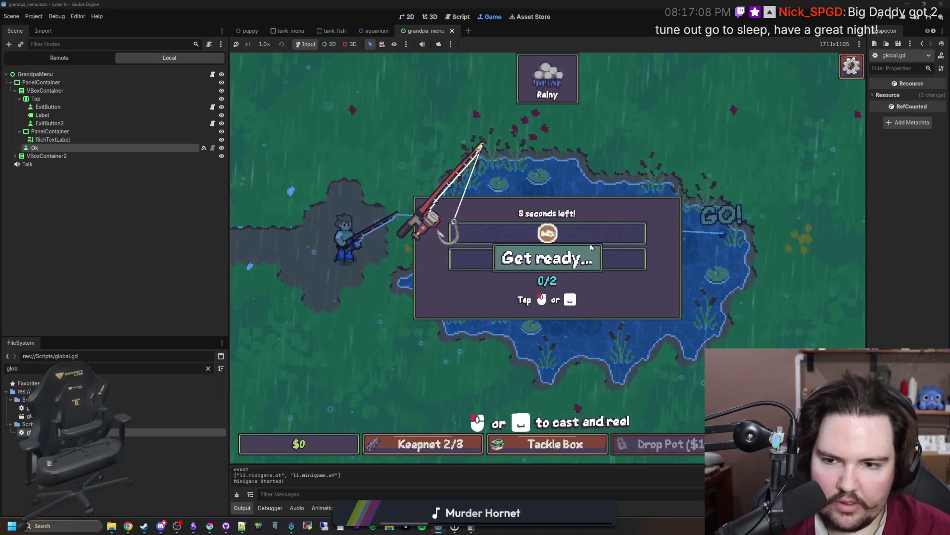
left_click(591, 247)
left_click(590, 246)
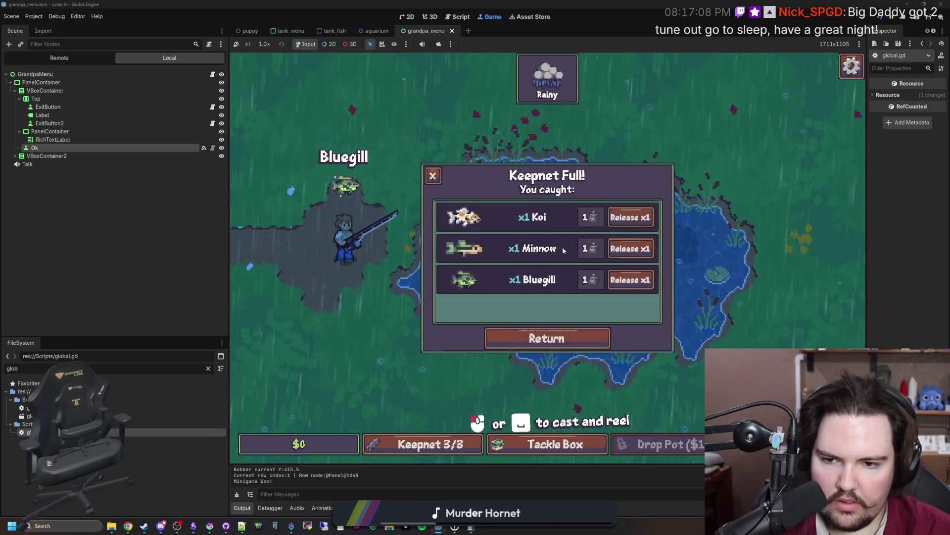
left_click(558, 336)
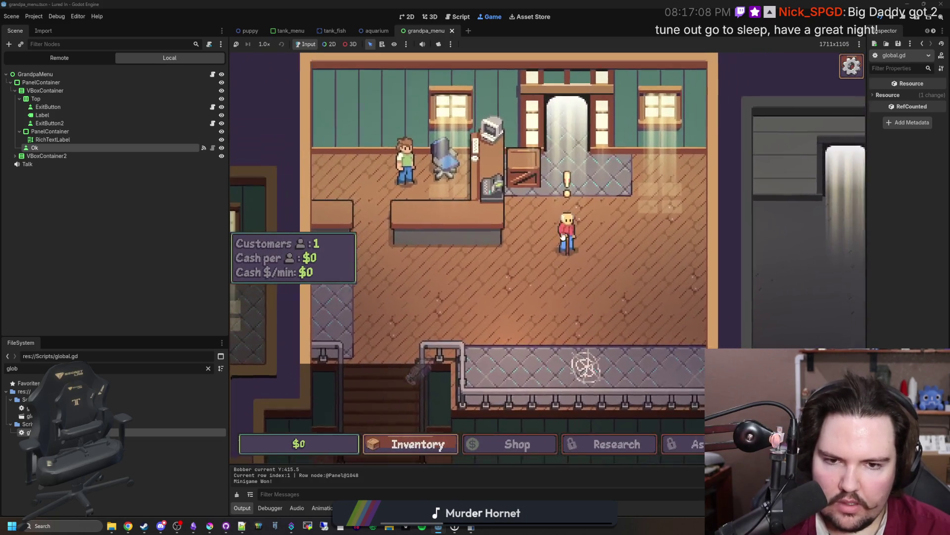
Get past Grandpa's message and sell the Bluegill for $4.
left_click(563, 236)
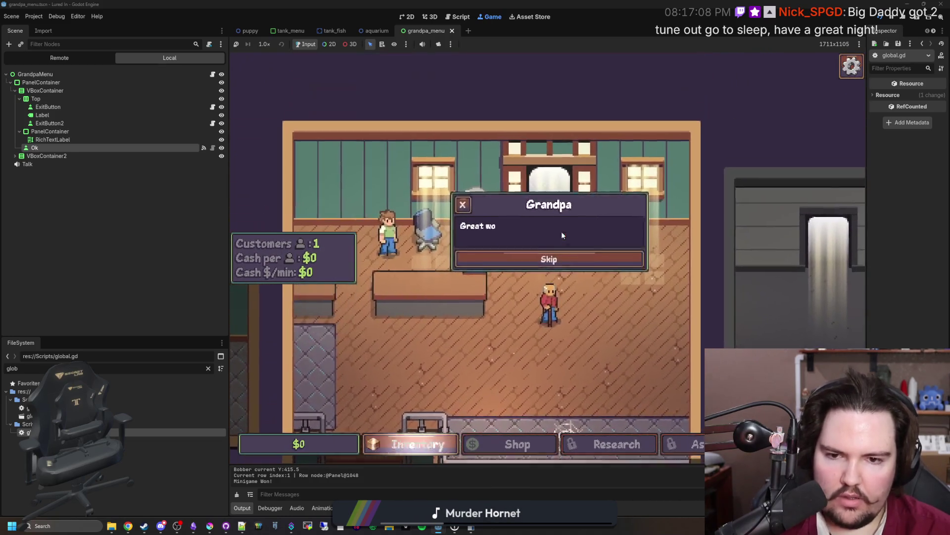
left_click(554, 269)
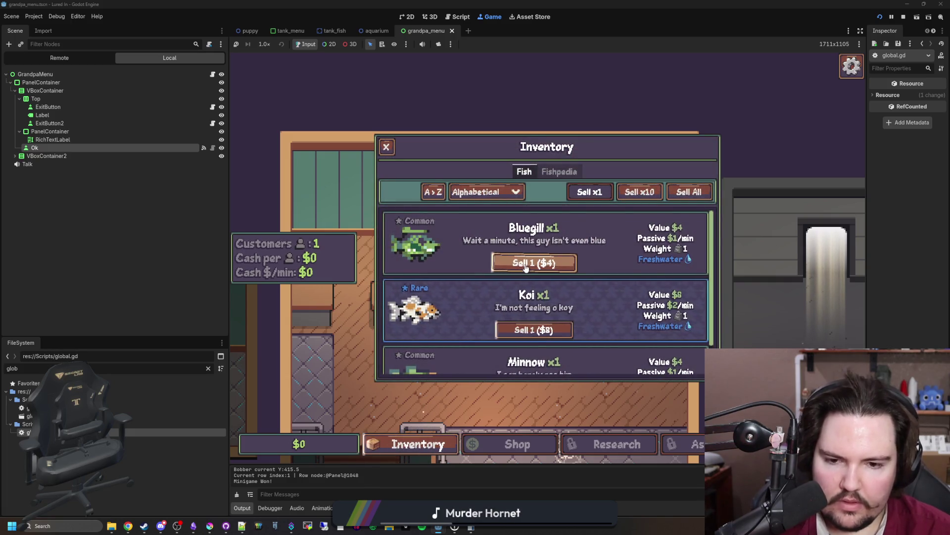
left_click(526, 269)
left_click(387, 146)
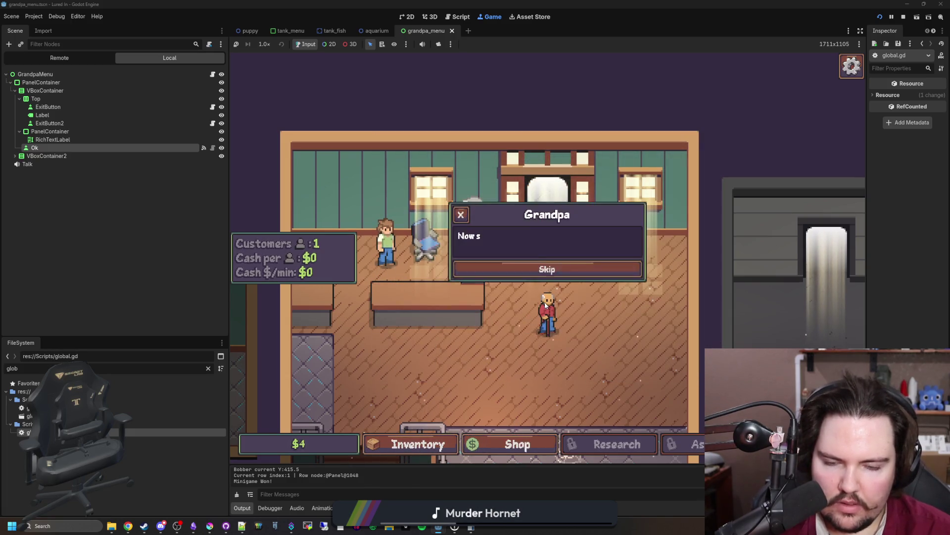
Sell the Koi for $8 and buy the first New Tank upgrade in the shop.
left_click(562, 271)
left_click(476, 444)
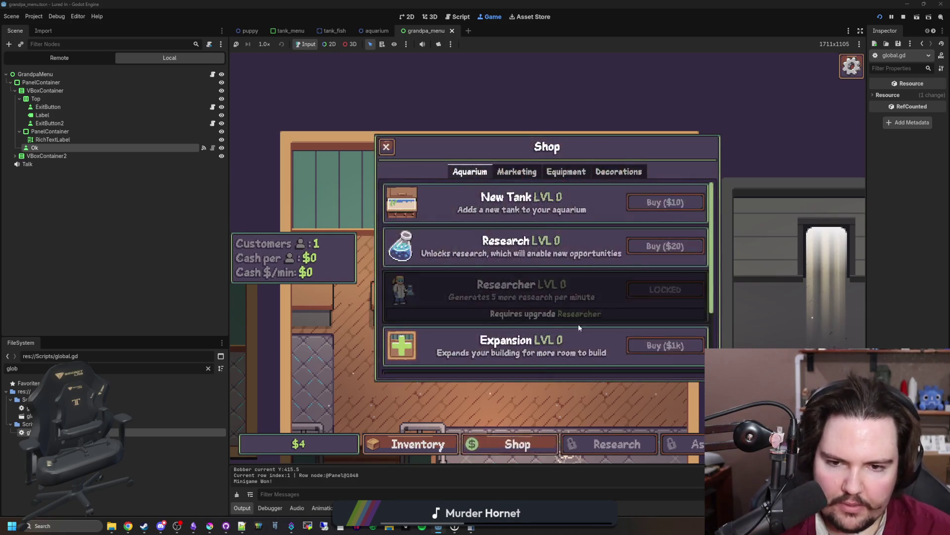
left_click(425, 443)
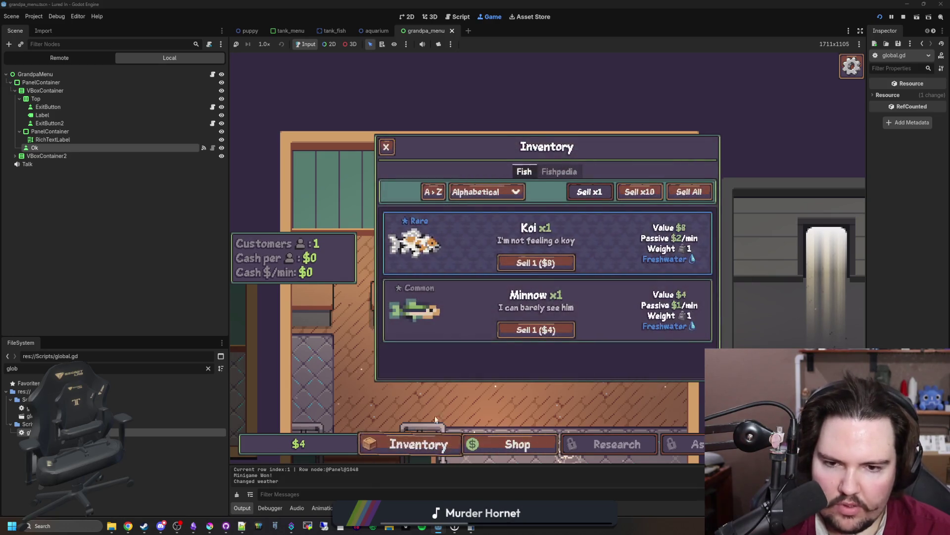
left_click(551, 263)
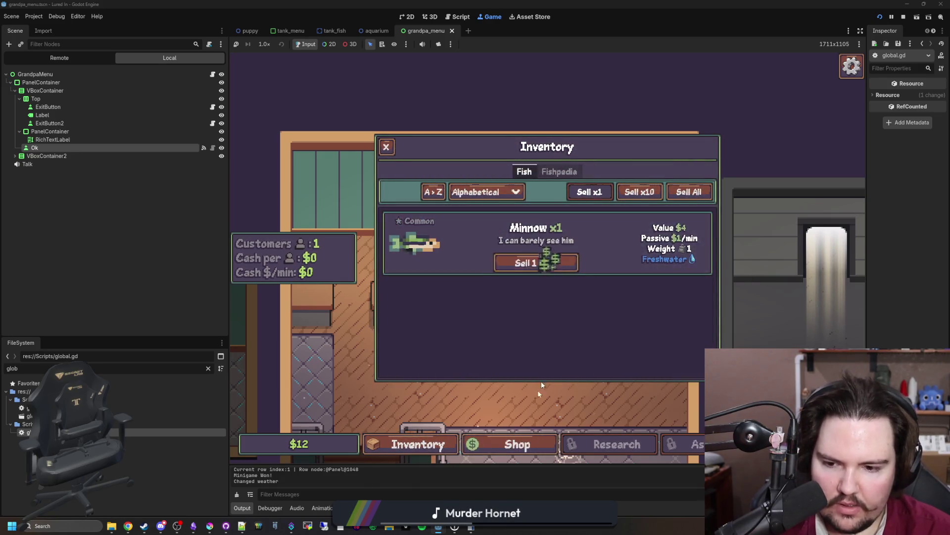
left_click(517, 444)
left_click(652, 208)
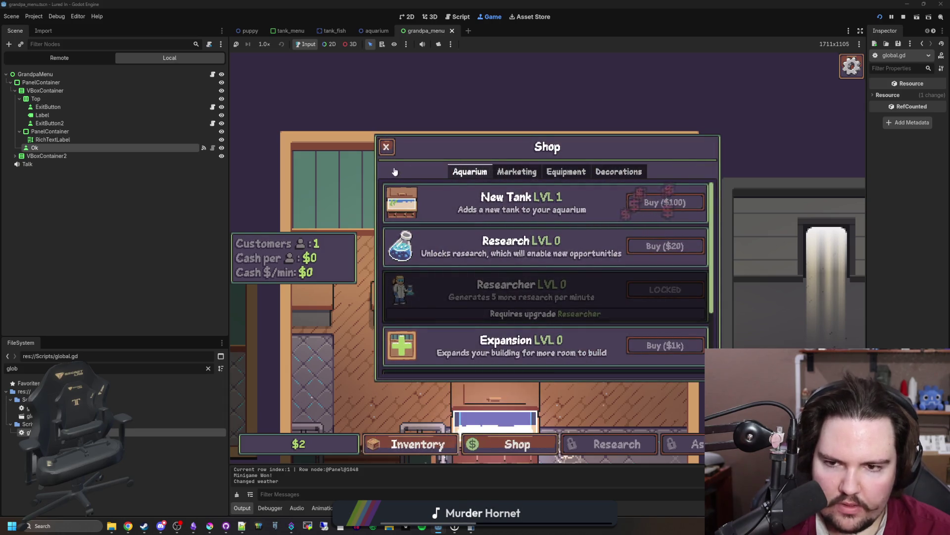
left_click(387, 147)
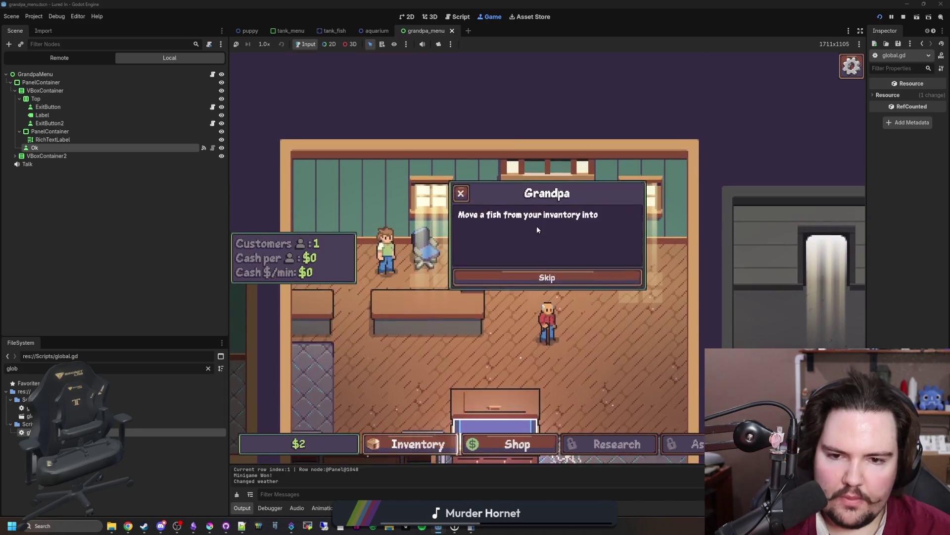
Move the minnow into the freshwater tank, then travel back to the pond.
left_click(530, 280)
left_click(415, 444)
left_click(668, 267)
left_click(505, 333)
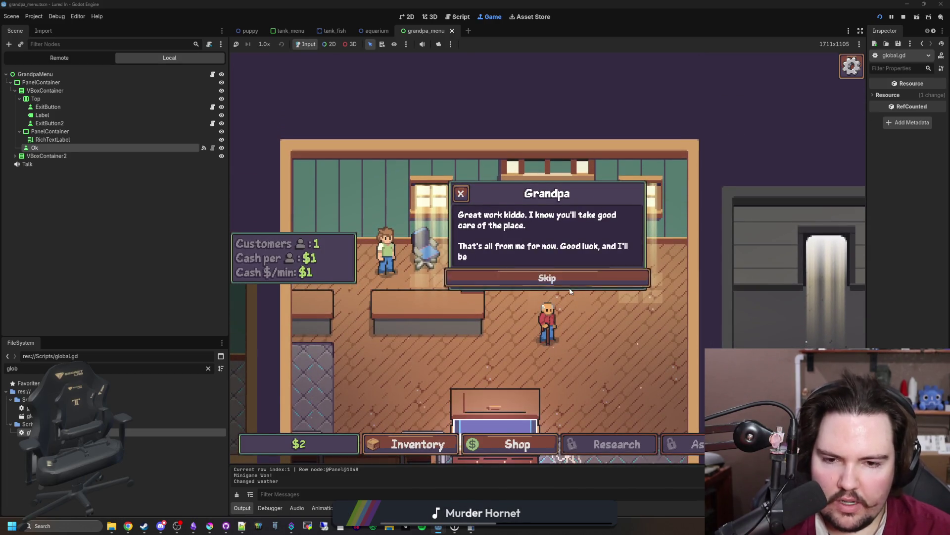
left_click(564, 291)
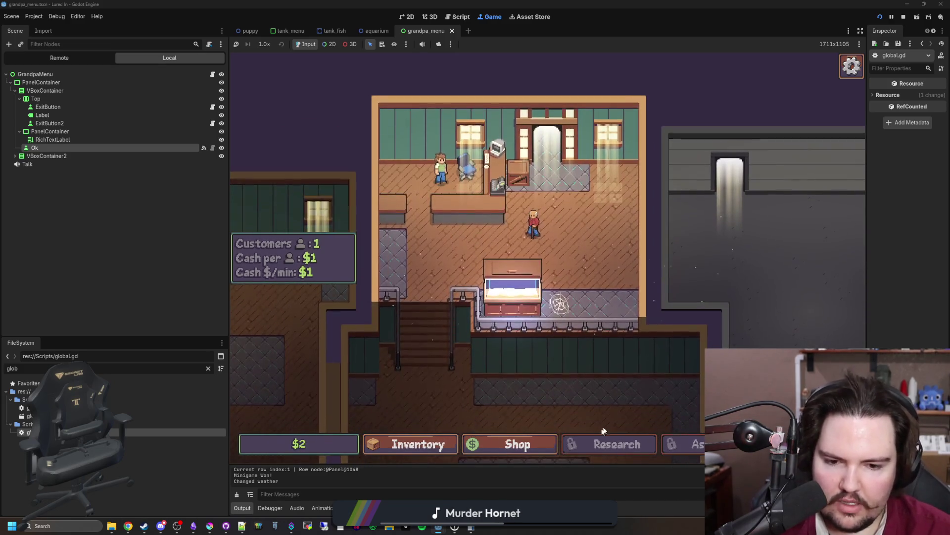
left_click(653, 197)
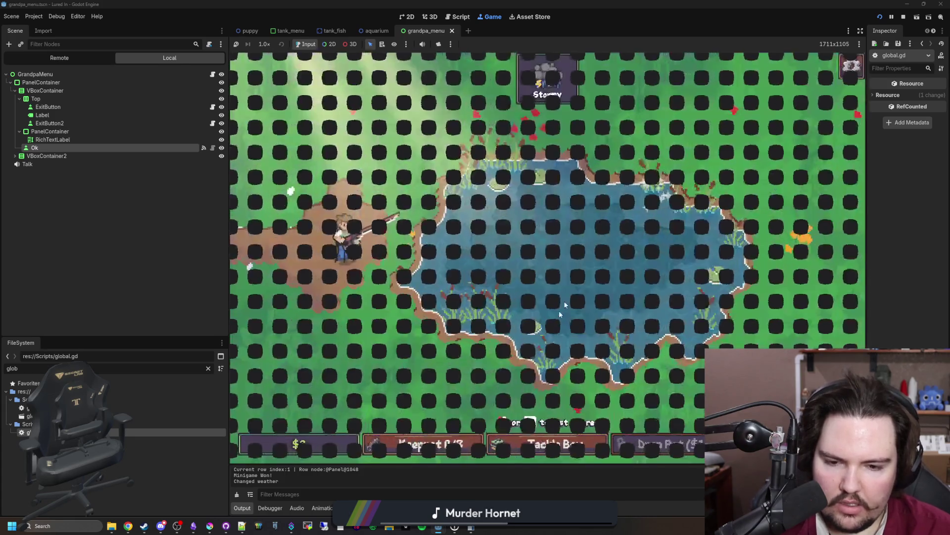
Browse the locked lures in the pond's Tackle Box, then return to the shop.
left_click(548, 454)
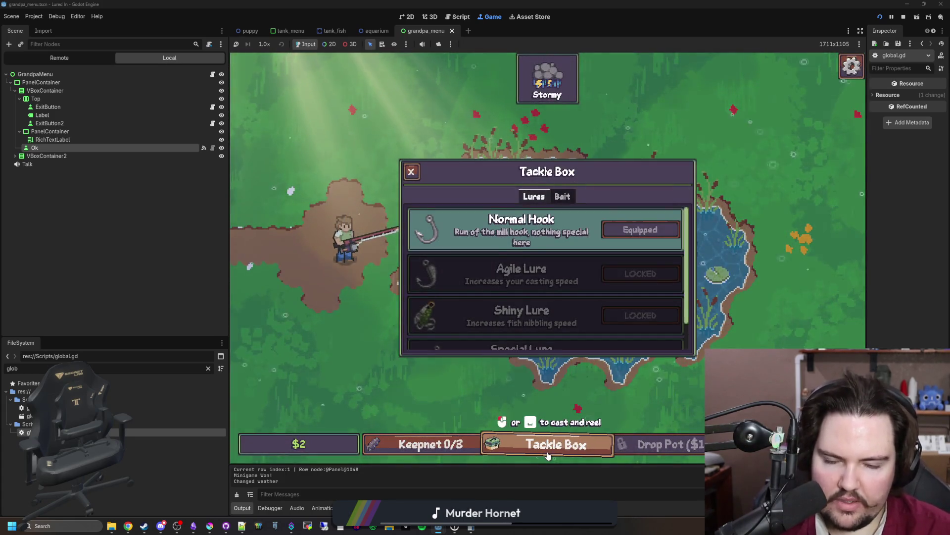
scroll(505, 331, "down", 1)
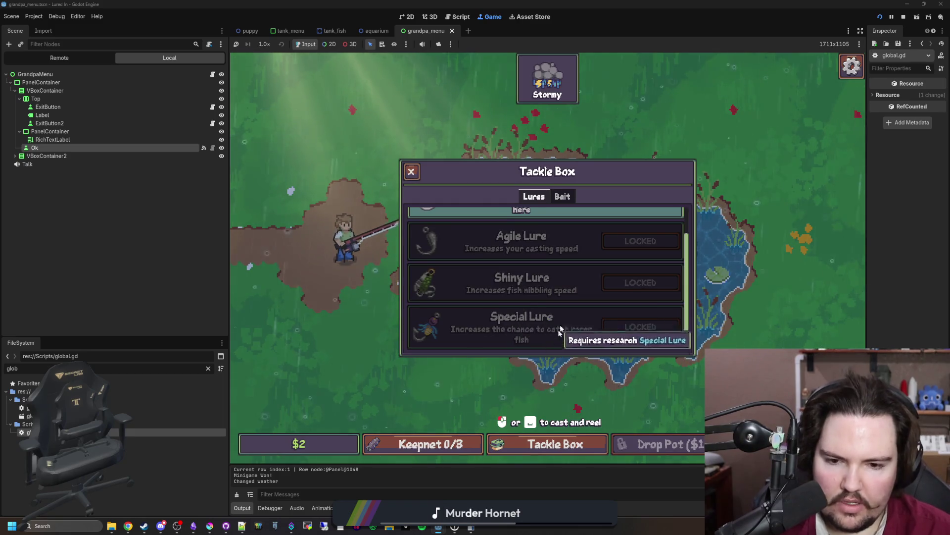
left_click(548, 444)
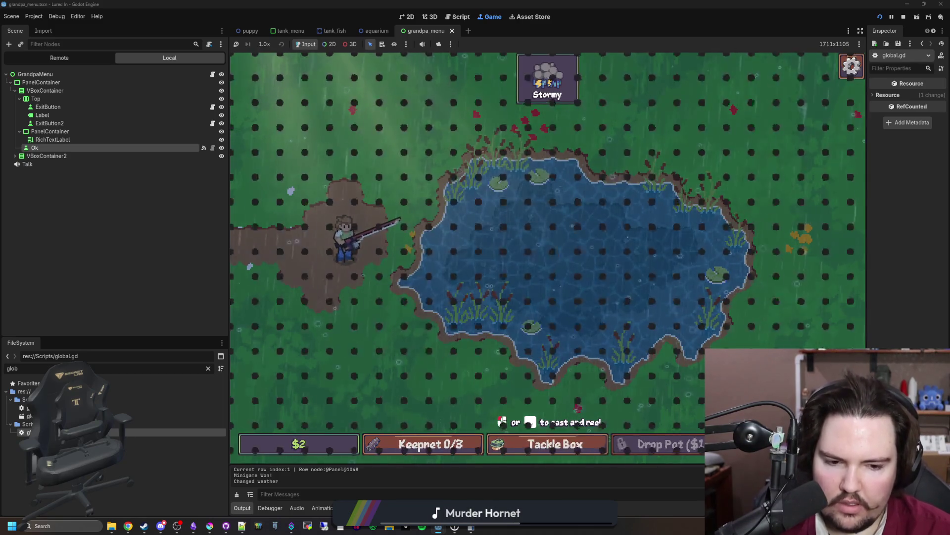
key("Escape")
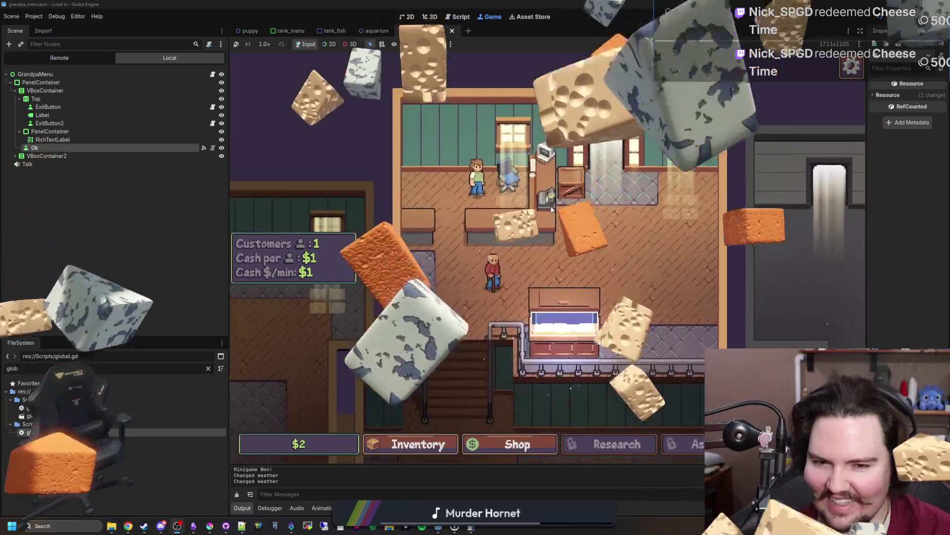
Zoom and pan the game view to look over the aquarium rooms.
scroll(541, 189, "up", 2)
scroll(550, 279, "down", 3)
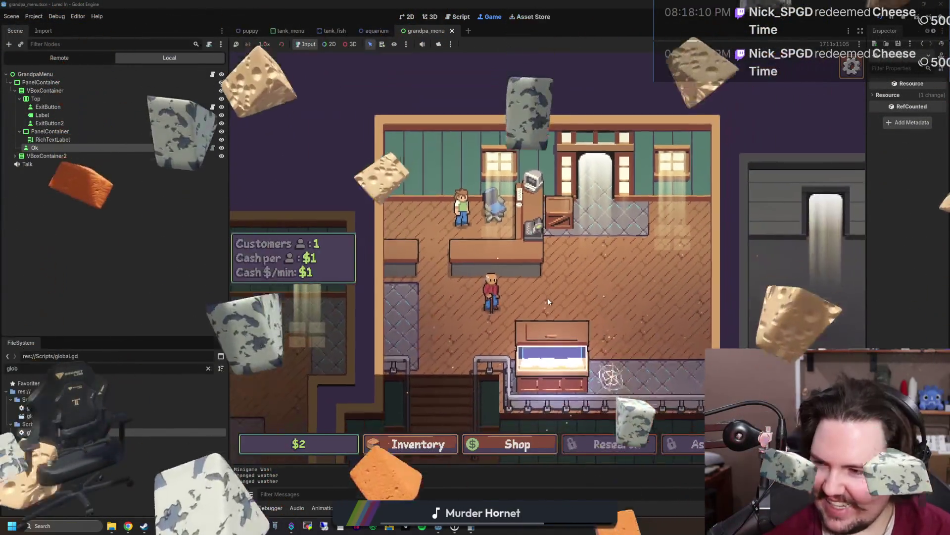
scroll(550, 279, "up", 2)
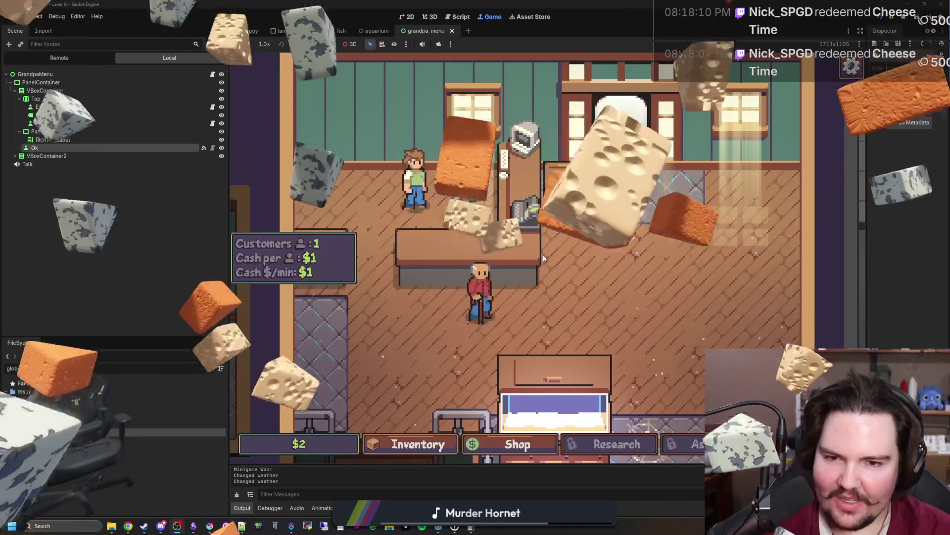
scroll(568, 256, "down", 3)
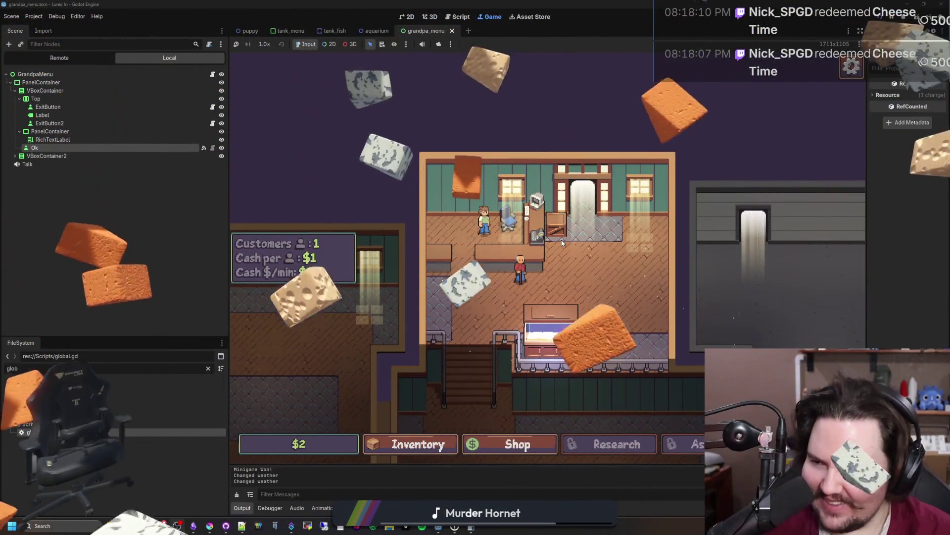
scroll(562, 242, "down", 2)
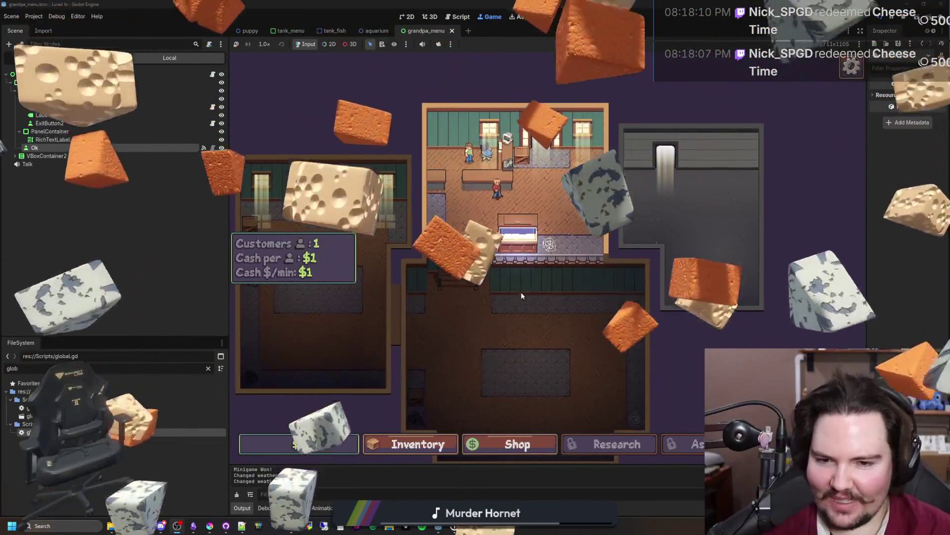
left_click_drag(527, 278, 574, 166)
scroll(578, 150, "down", 3)
scroll(540, 294, "up", 3)
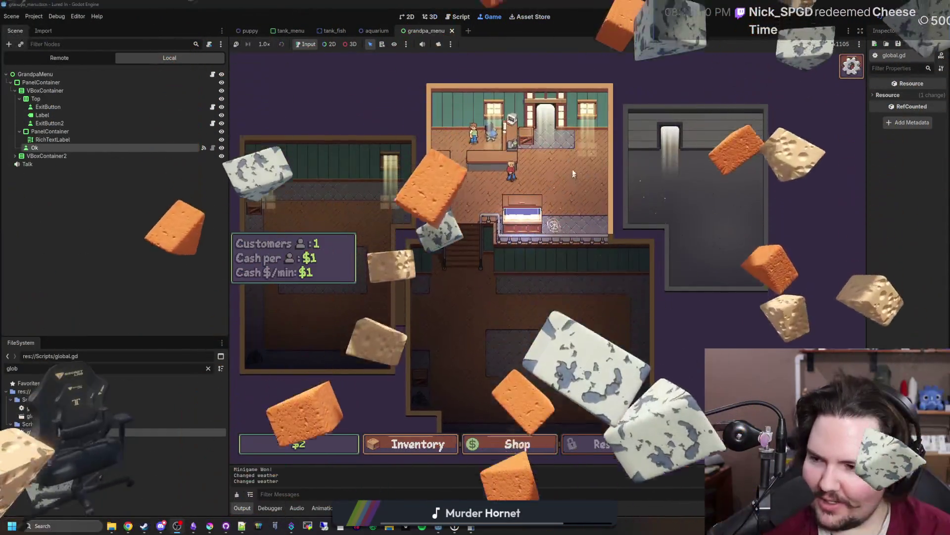
scroll(554, 236, "down", 2)
scroll(476, 307, "up", 3)
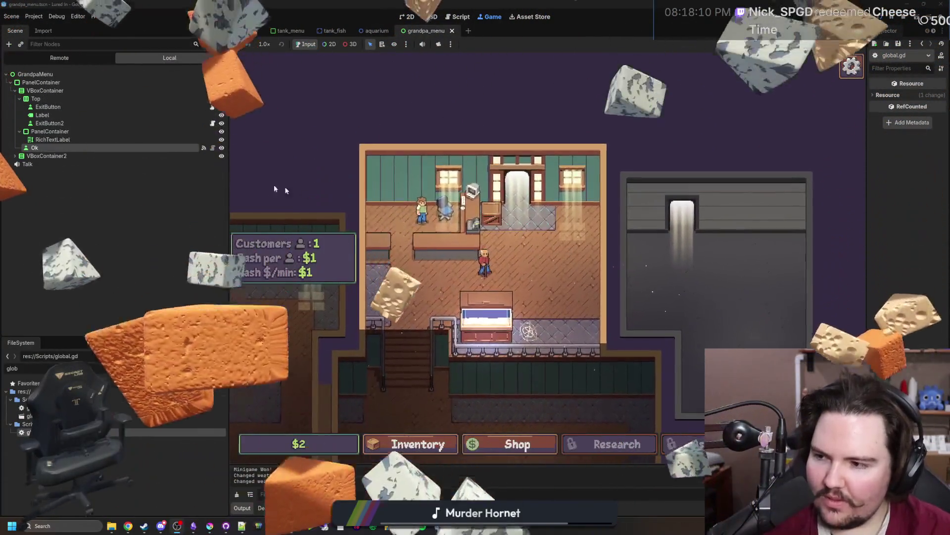
scroll(476, 307, "down", 2)
Browse the upgrades in the Shop and close it.
left_click(517, 445)
scroll(594, 321, "down", 2)
scroll(666, 310, "up", 2)
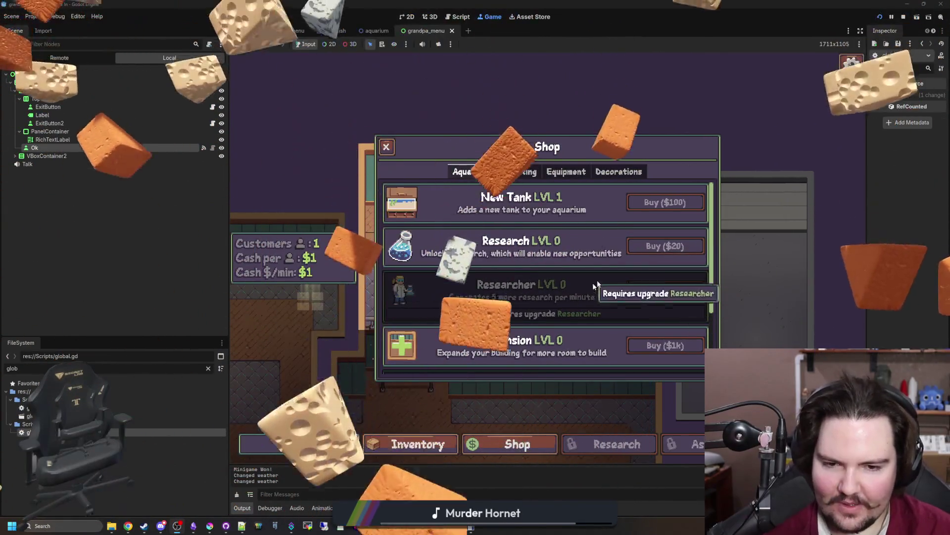
left_click(664, 246)
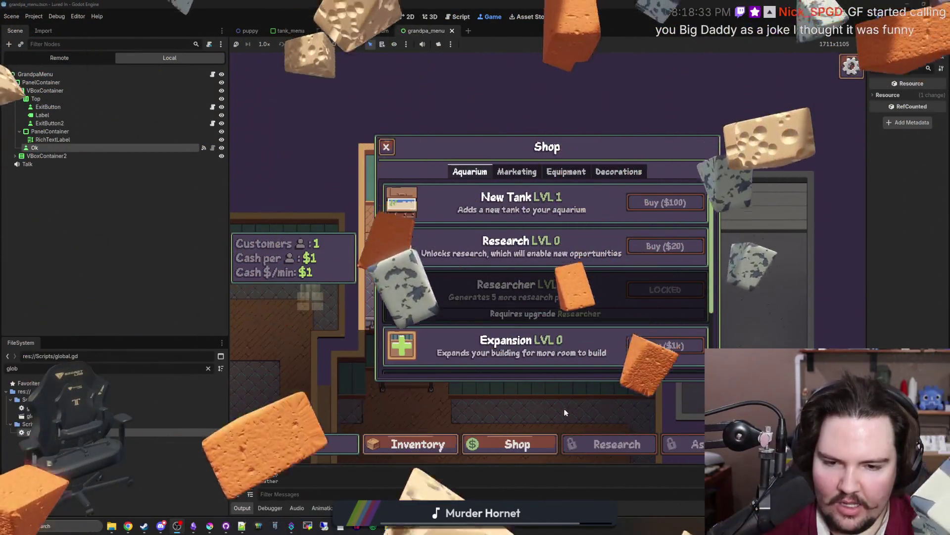
scroll(527, 326, "down", 2)
key("Escape")
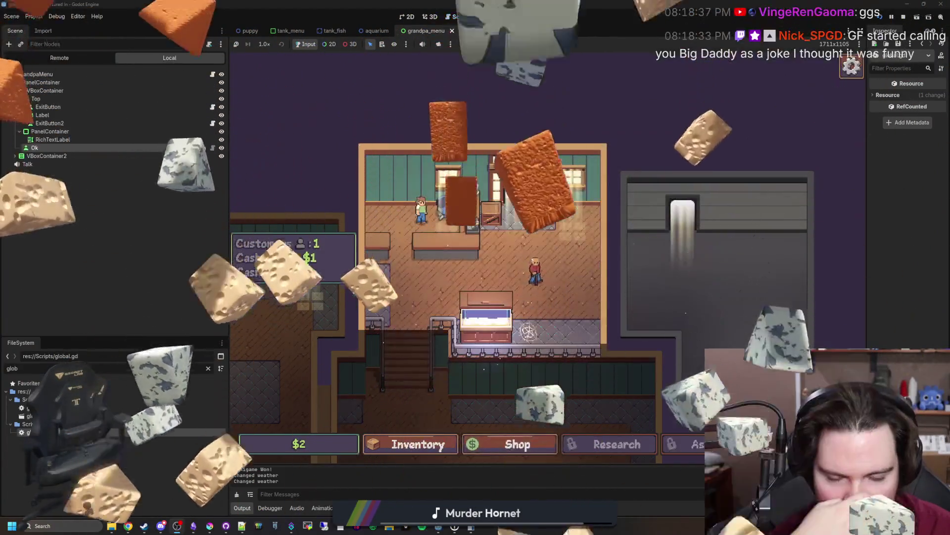
Travel to the pond and look inside the Tackle Box.
key("t")
key("Return")
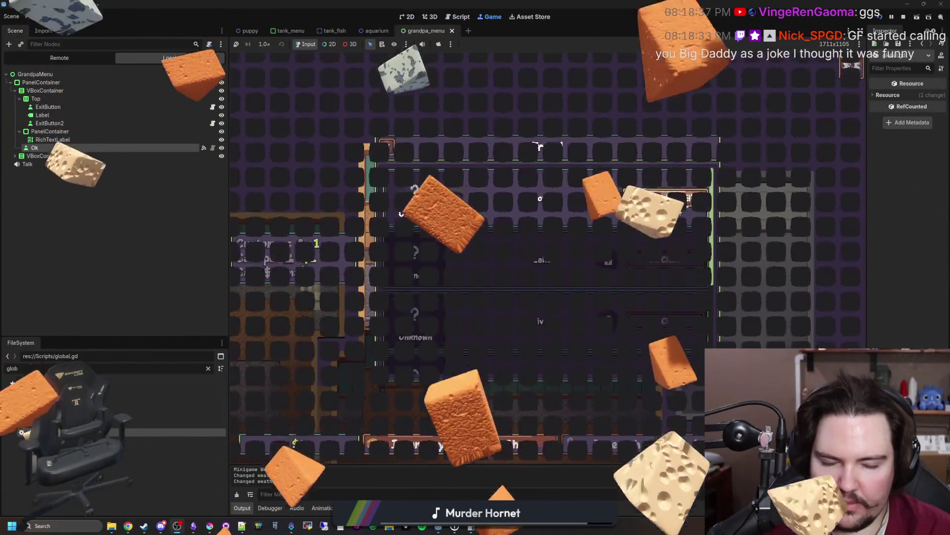
left_click(589, 448)
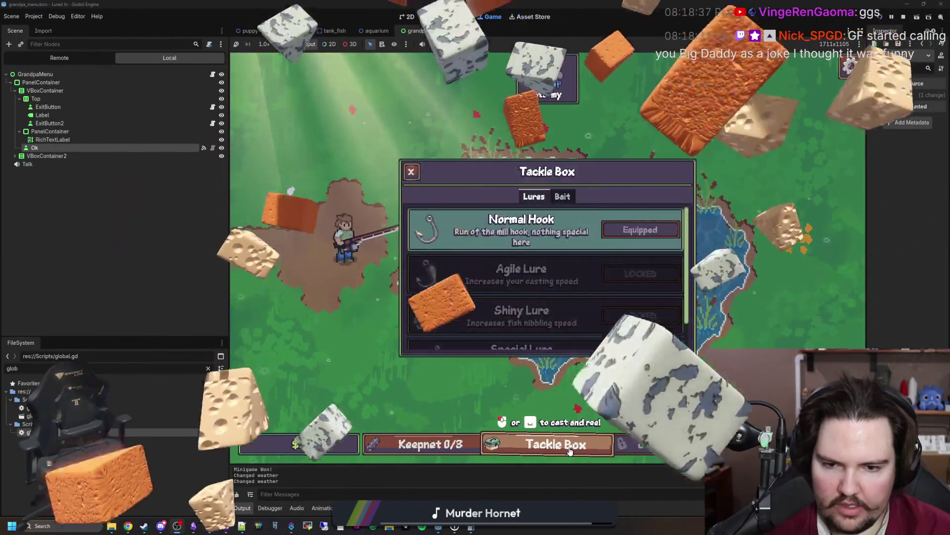
key("Escape")
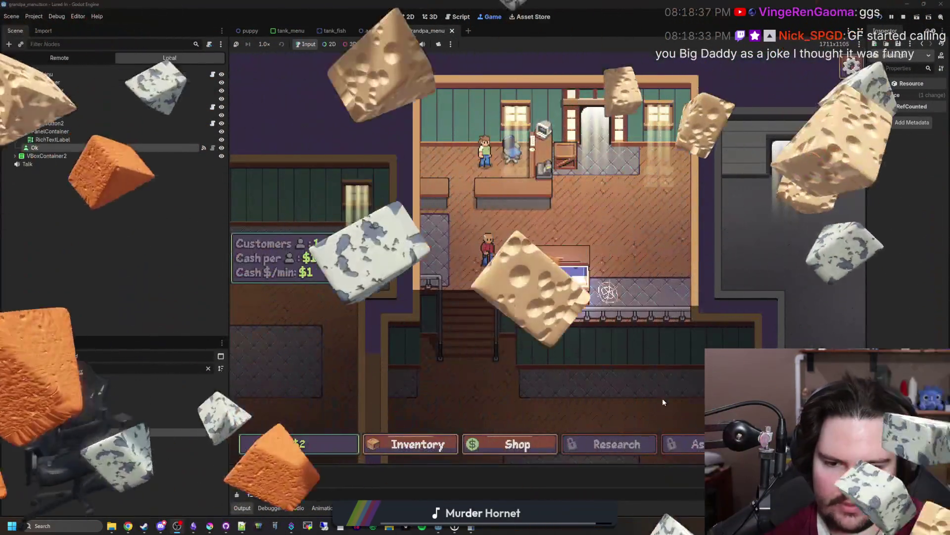
Check the Languages options in the pause menu, then open Fish Tank 1.
key("Escape")
left_click(655, 303)
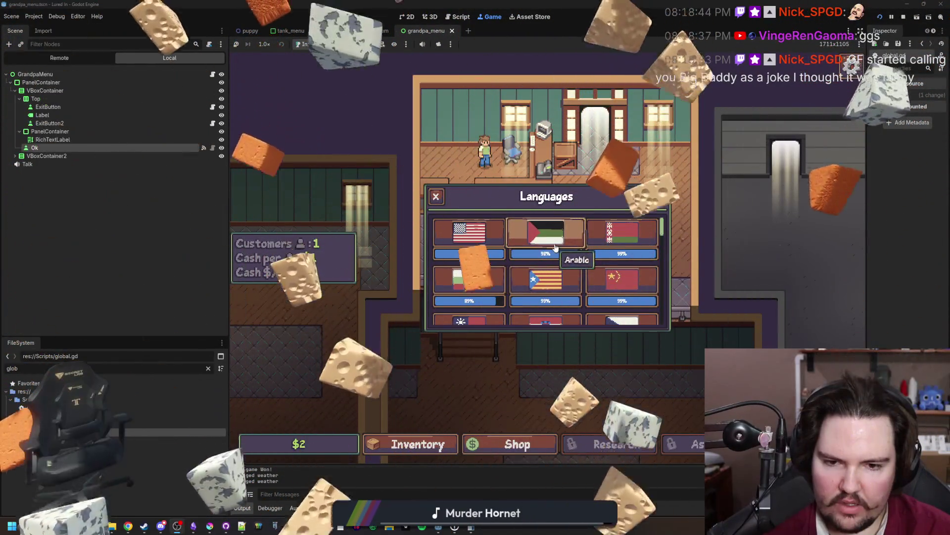
key("Escape")
key("Escape")
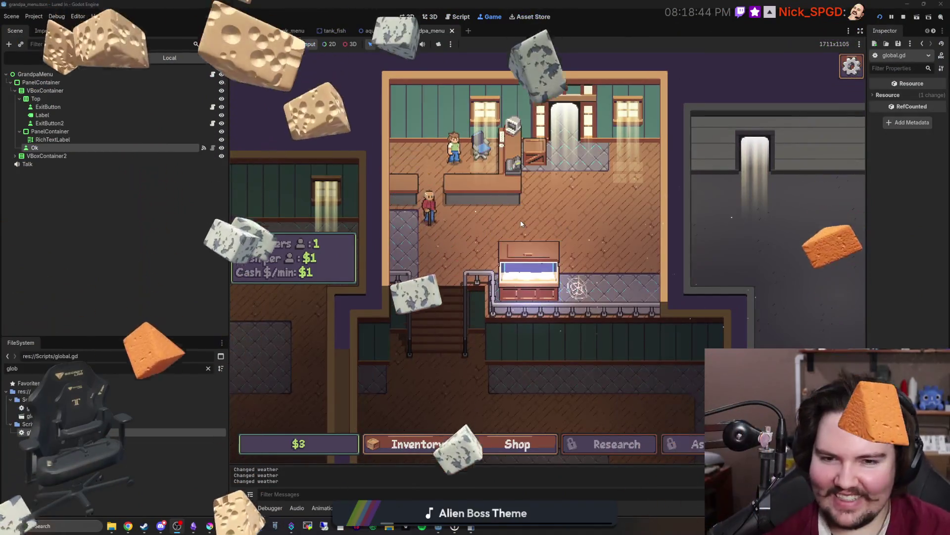
left_click(534, 259)
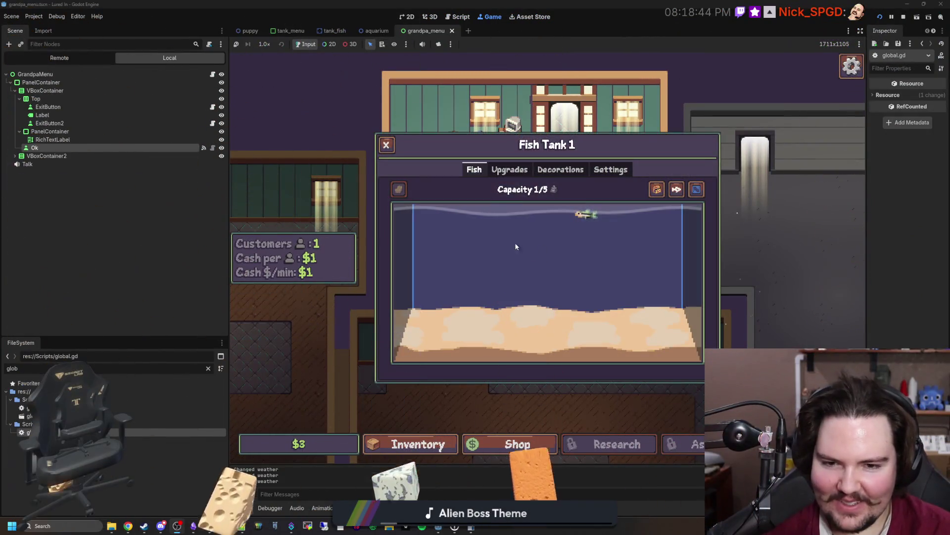
Inspect the minnow in Fish Tank 1, close the window and travel onward.
left_click(584, 213)
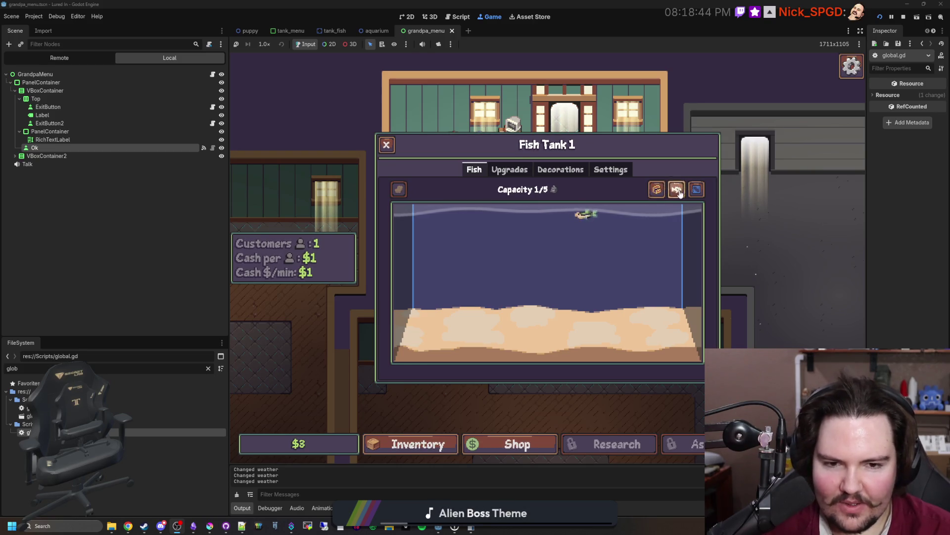
left_click(386, 144)
left_click(648, 201)
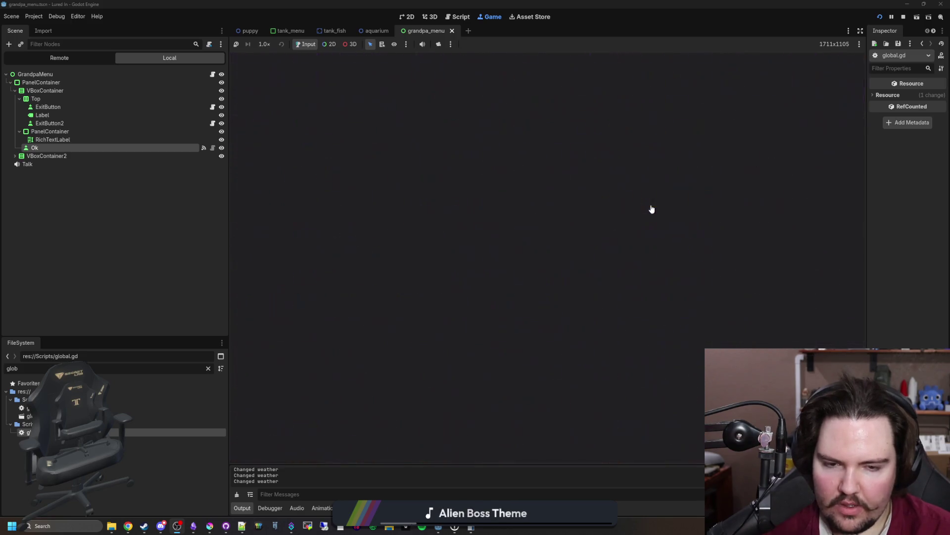
Filter the FileSystem for 'fishing_reg' and open fishing_region.tscn in the 2D workspace.
left_click(208, 370)
type("fishing_reg")
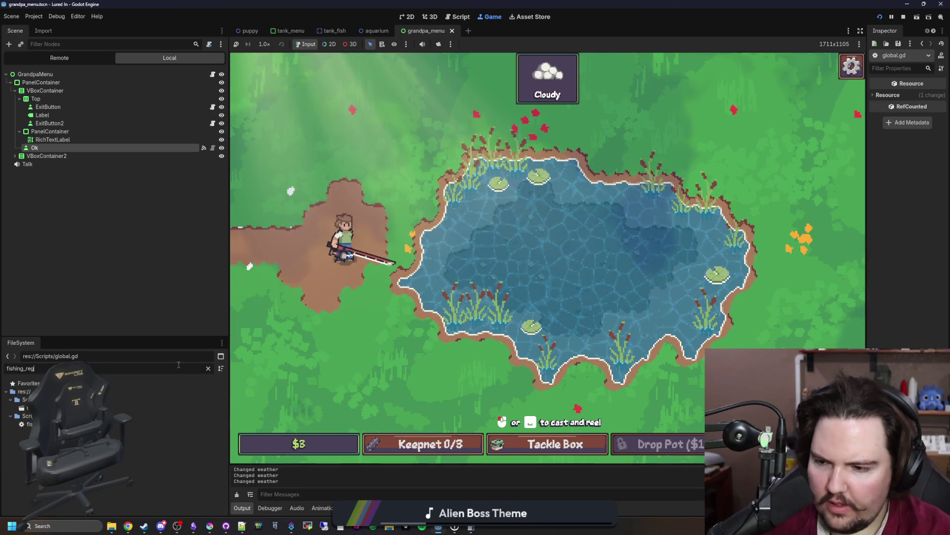
double_click(163, 407)
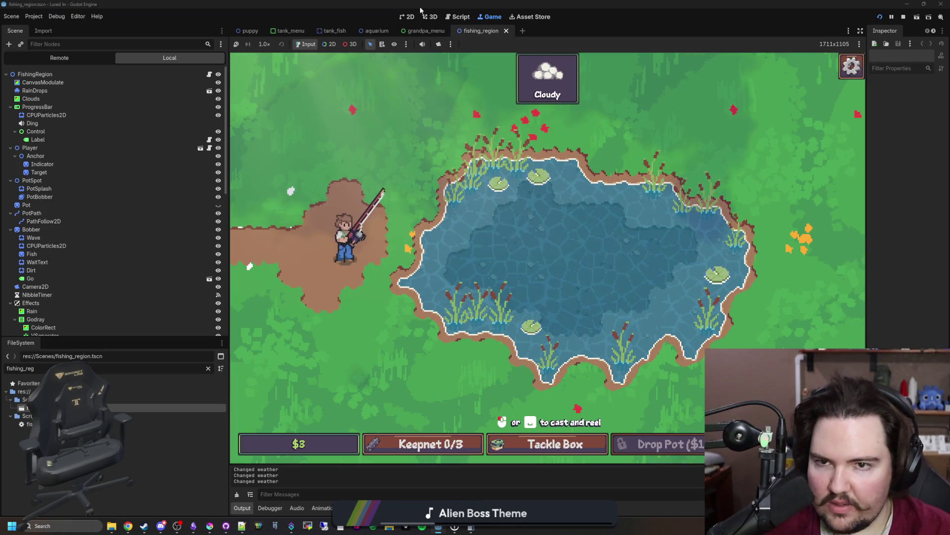
left_click(407, 16)
scroll(119, 246, "down", 5)
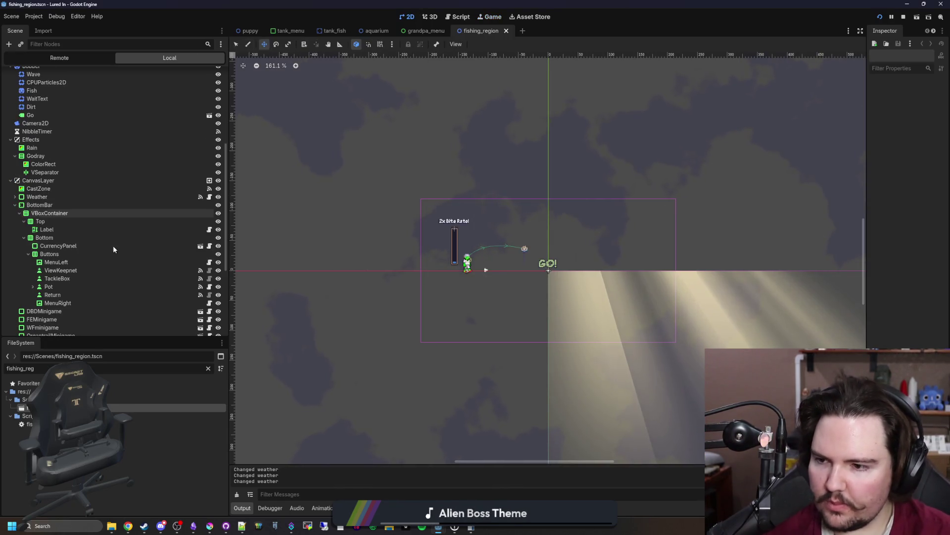
Copy all of the Pot node's pot_button.gd code, then select the TackleBox node.
left_click(198, 288)
left_click(209, 286)
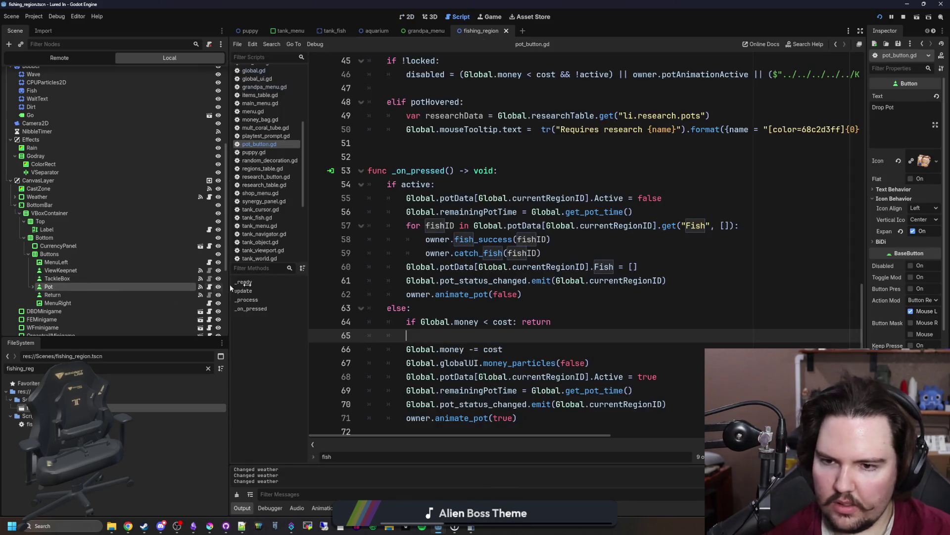
mouse_move(446, 424)
left_mouse_down()
mouse_move(342, 2)
mouse_move(301, 2)
left_mouse_up()
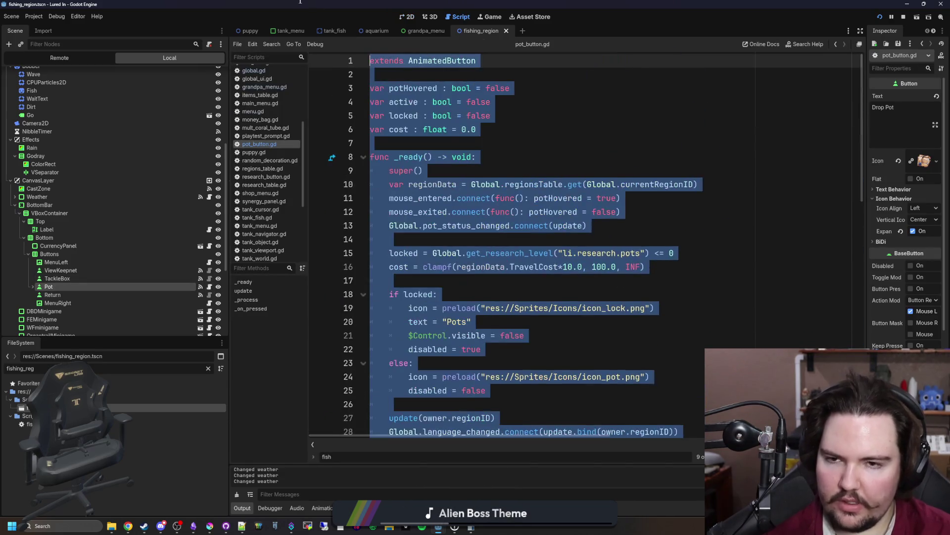
left_click(81, 280)
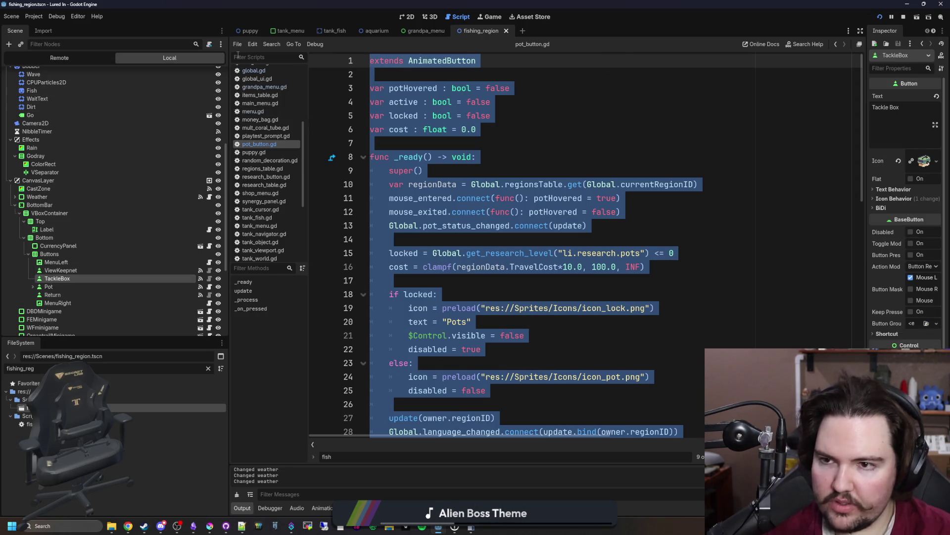
left_click(209, 44)
Create tackle_box_button.gd for TackleBox and paste the copied Pot button code into it.
key("Right")
type("_button")
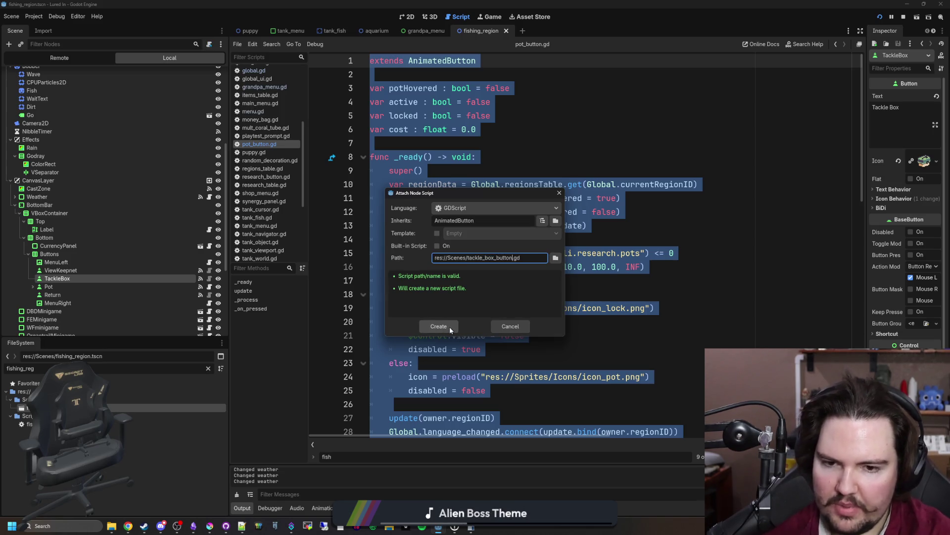
left_click(450, 327)
key("ctrl+v")
scroll(482, 187, "up", 12)
scroll(483, 187, "up", 3)
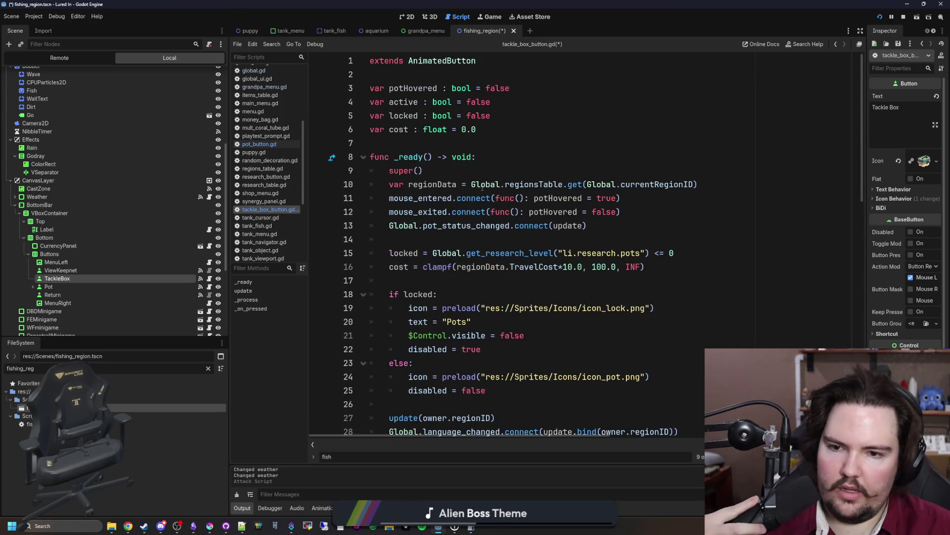
left_click(526, 165)
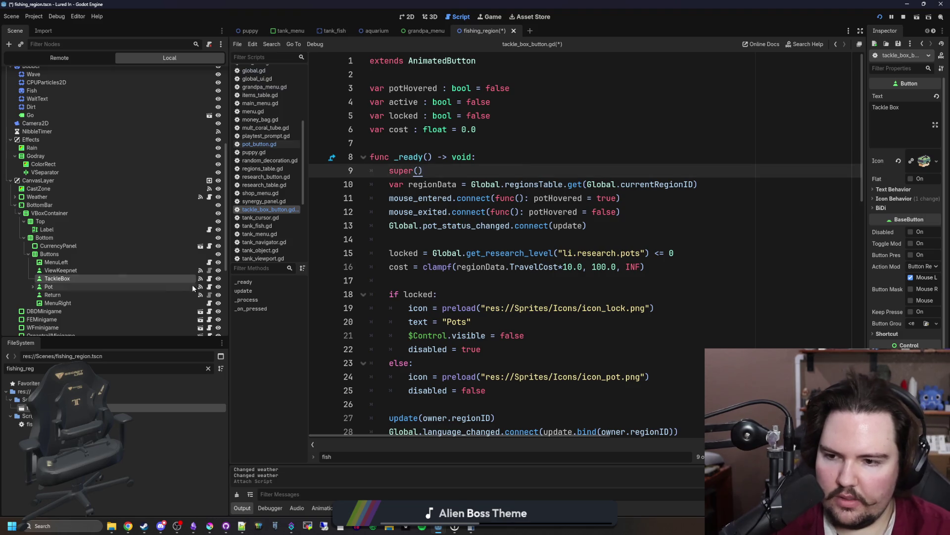
Check the Pot node's signals, then open the animated_button.gd base script.
left_click(131, 287)
left_click_drag(867, 81, 699, 81)
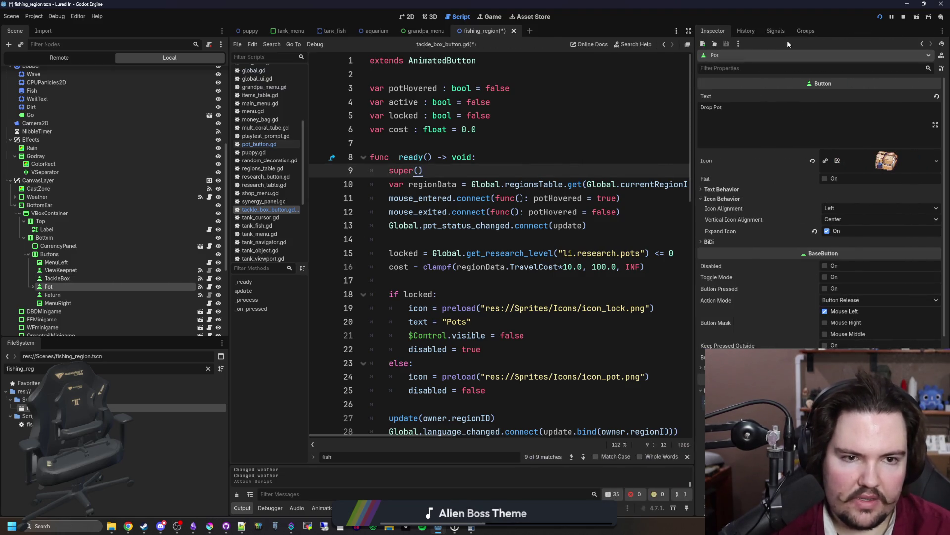
left_click(787, 40)
left_click_drag(697, 114, 867, 114)
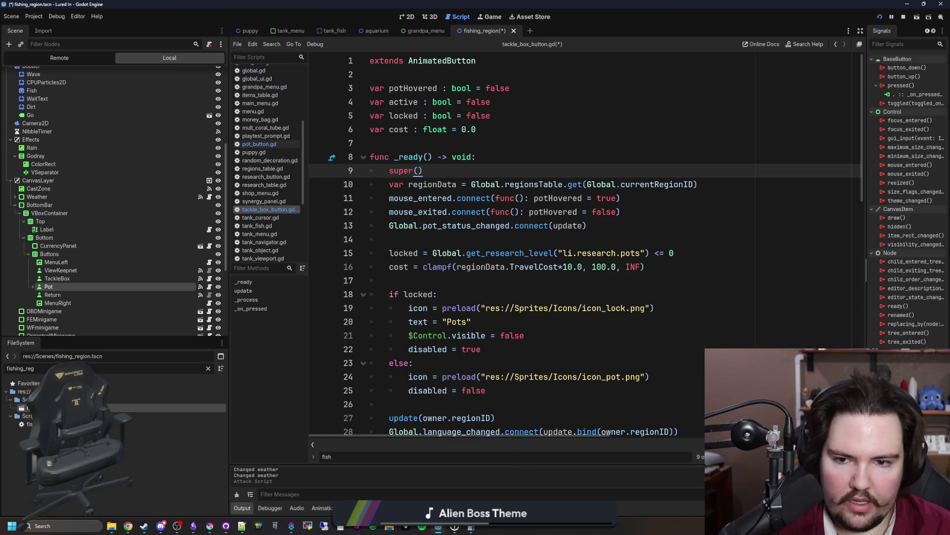
left_click(515, 243)
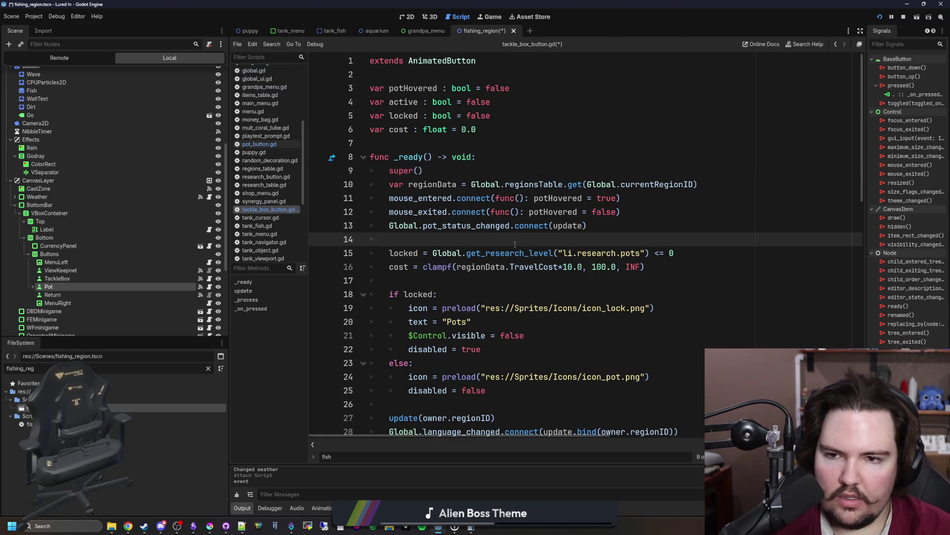
double_click(402, 87)
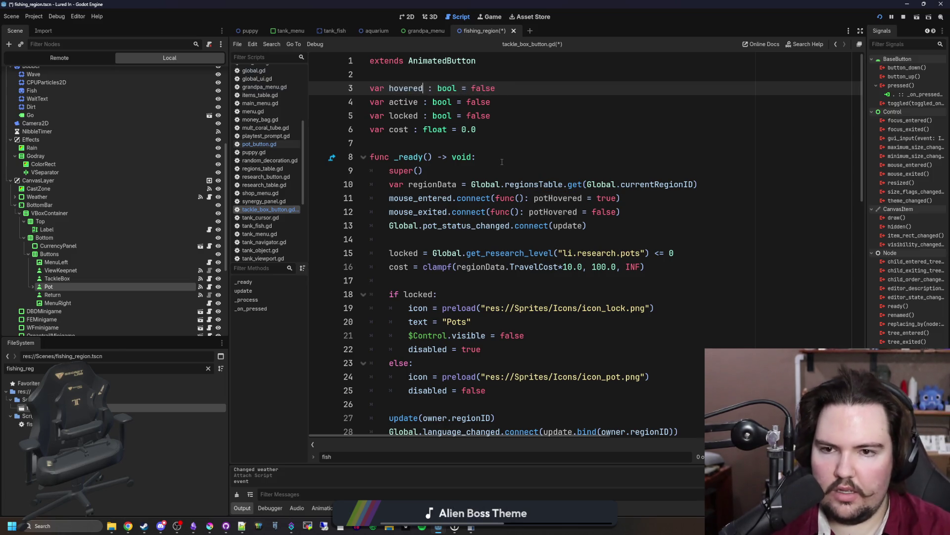
left_click(430, 61, "ctrl")
left_click(587, 197)
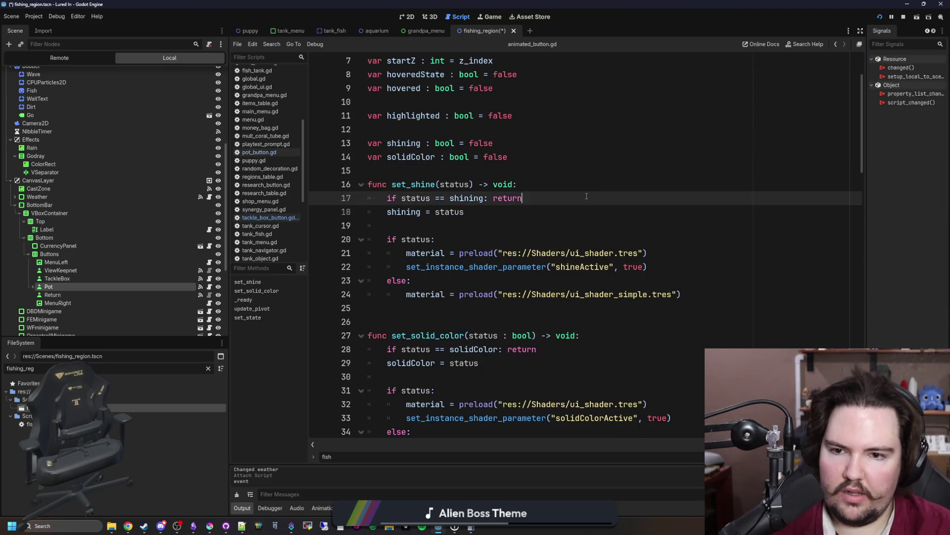
Search 'hov' in animated_button.gd, then select potHovered on line 3 of pot_button.gd.
type("hovered")
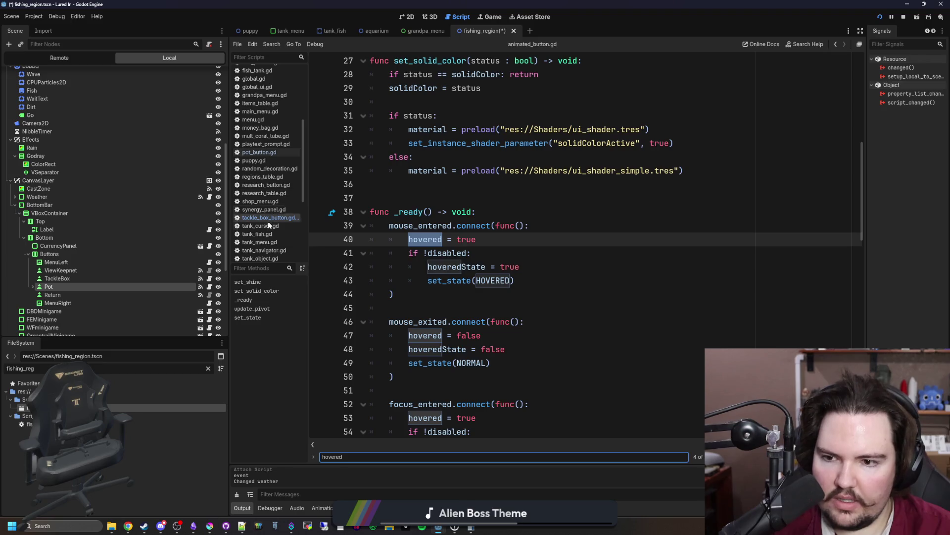
left_click(209, 290)
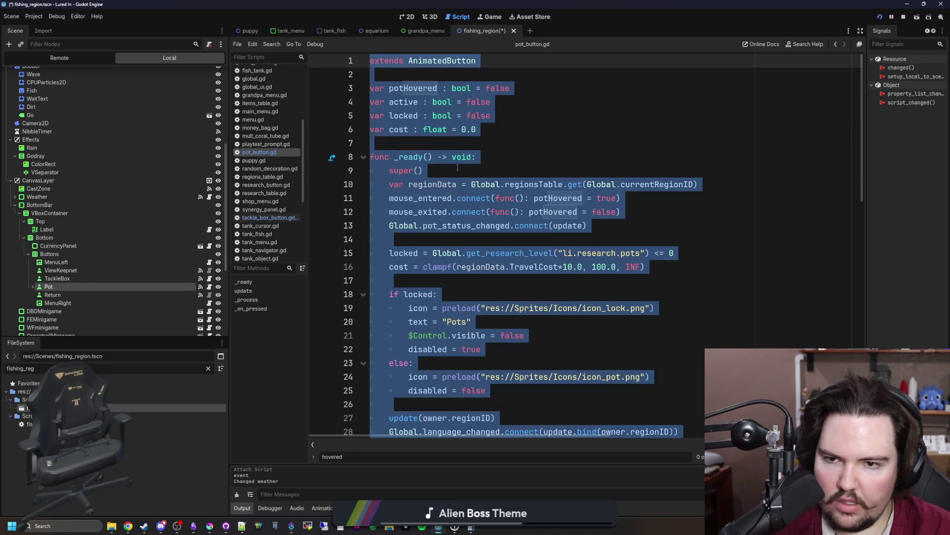
left_click(438, 143)
double_click(426, 88)
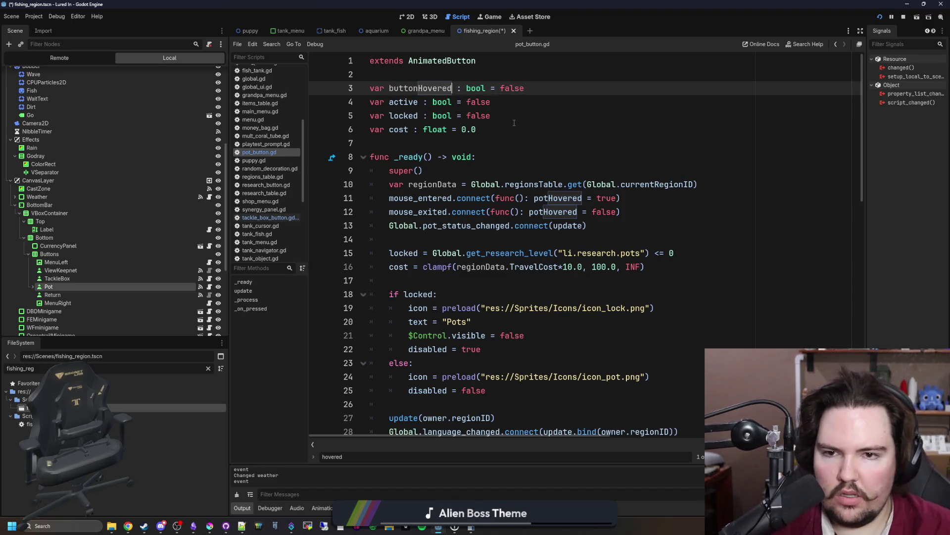
Rename the remaining potHovered references to buttonHovered.
double_click(549, 198)
key("ctrl+d")
type("buttonHovered")
scroll(506, 403, "down", 9)
double_click(440, 335)
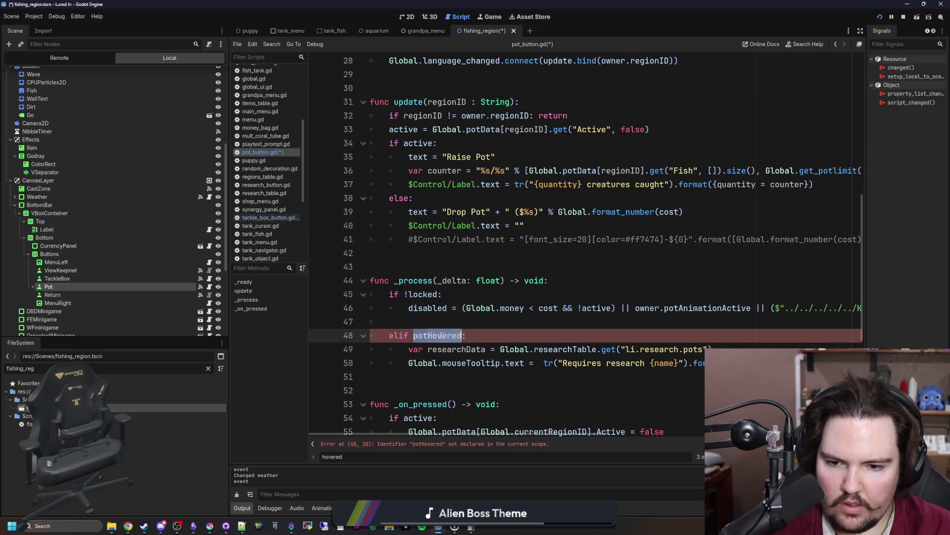
left_click(467, 308)
scroll(466, 311, "down", 6)
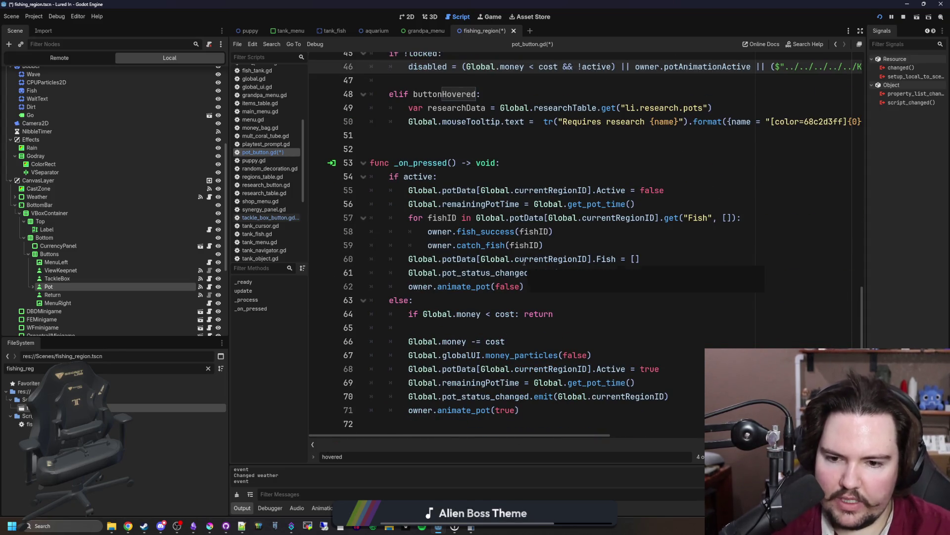
Delete the _on_pressed function.
mouse_move(547, 415)
left_mouse_down()
mouse_move(396, 368)
mouse_move(389, 177)
mouse_move(370, 164)
left_mouse_up()
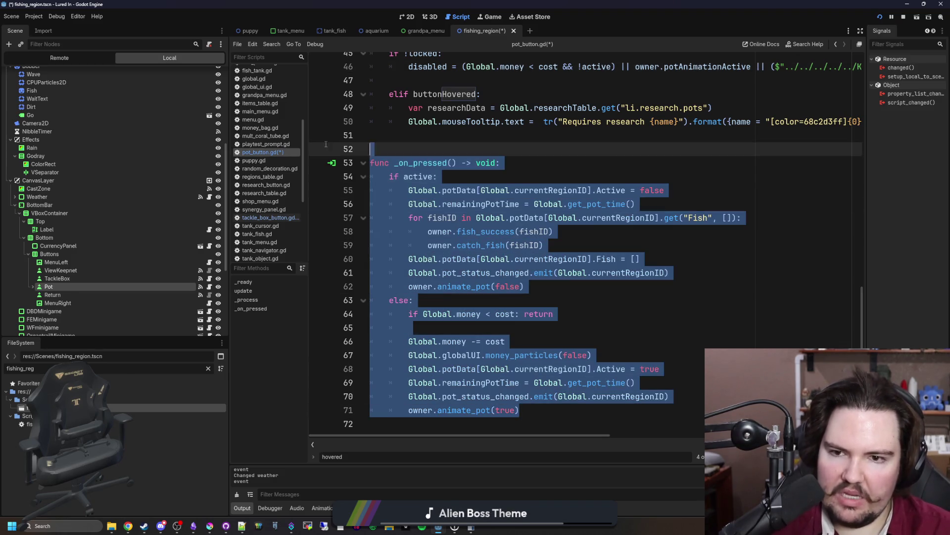
key("BackSpace")
key("BackSpace")
key("BackSpace")
scroll(480, 206, "up", 7)
scroll(480, 206, "left", 5)
scroll(525, 311, "down", 6)
scroll(526, 311, "down", 3)
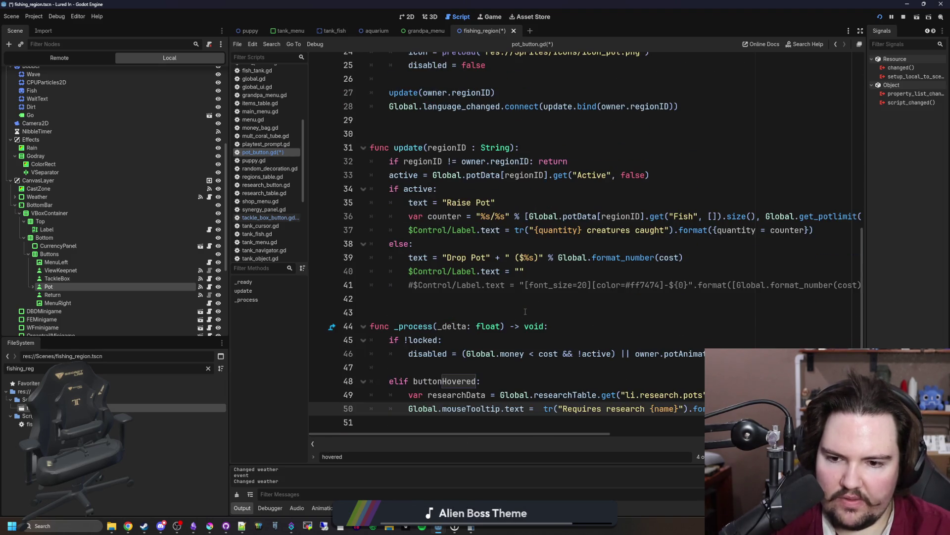
Move the locked and hover checks from _process to the end of _ready.
left_click(478, 367)
left_click_drag(463, 421, 376, 340)
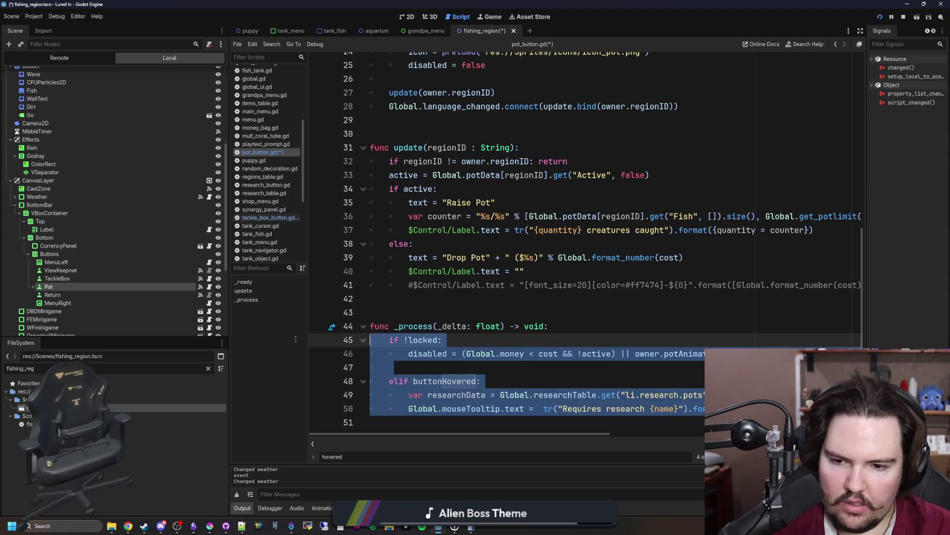
key("BackSpace")
scroll(416, 310, "up", 10)
scroll(416, 310, "down", 3)
left_click(419, 328)
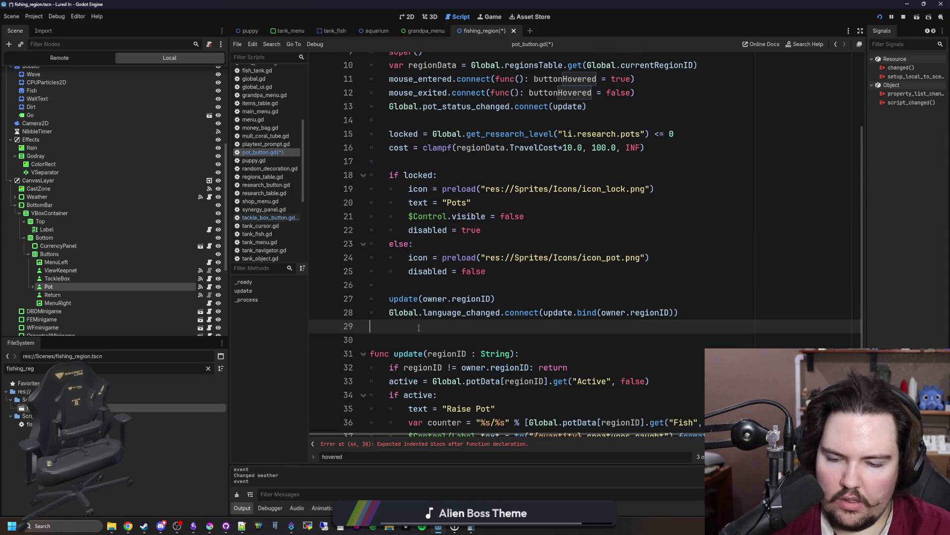
key("ctrl+v")
Delete the now-empty _process function.
left_click_drag(703, 409, 390, 339)
scroll(405, 340, "down", 1)
scroll(406, 340, "down", 4)
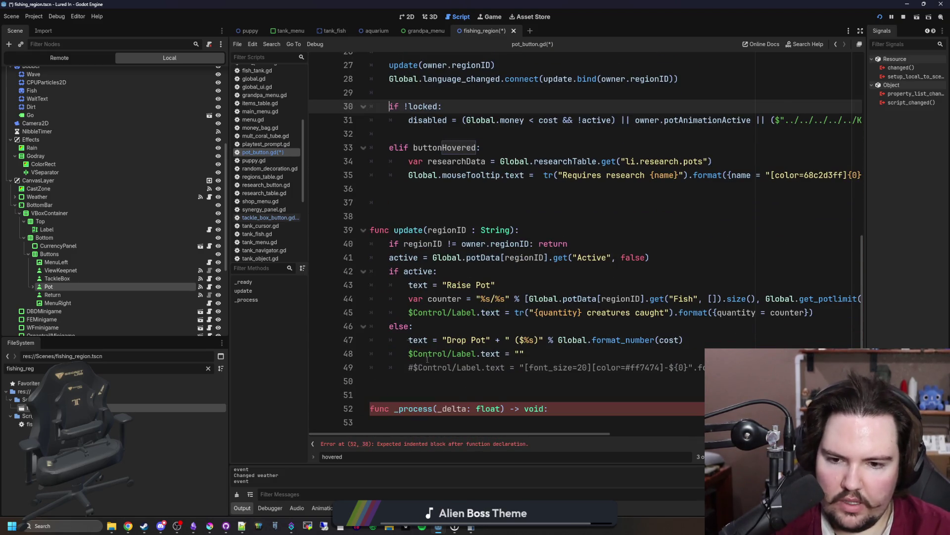
mouse_move(517, 416)
left_mouse_down()
mouse_move(376, 396)
mouse_move(350, 382)
left_mouse_up()
key("BackSpace")
scroll(531, 361, "up", 4)
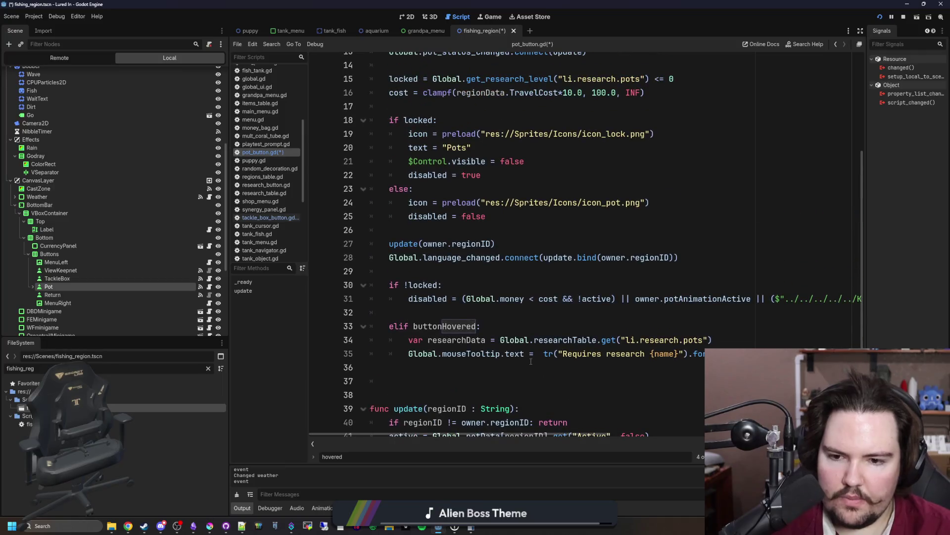
scroll(501, 323, "up", 3)
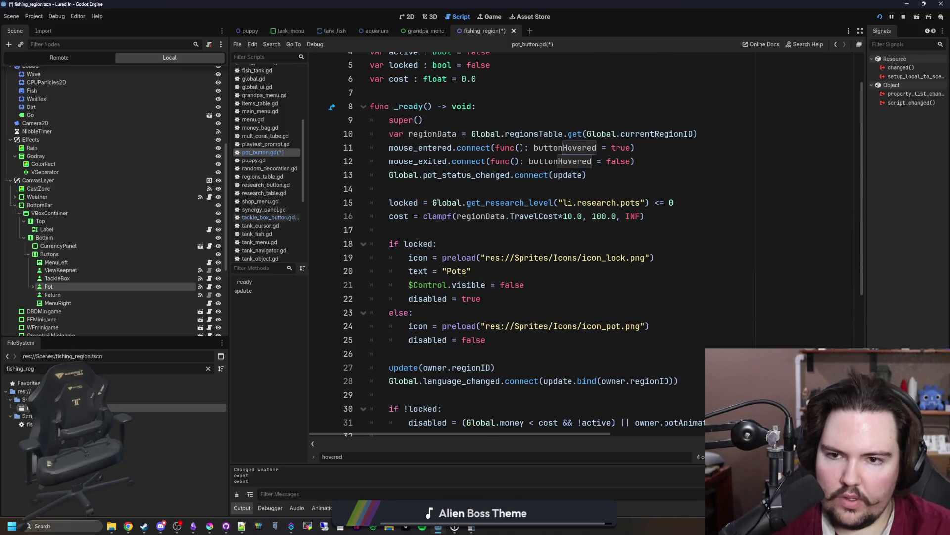
left_click(544, 228)
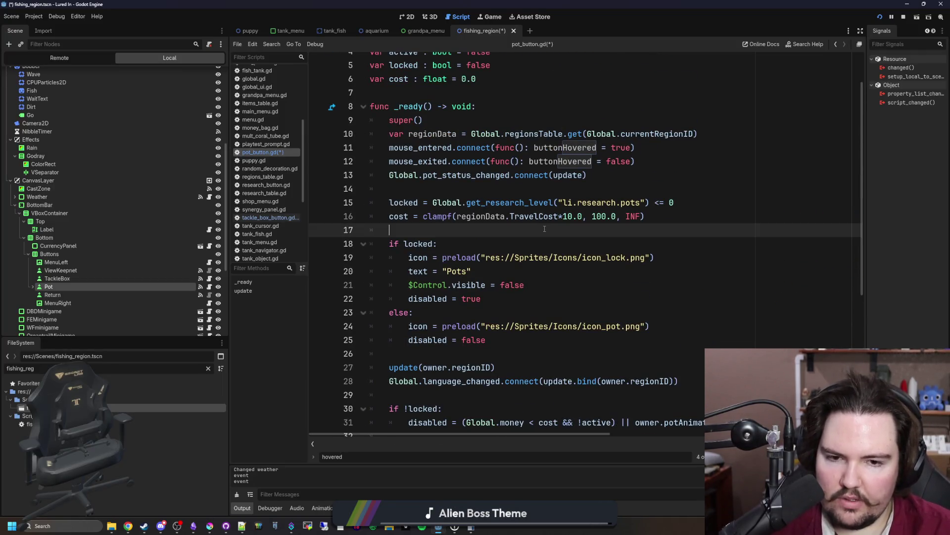
Review the update function at the end of pot_button.gd.
left_click(597, 187)
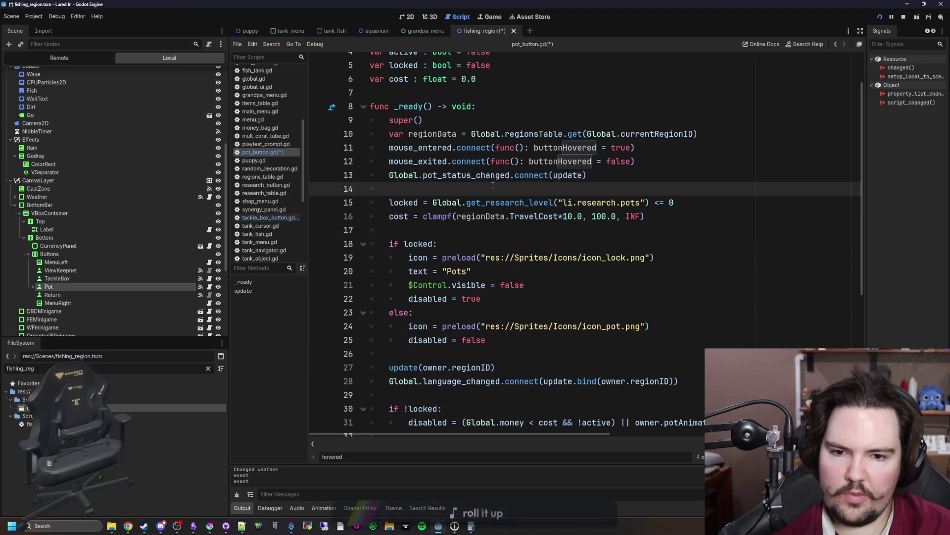
left_click(447, 229)
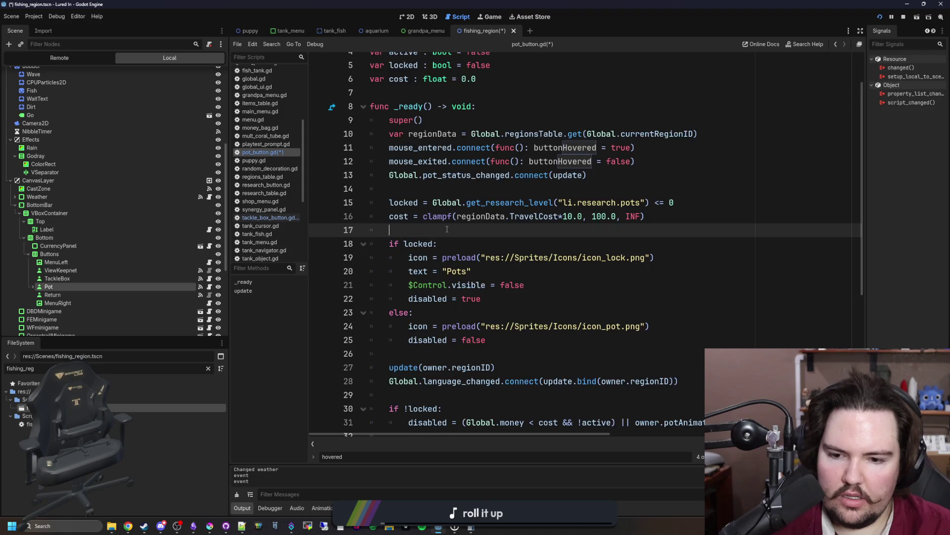
scroll(447, 229, "down", 1)
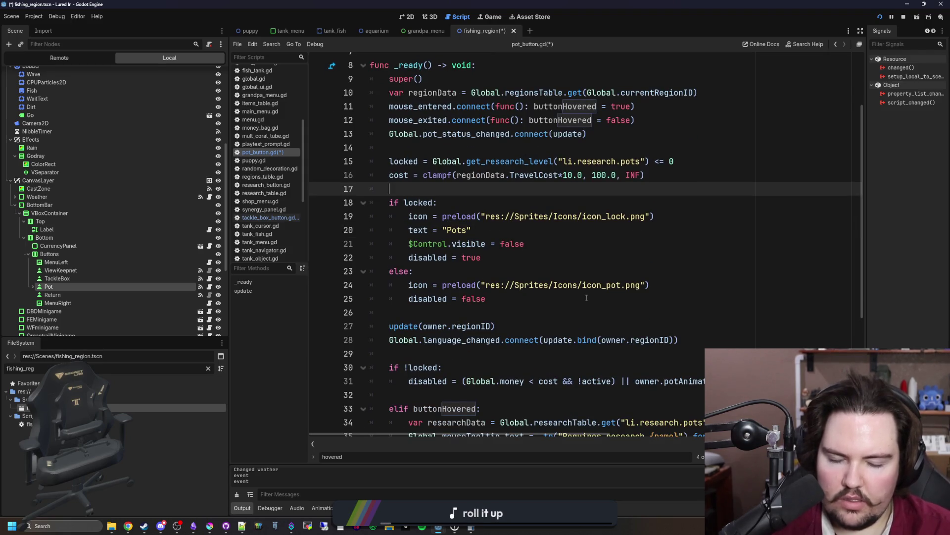
scroll(582, 339, "down", 5)
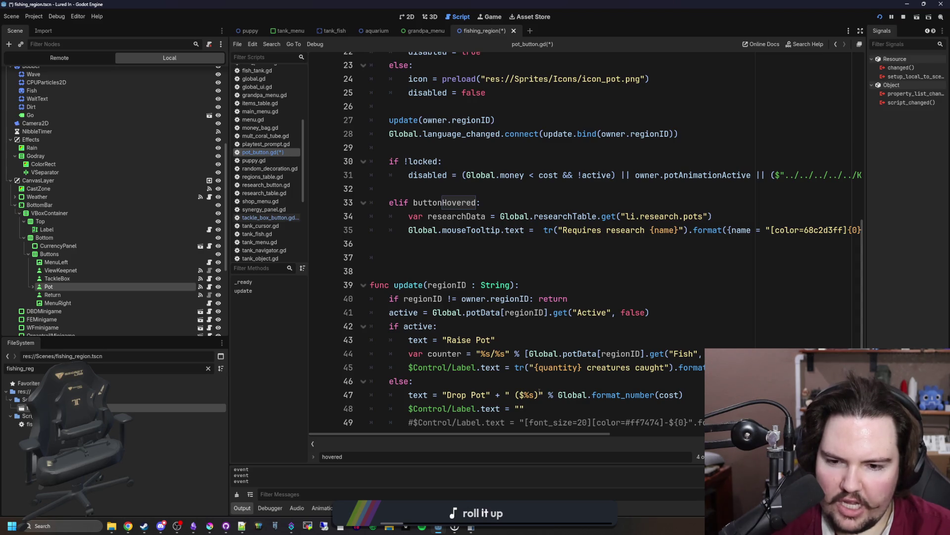
left_click(539, 408)
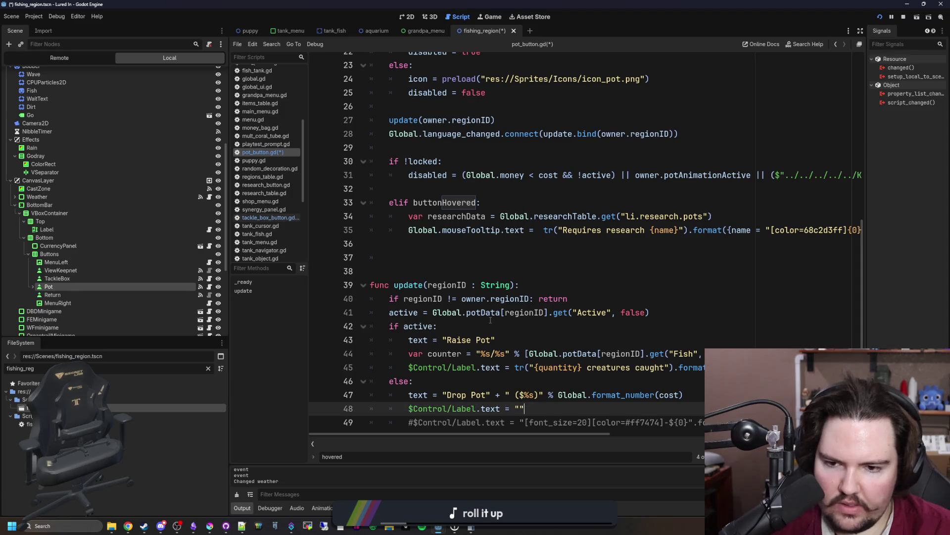
mouse_move(616, 422)
left_mouse_down()
mouse_move(373, 408)
mouse_move(331, 285)
left_mouse_up()
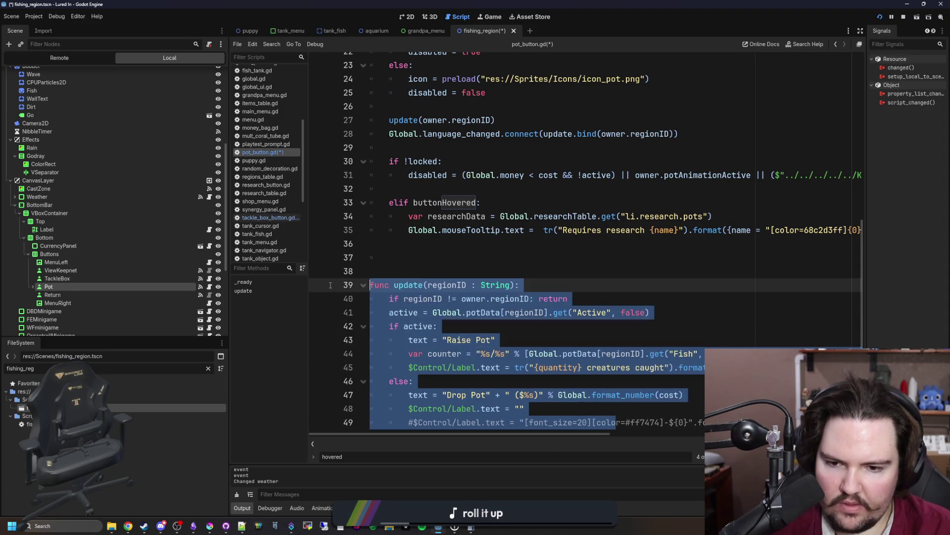
left_click(481, 263)
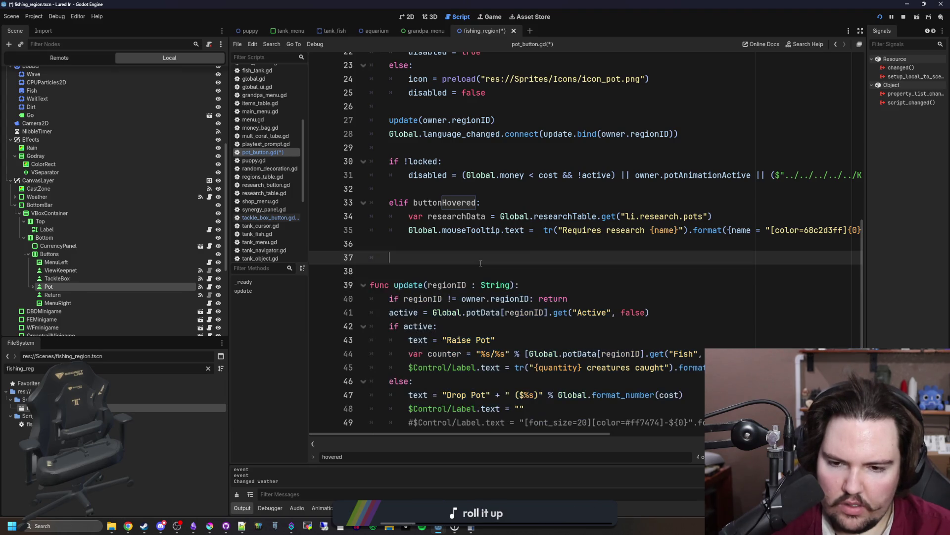
scroll(480, 263, "right", 3)
scroll(481, 263, "left", 3)
scroll(481, 263, "up", 5)
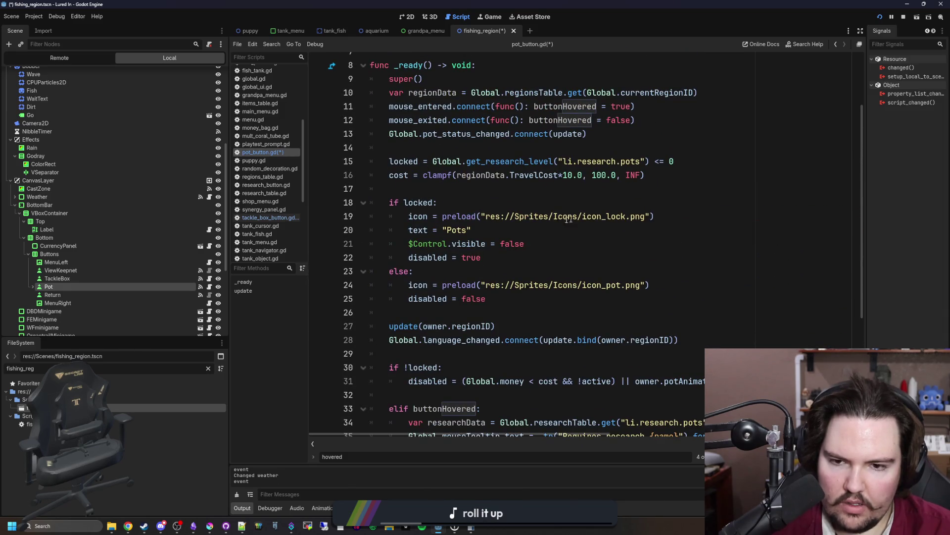
Delete the text = "Pots" and $Control.visible lines from the lock branches.
left_click_drag(587, 255, 391, 203)
left_click(588, 257)
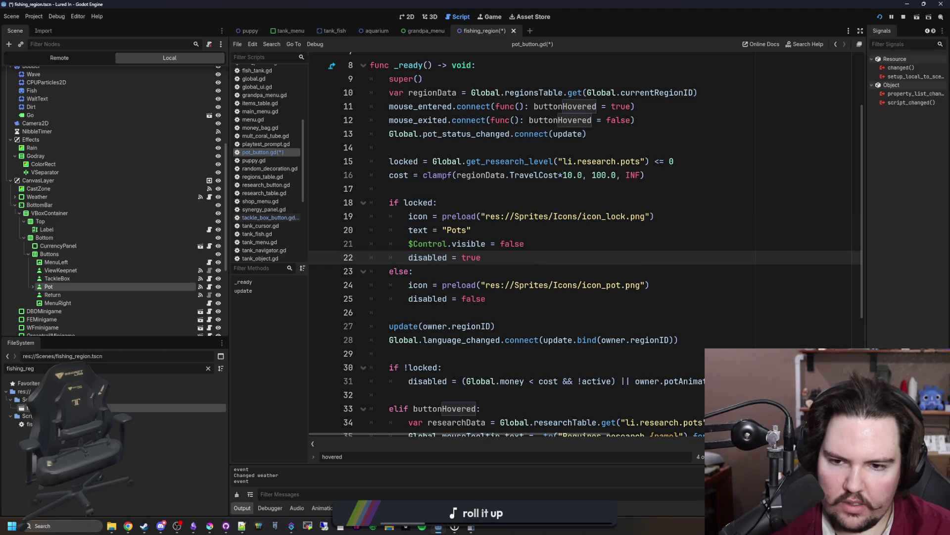
left_click(627, 286)
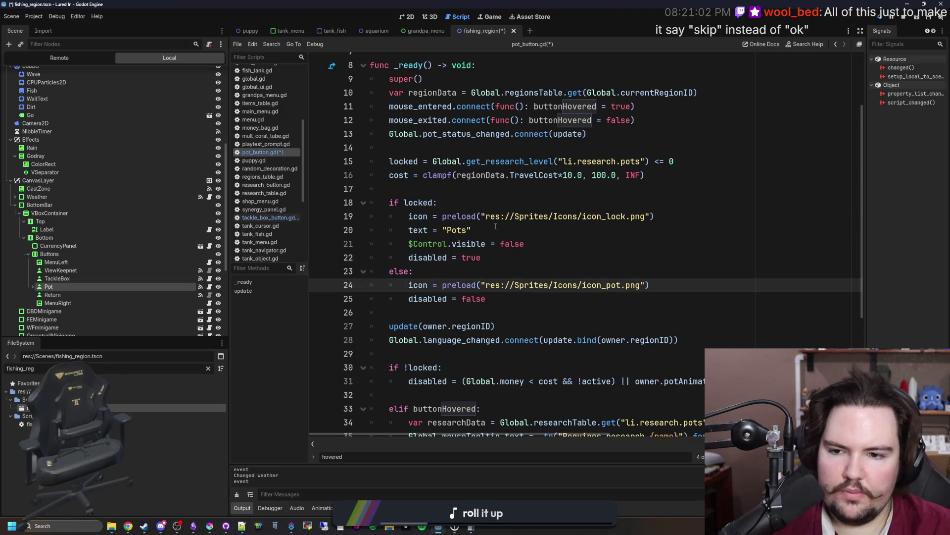
left_click_drag(472, 230, 362, 225)
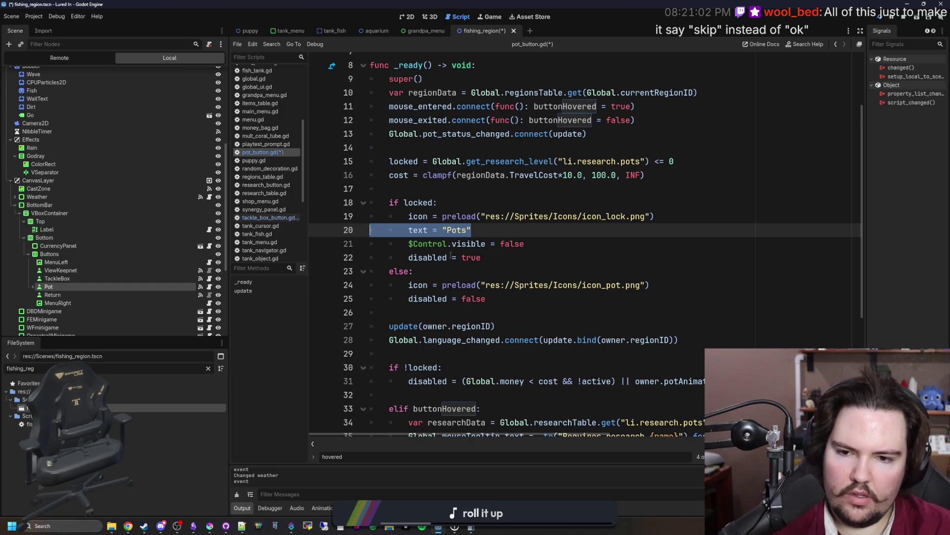
key("BackSpace")
key("BackSpace")
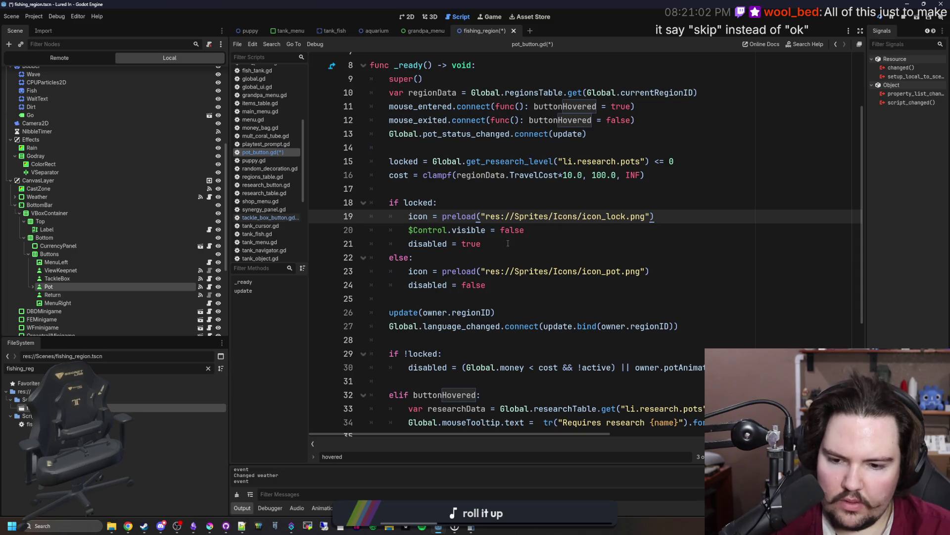
left_click(511, 285)
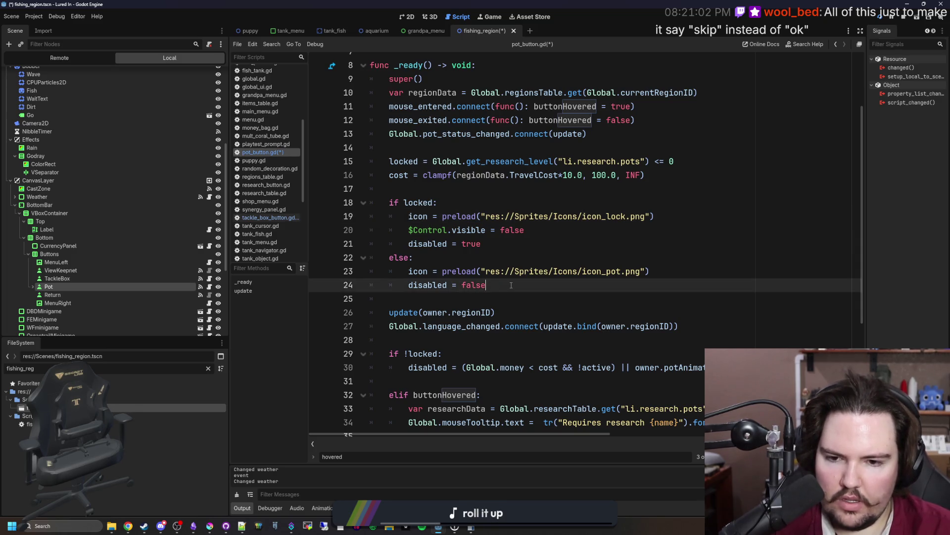
left_click_drag(539, 233, 366, 230)
key("BackSpace")
key("BackSpace")
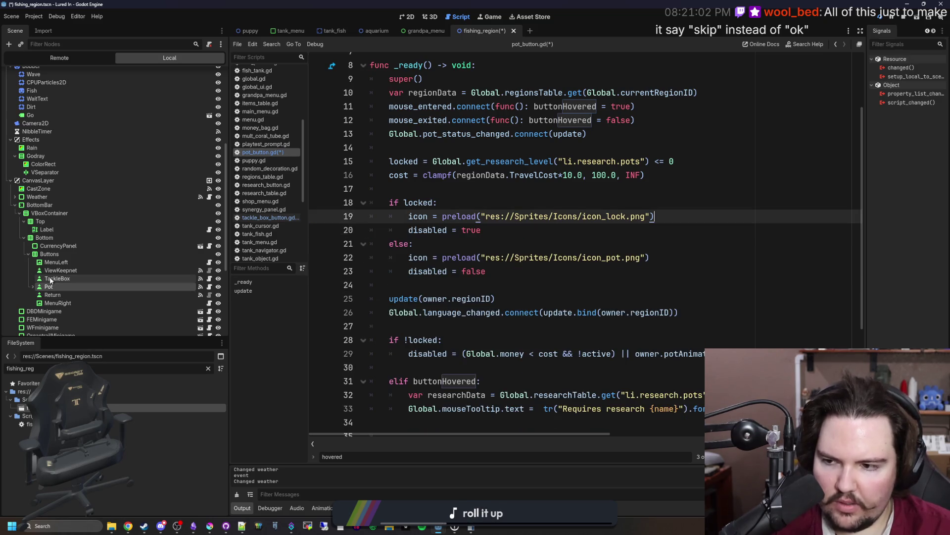
Delete the update(owner.regionID) call and the language_changed.connect line.
left_click(58, 278)
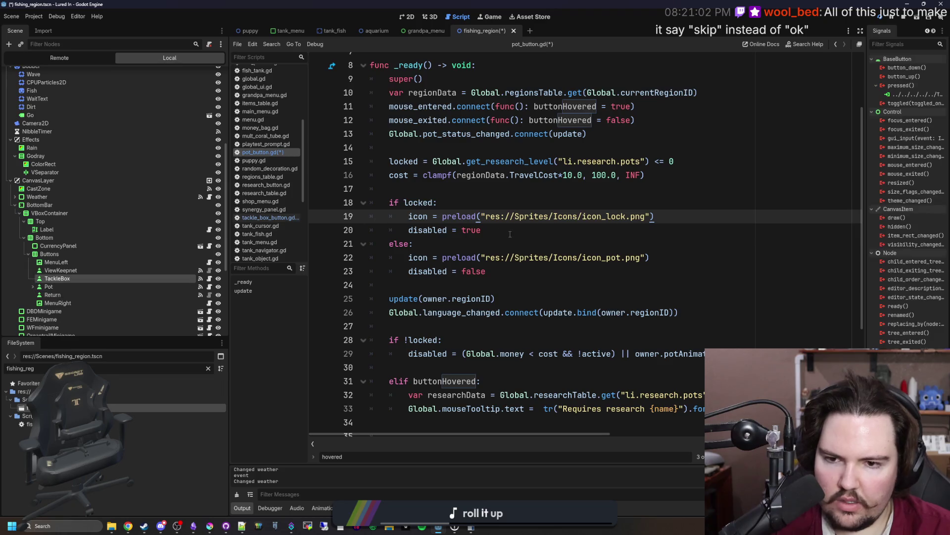
left_click(515, 234)
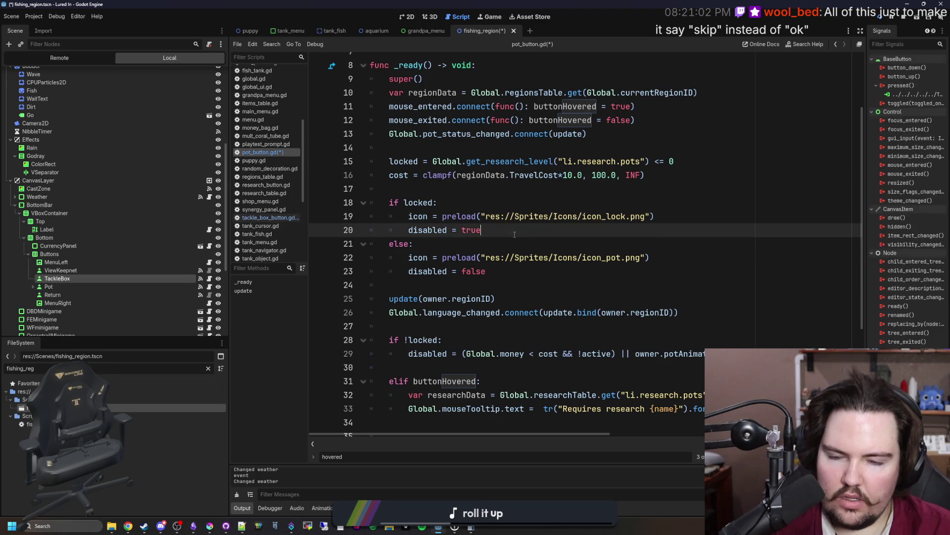
left_click(446, 280)
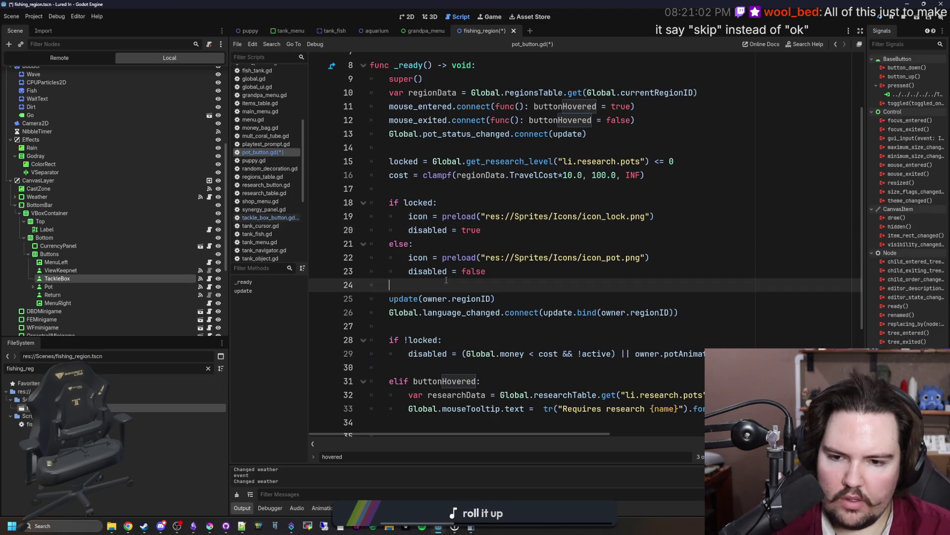
triple_click(528, 299)
key("BackSpace")
key("BackSpace")
left_click(506, 309)
left_click_drag(506, 310, 456, 286)
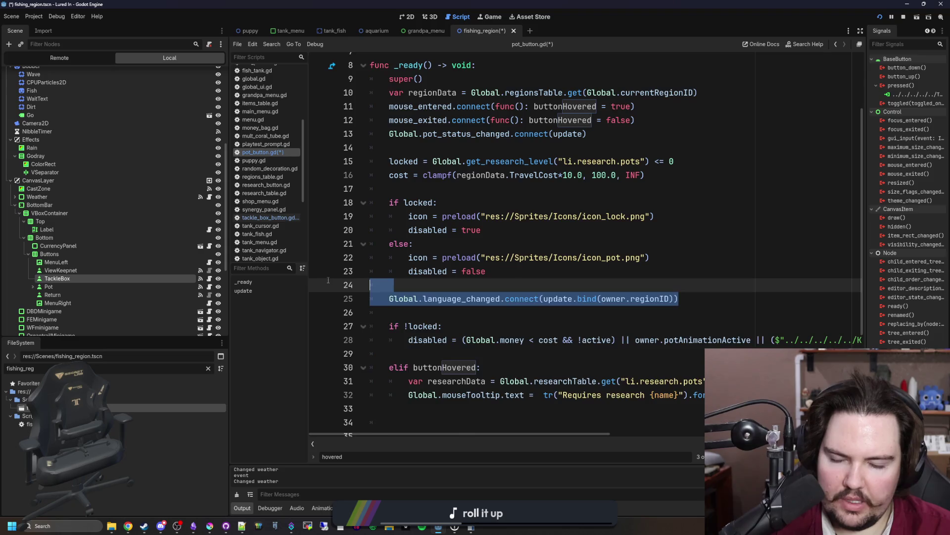
key("BackSpace")
Delete the cost = clampf line and start replacing pots in the research key.
scroll(455, 288, "up", 3)
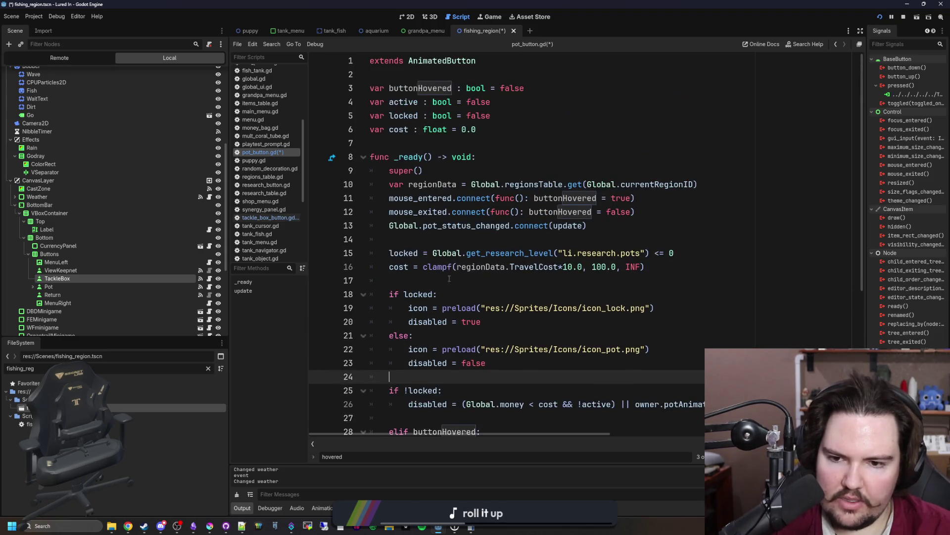
left_click(404, 294)
mouse_move(426, 279)
left_mouse_down()
mouse_move(356, 270)
mouse_move(337, 253)
mouse_move(329, 263)
left_mouse_up()
key("BackSpace")
key("BackSpace")
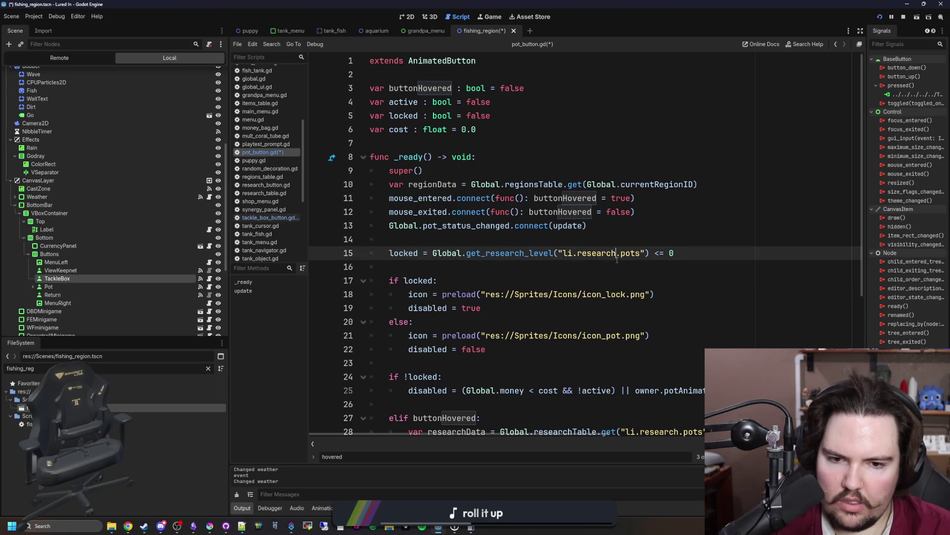
double_click(617, 254)
key("Right")
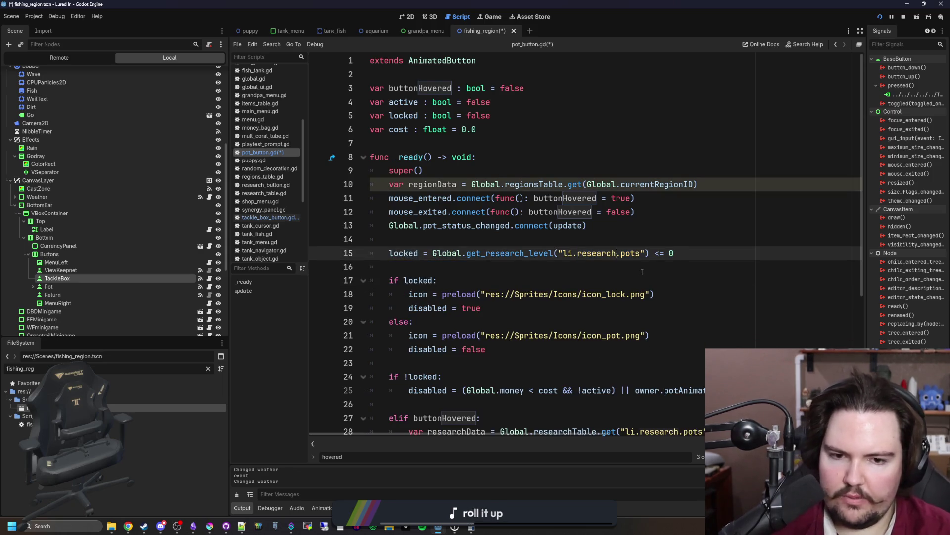
key("BackSpace")
key("BackSpace")
key("BackSpace")
Finish the key as li.research.lures and delete the regionData and pot_status_changed lines.
type("lures")
key("Up")
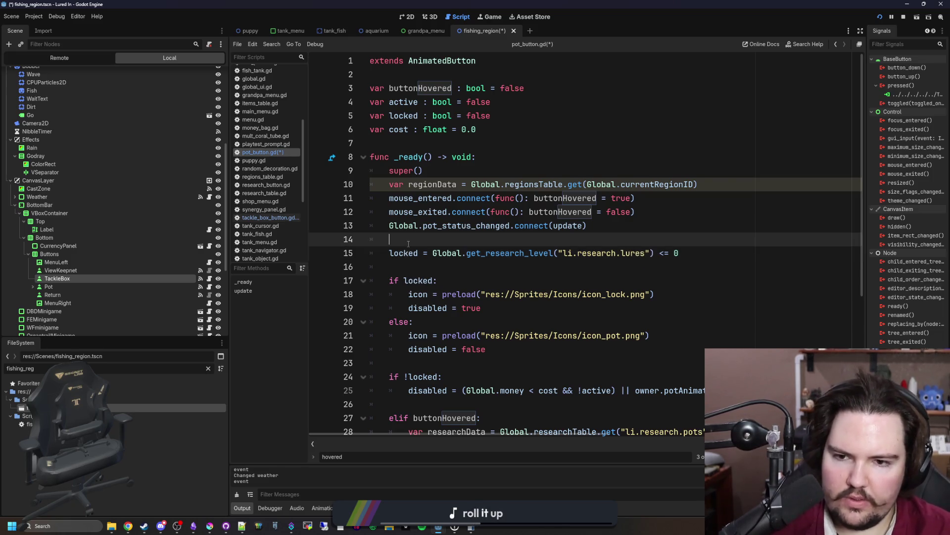
triple_click(503, 184)
key("BackSpace")
triple_click(569, 212)
key("BackSpace")
key("Delete")
key("alt+Up")
key("alt+Up")
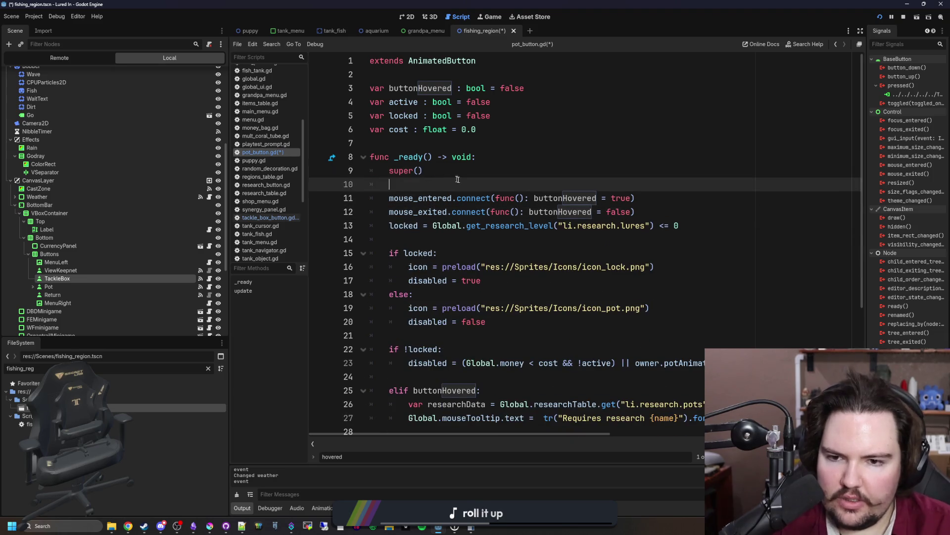
Delete the cost and active variable declarations.
triple_click(495, 129)
key("BackSpace")
key("BackSpace")
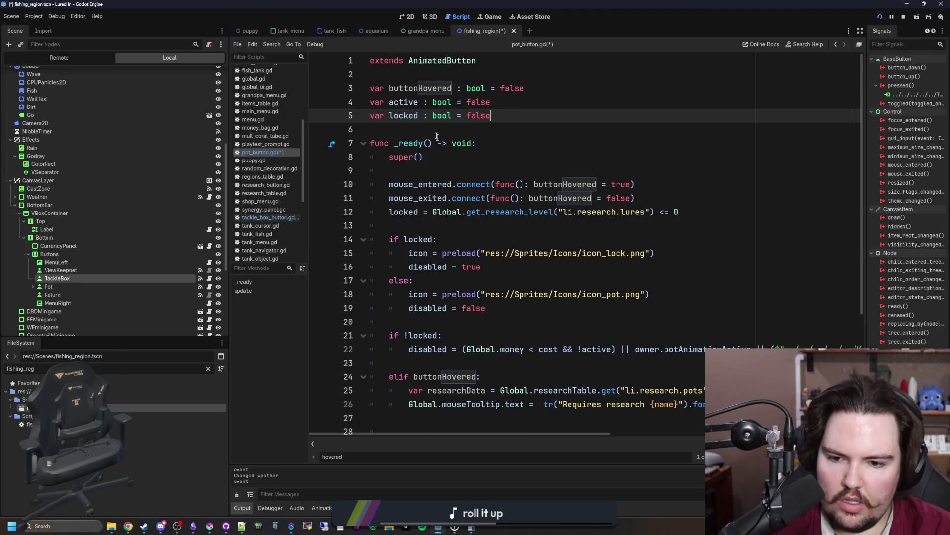
triple_click(510, 102)
key("BackSpace")
key("BackSpace")
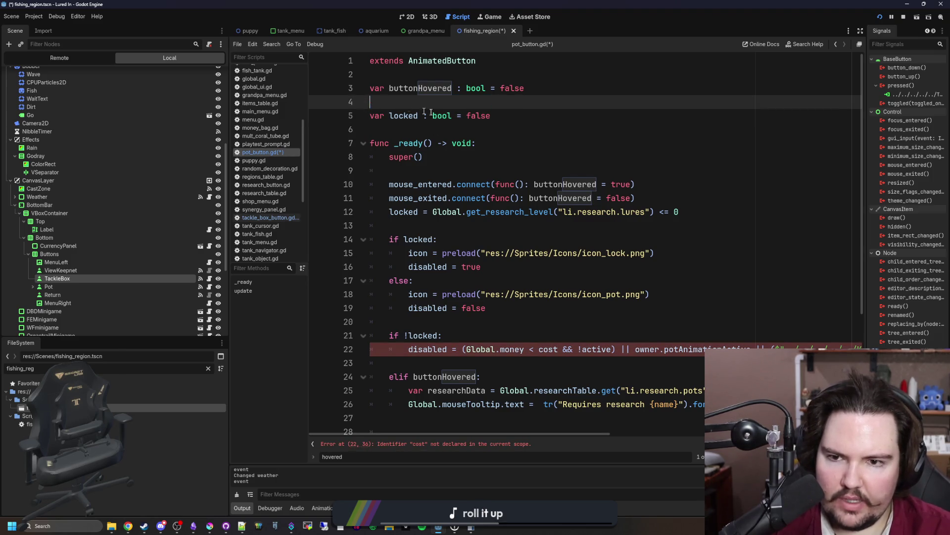
scroll(519, 324, "down", 2)
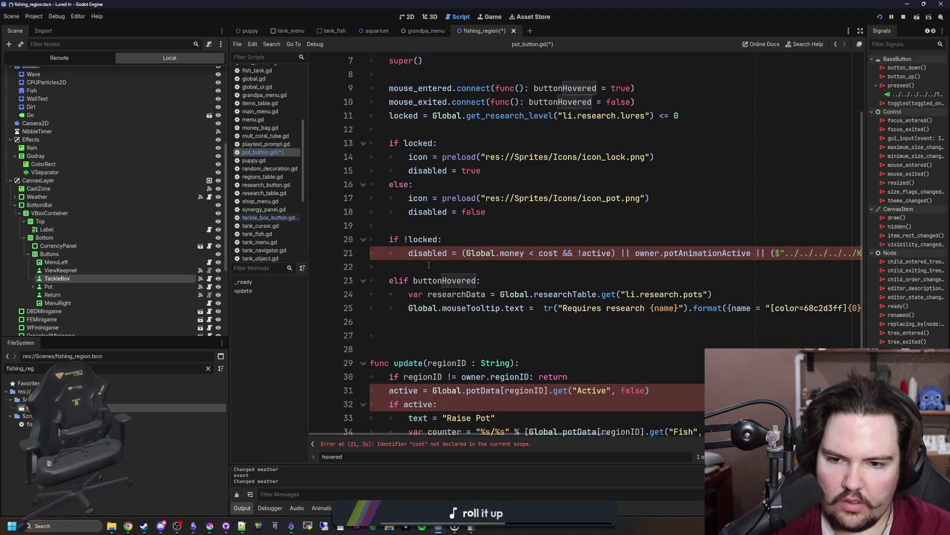
Remove the if !locked block and change elif to if locked && buttonHovered.
left_click_drag(441, 267, 328, 241)
key("BackSpace")
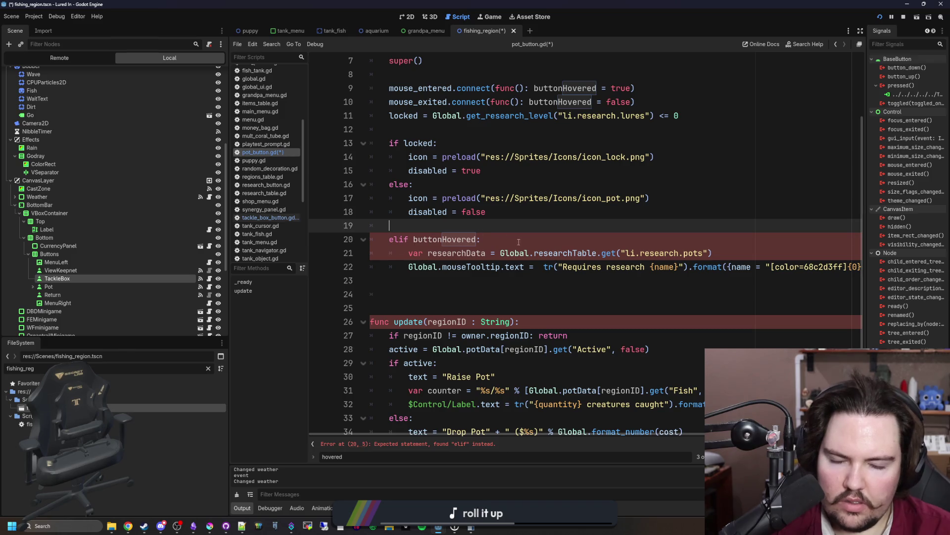
double_click(399, 240)
type("if")
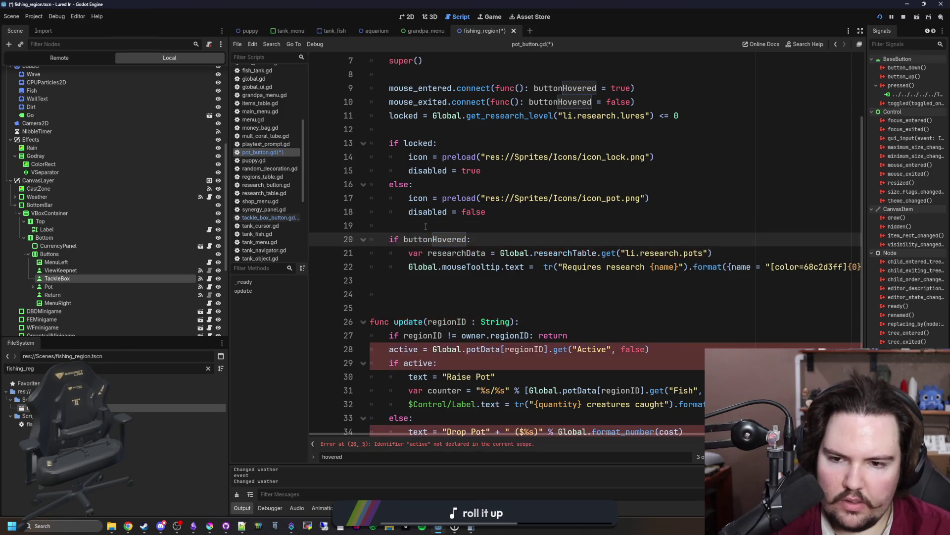
left_click(403, 239)
type("locked &&")
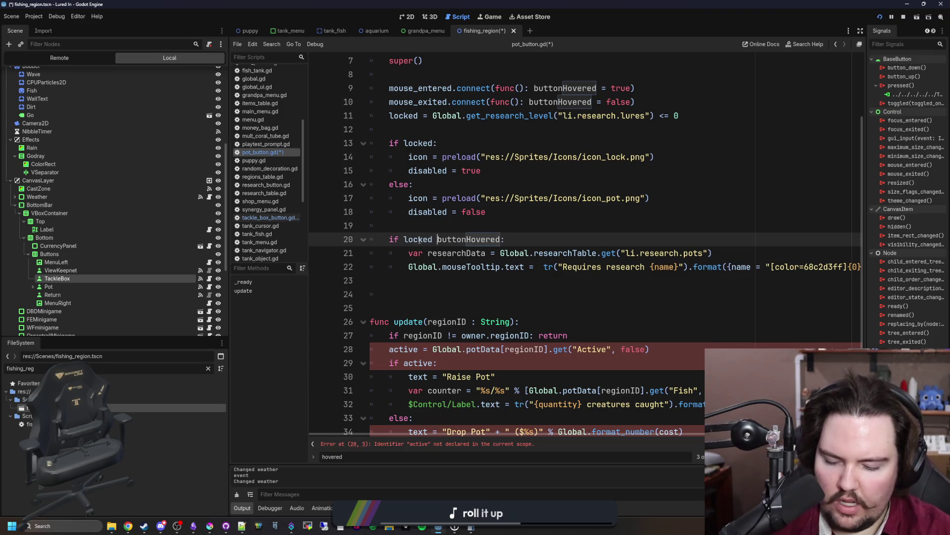
left_click(487, 224)
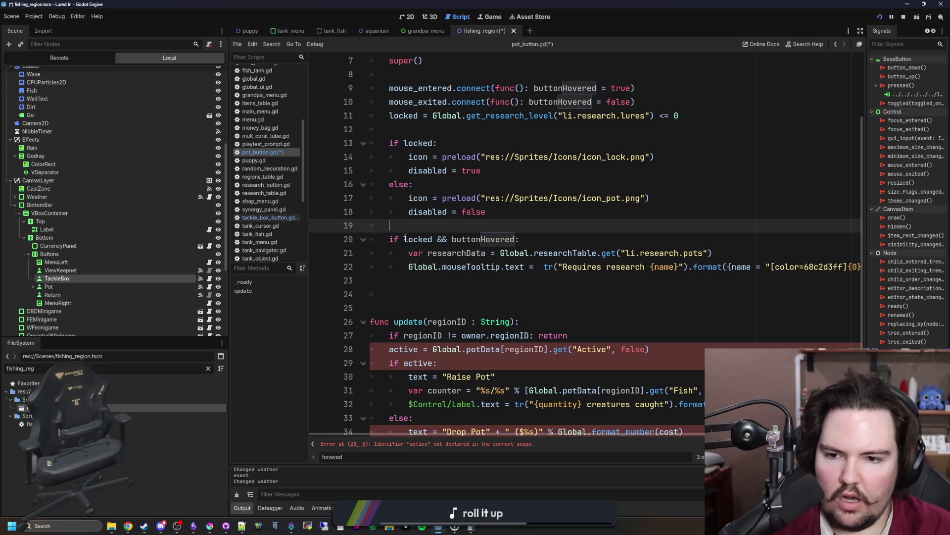
key("Return")
Add a func _process above the locked-hover tooltip check.
type("func _pro")
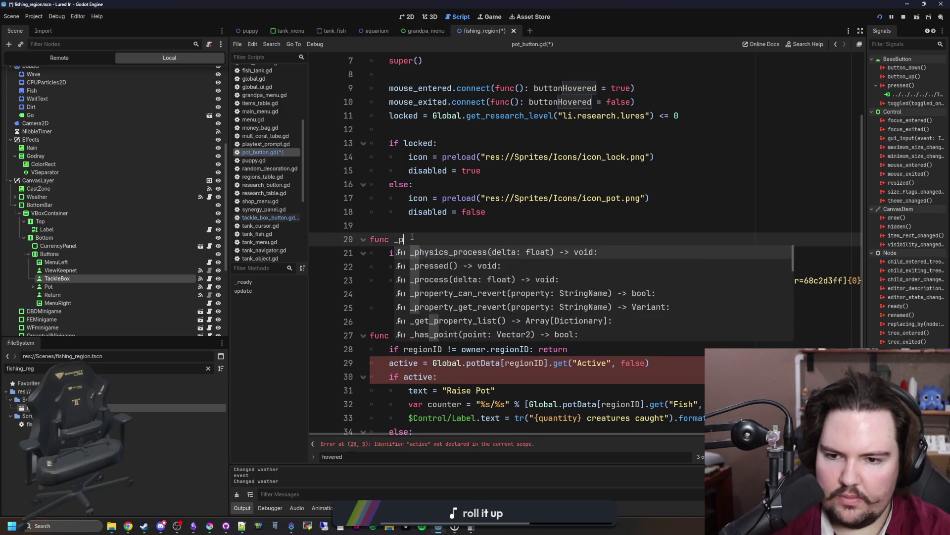
key("Return")
left_click(411, 226)
key("Return")
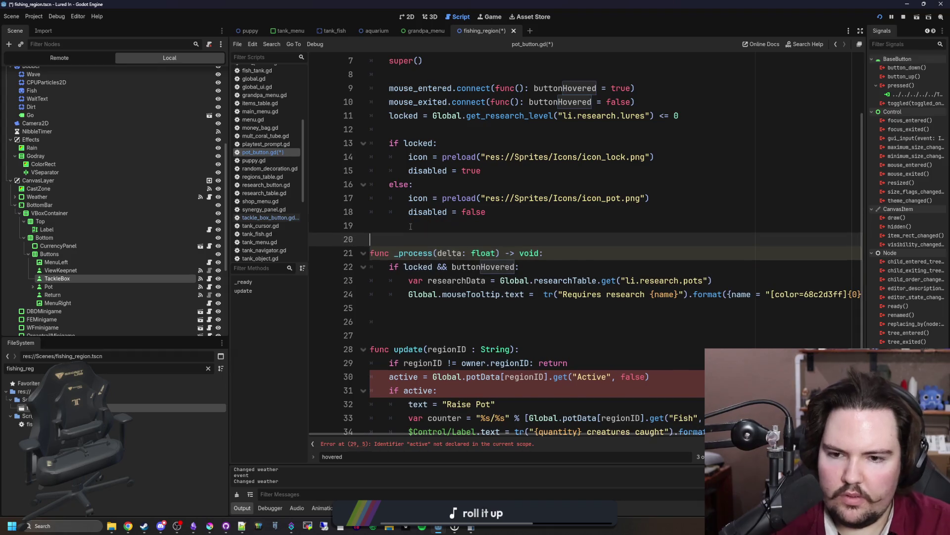
Change pots to lures in the tooltip's research lookup.
scroll(515, 255, "right", 5)
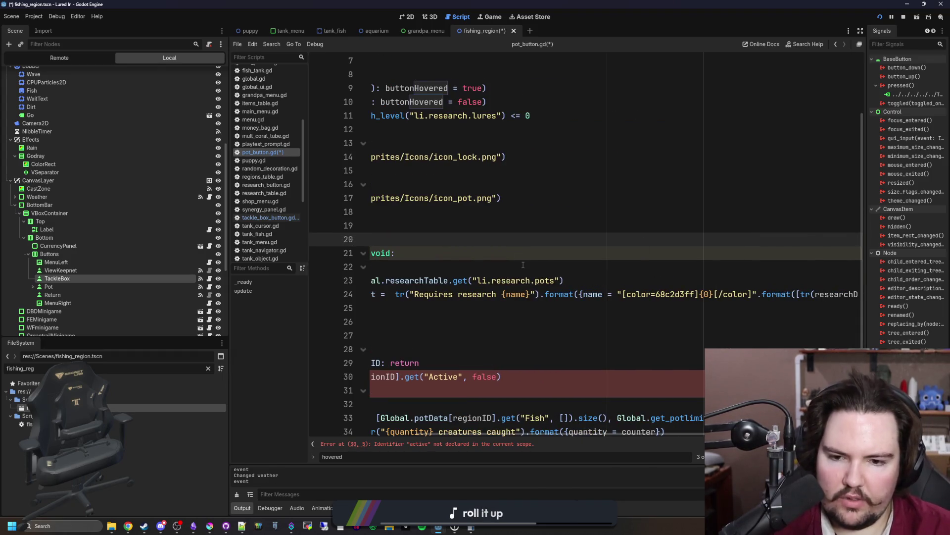
scroll(654, 311, "right", 2)
scroll(786, 318, "left", 7)
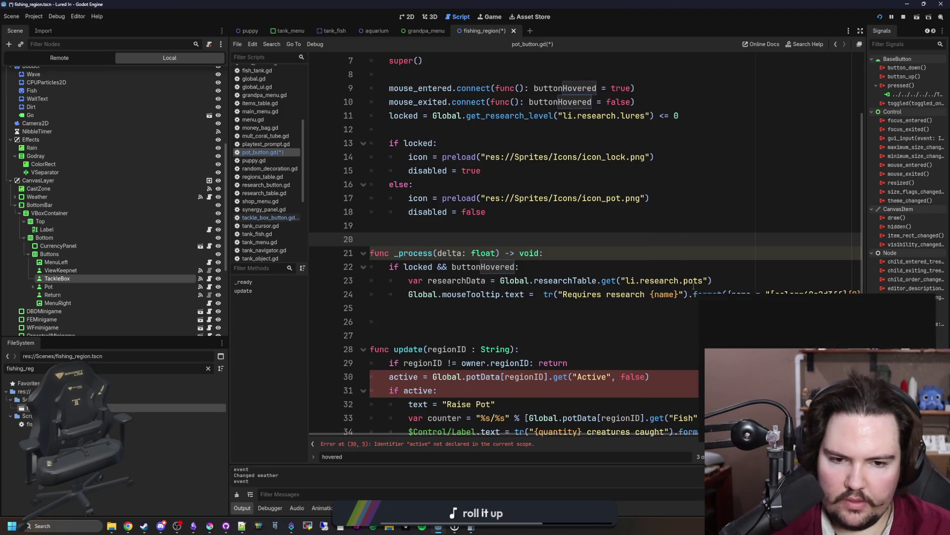
double_click(693, 281)
type("lures")
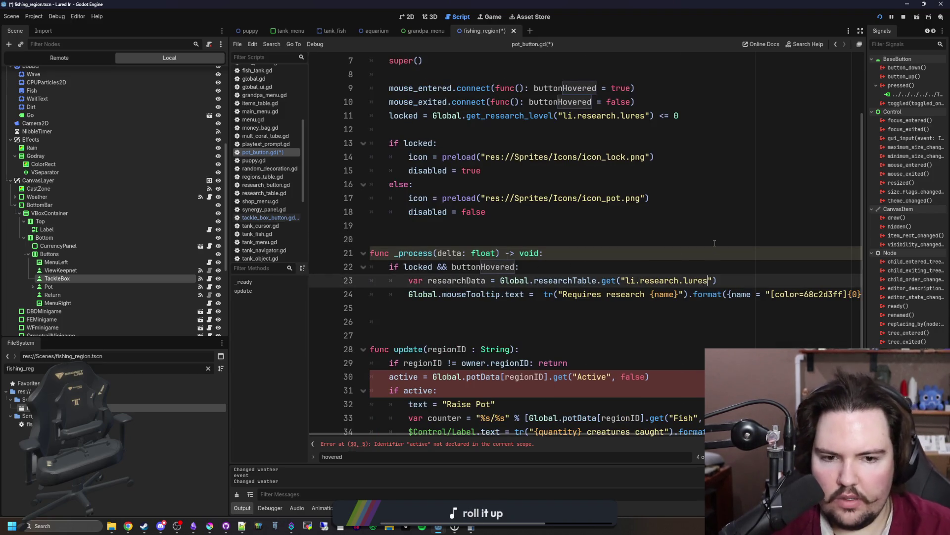
Delete the update function and the leftover lines 25–28 at the script end.
left_click(428, 240)
scroll(429, 242, "down", 2)
left_click(462, 266)
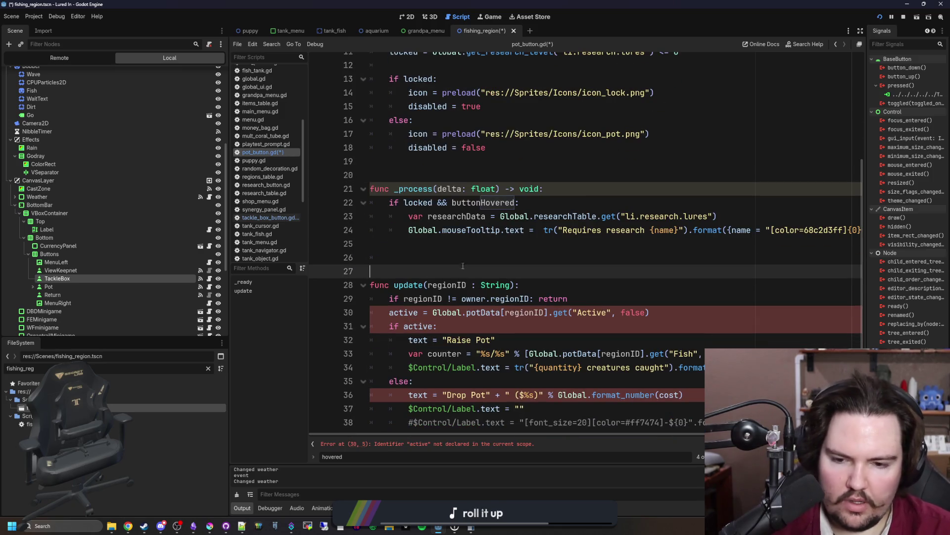
left_click_drag(703, 427, 390, 285)
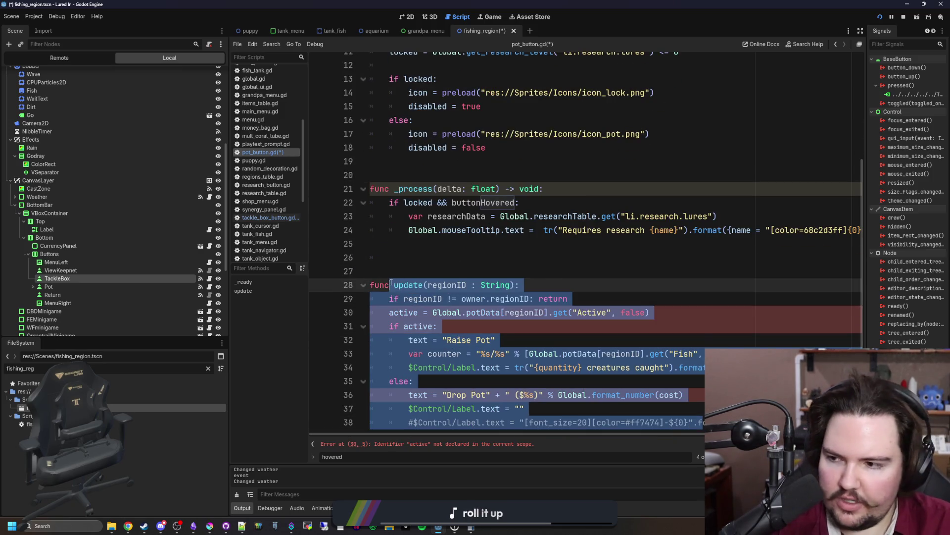
key("BackSpace")
left_click_drag(597, 343, 308, 246)
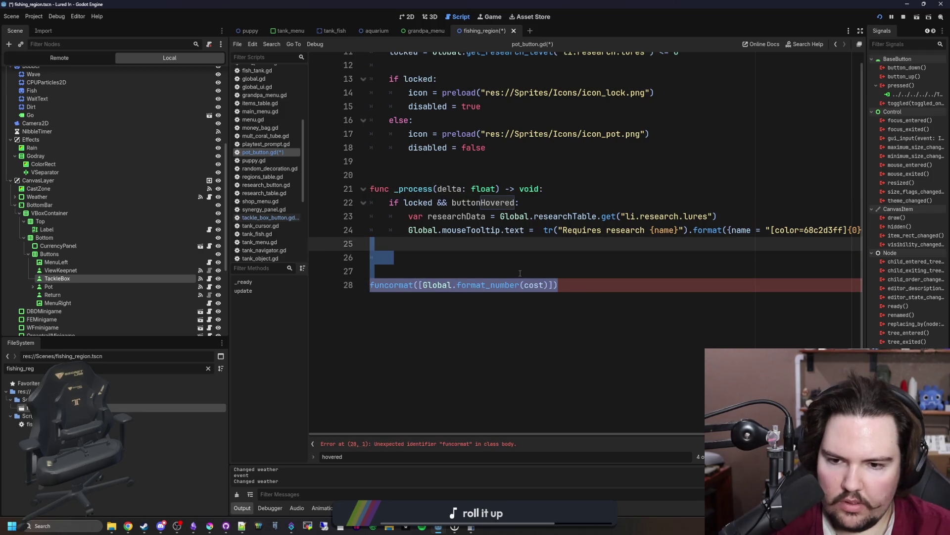
key("BackSpace")
scroll(495, 273, "up", 4)
left_click(459, 311)
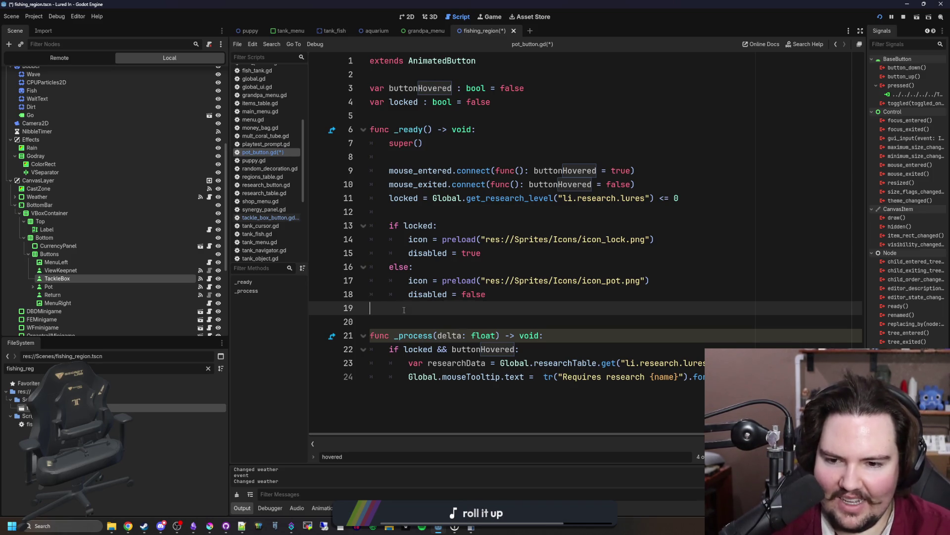
Rename the delta parameter on line 21 to _delta and save.
scroll(404, 310, "right", 5)
scroll(524, 373, "left", 5)
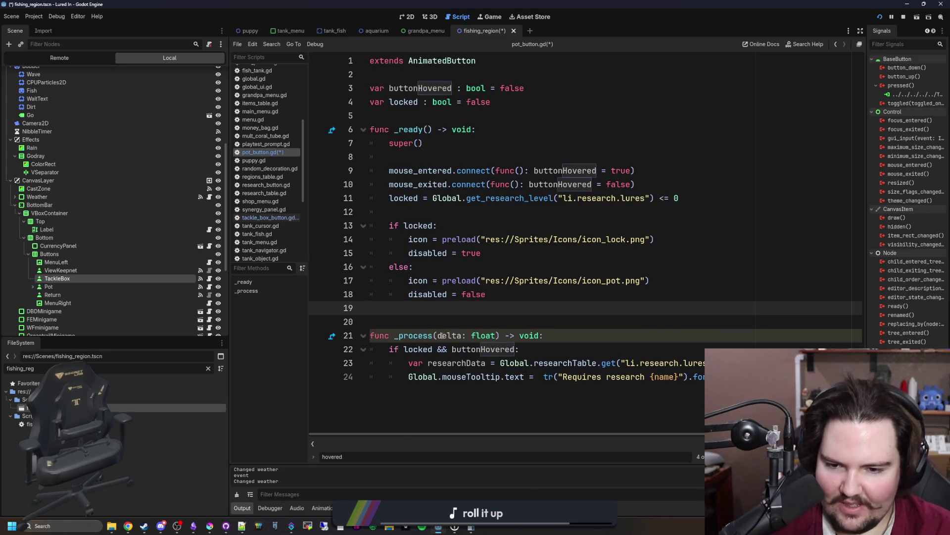
left_click(439, 336)
type("_")
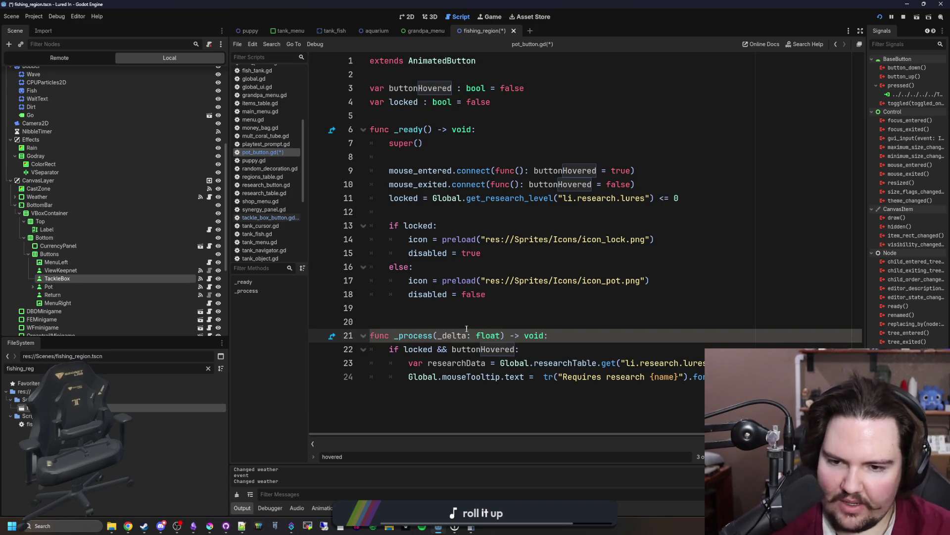
left_click(487, 312)
key("ctrl+s")
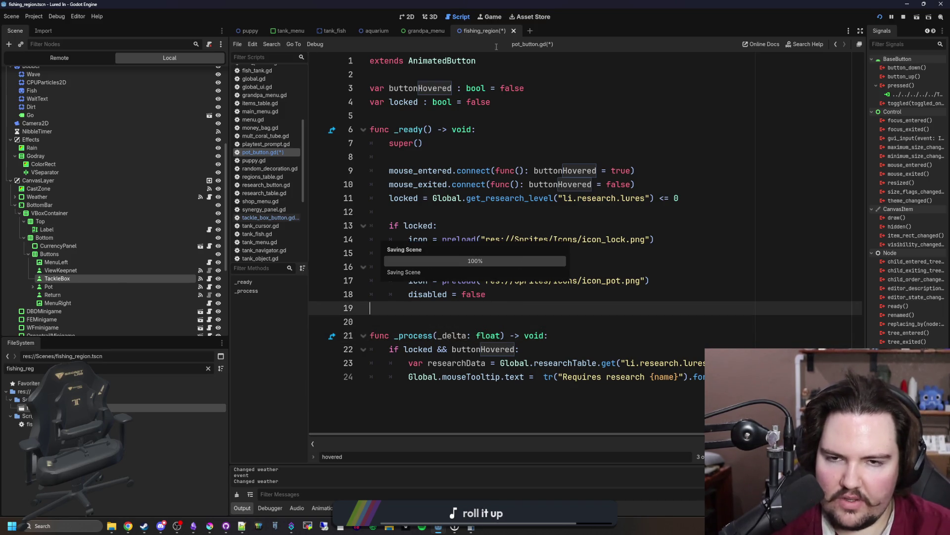
Test the game, then open tackle_box_button.gd to inspect its parse errors.
left_click(497, 15)
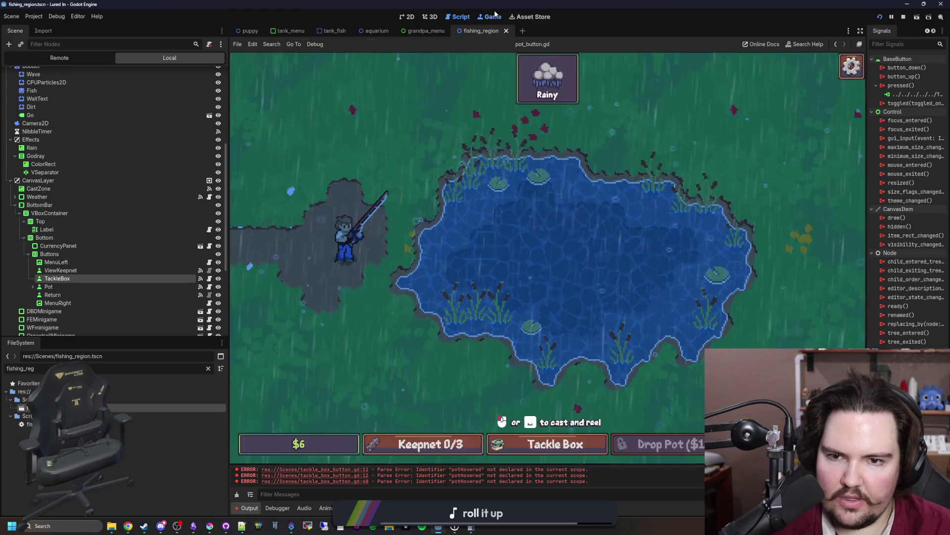
left_click(555, 444)
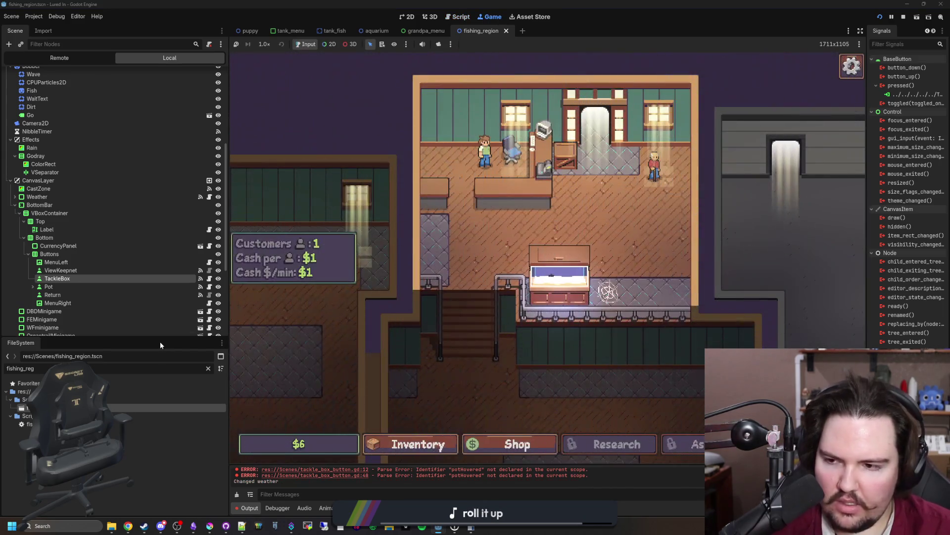
left_click(209, 278)
left_click(438, 141)
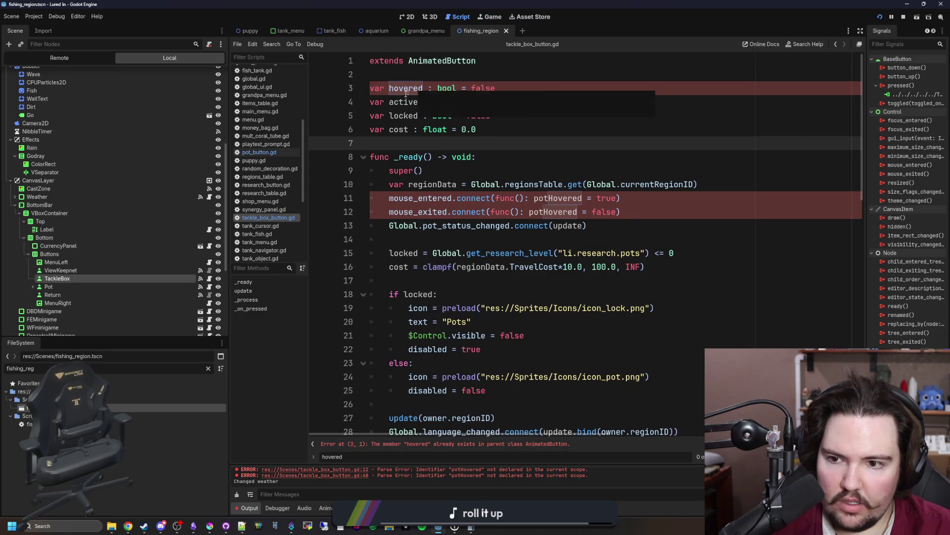
Restore the full tackle box code, then paste pot_button.gd's code below it in tackle_box_button.gd.
key("ctrl+z")
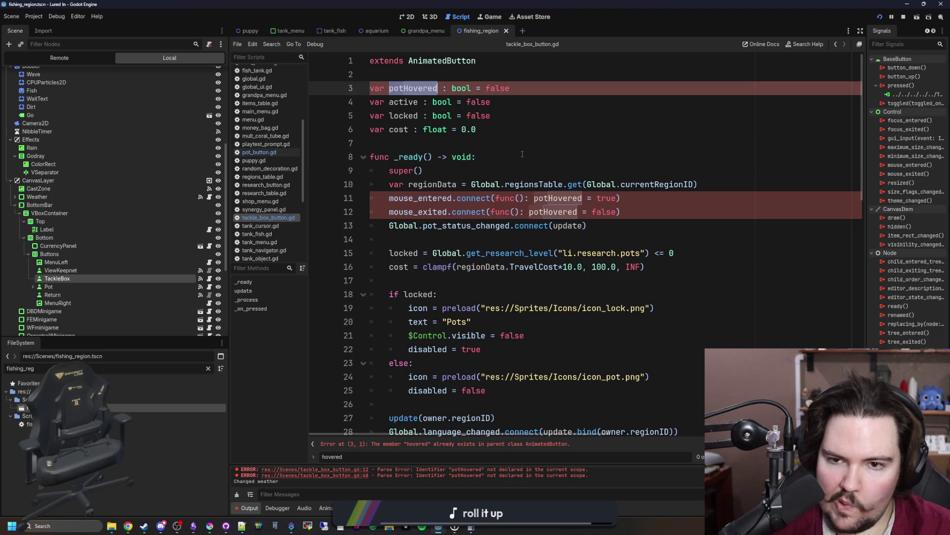
key("ctrl+z")
key("ctrl+z")
key("ctrl+z")
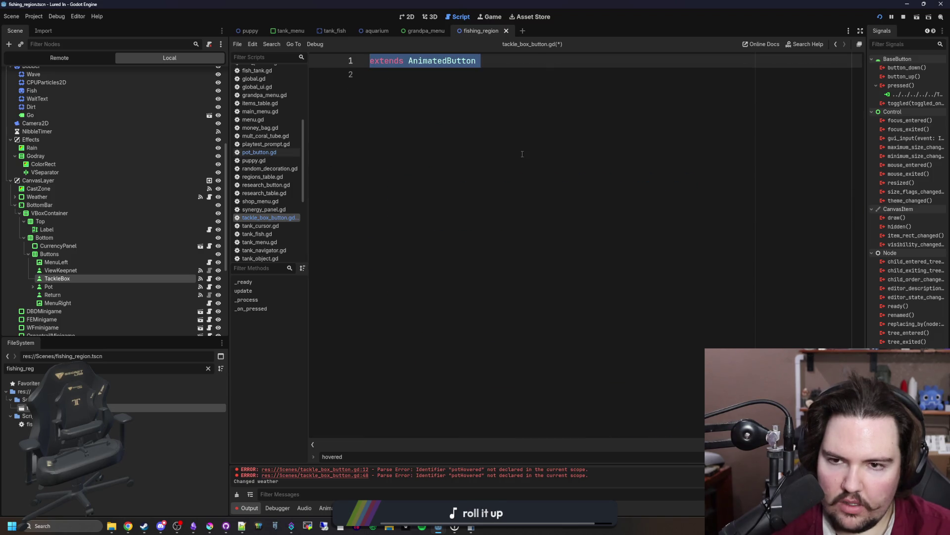
key("ctrl+y")
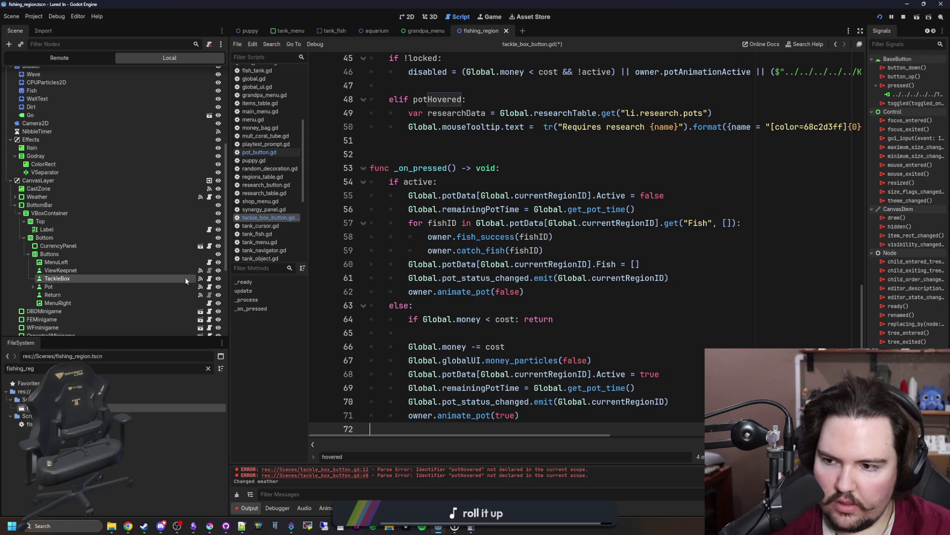
left_click(209, 279)
left_click_drag(376, 391, 447, 295)
key("ctrl+a")
key("ctrl+c")
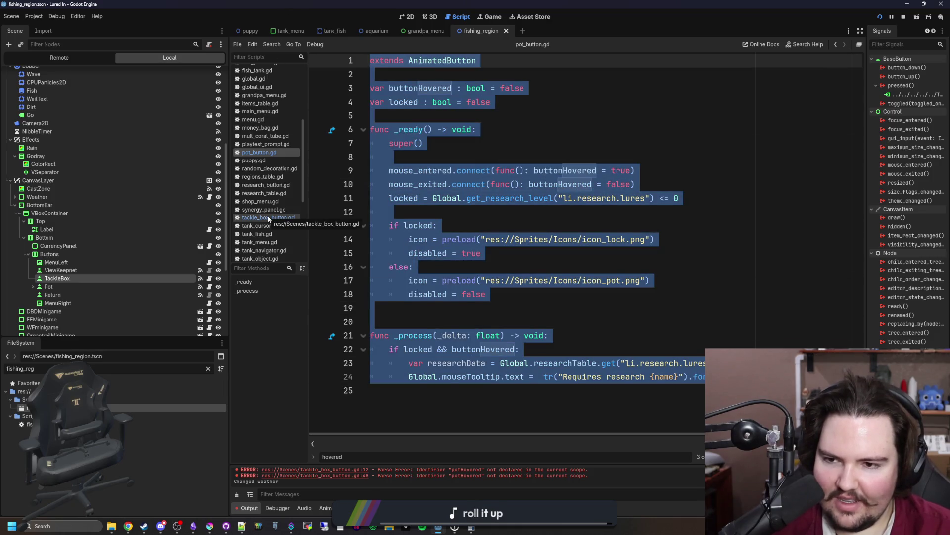
left_click(268, 218)
key("Return")
key("Return")
key("Return")
key("ctrl+v")
Move the original tackle box code into pot_button.gd, replacing its contents, and save.
scroll(465, 329, "up", 5)
mouse_move(466, 330)
left_mouse_down()
mouse_move(376, 262)
mouse_move(376, 54)
mouse_move(377, 129)
left_mouse_up()
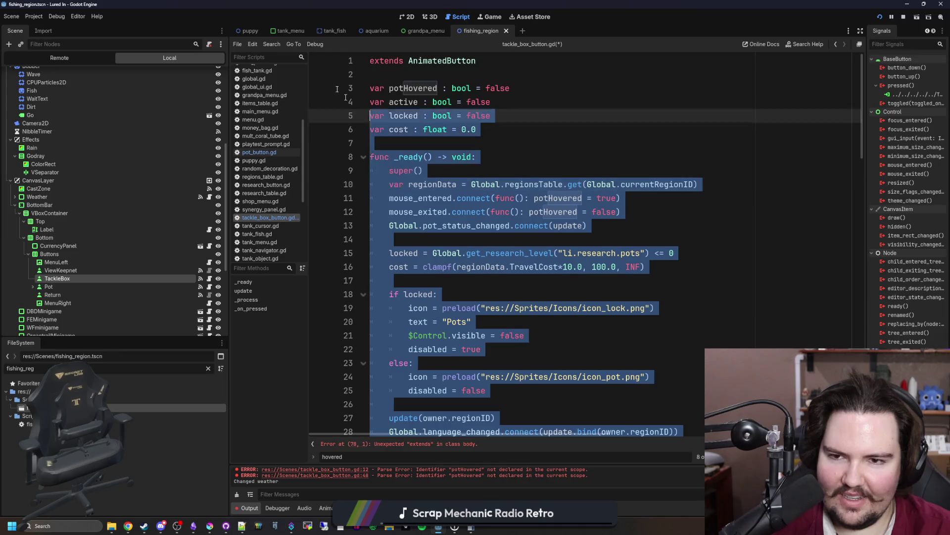
left_click(269, 153)
key("ctrl+a")
left_click(520, 229)
key("ctrl+a")
key("ctrl+v")
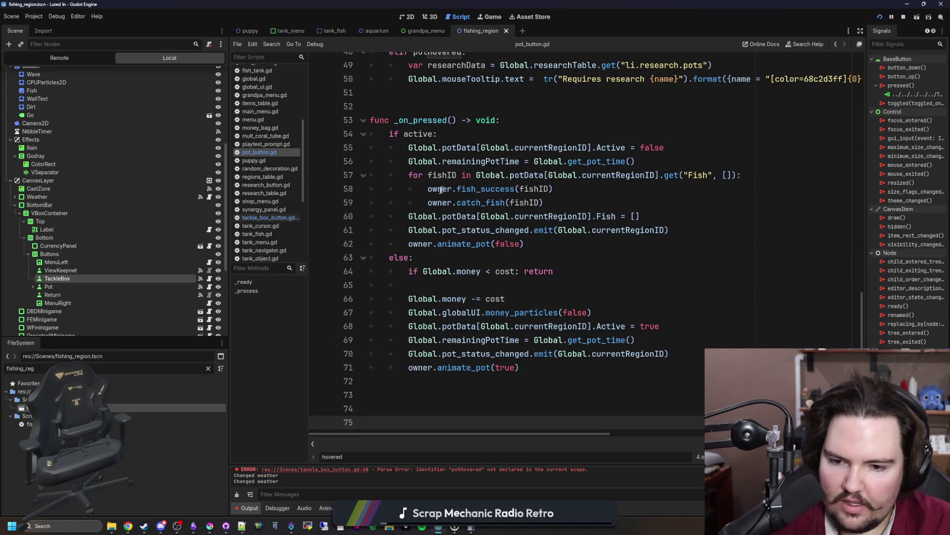
scroll(458, 385, "up", 15)
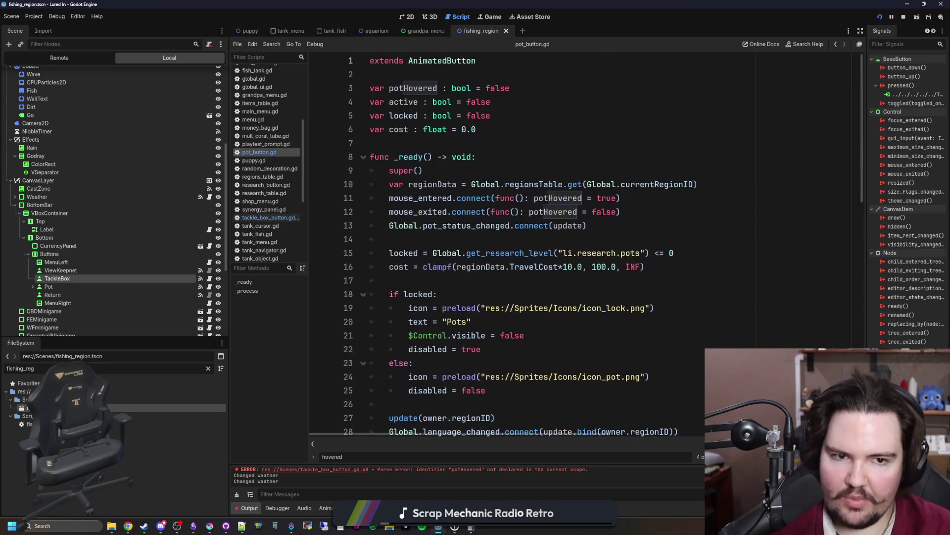
left_click(435, 142)
key("ctrl+s")
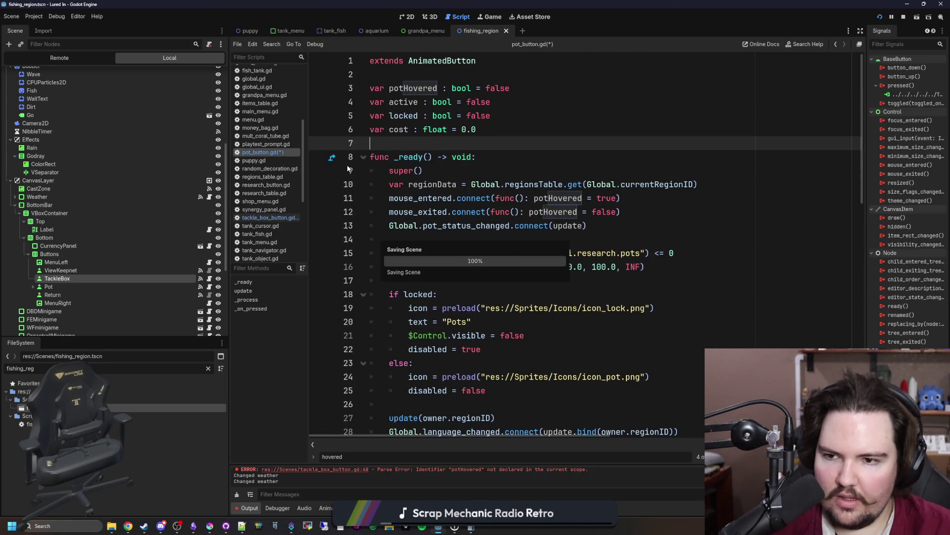
Remove the blank lines above 'extends AnimatedButton' in tackle_box_button.gd and save.
left_click(267, 217)
scroll(450, 345, "up", 1)
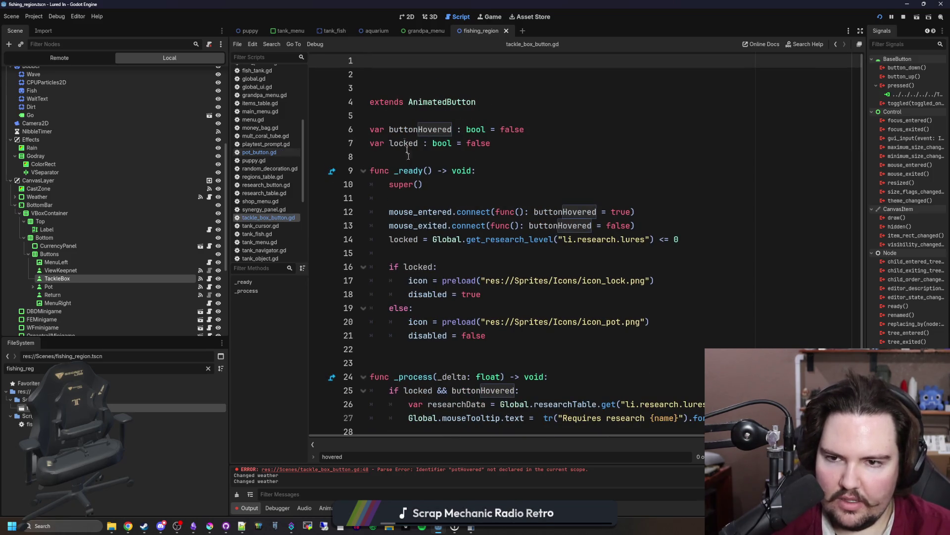
key("Delete")
key("Delete")
key("Delete")
left_click(403, 74)
key("ctrl+s")
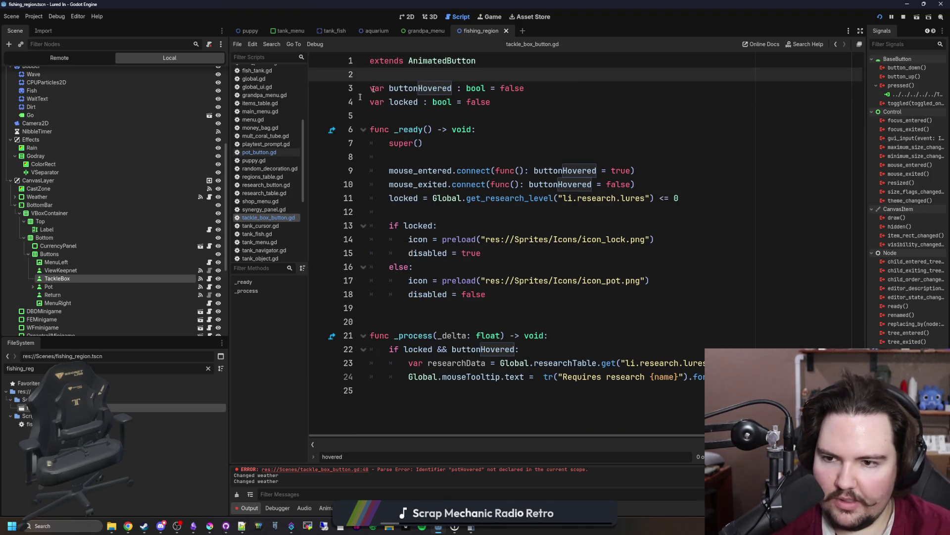
Check the else branch on line 63 of pot_button.gd, then stop and relaunch the game.
left_click(258, 152)
scroll(450, 142, "down", 1)
scroll(451, 141, "down", 10)
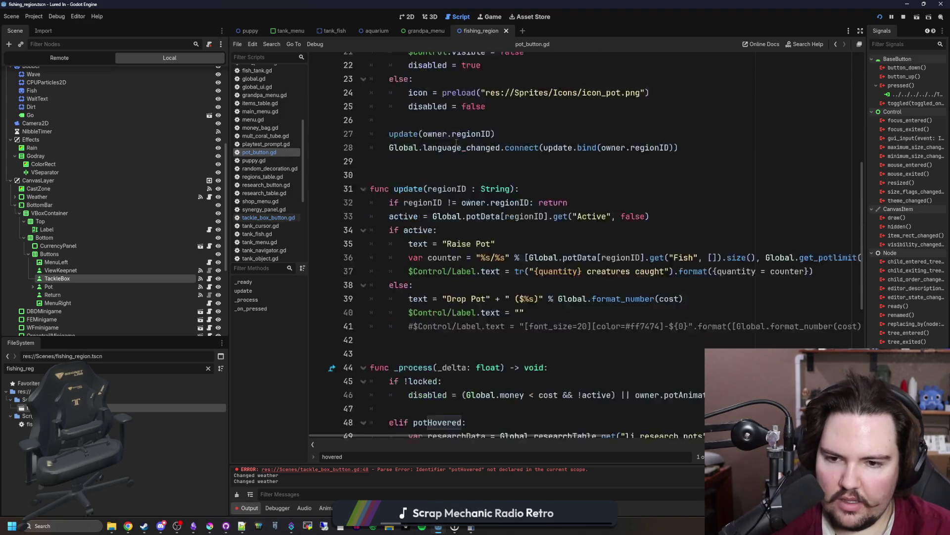
scroll(509, 212, "down", 5)
left_click(470, 300)
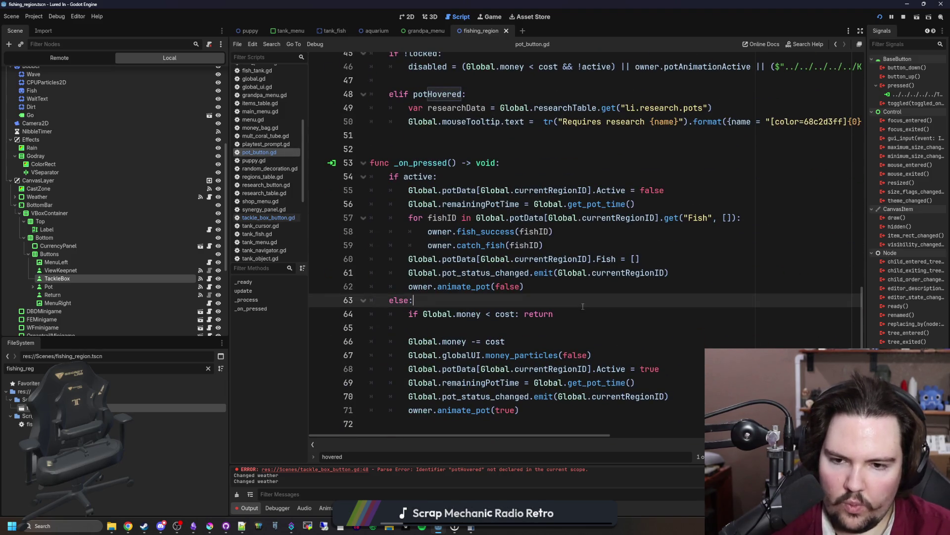
left_click(885, 18)
left_click(880, 17)
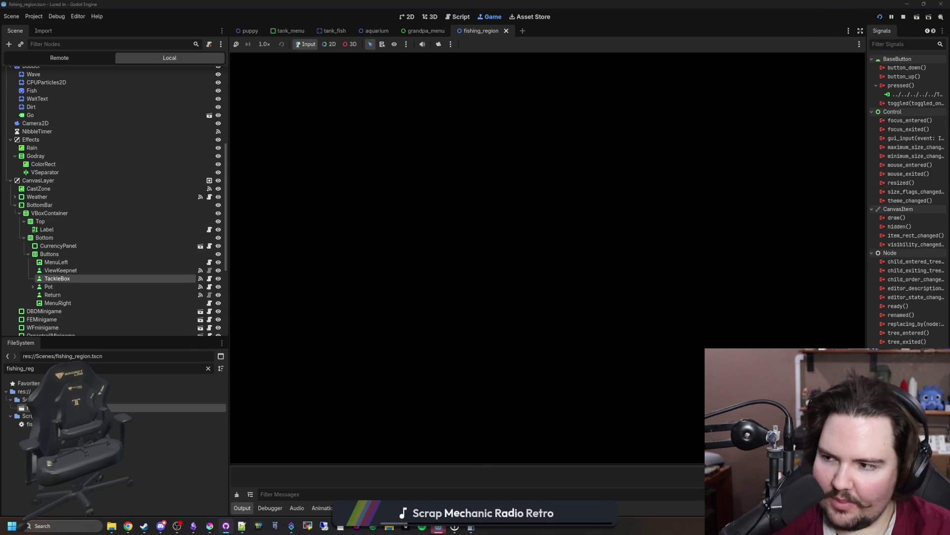
Filter GitHub Desktop's changed files for 'pot_but', then start the relaunched game from its main menu.
key("alt+Tab")
type("pot_but")
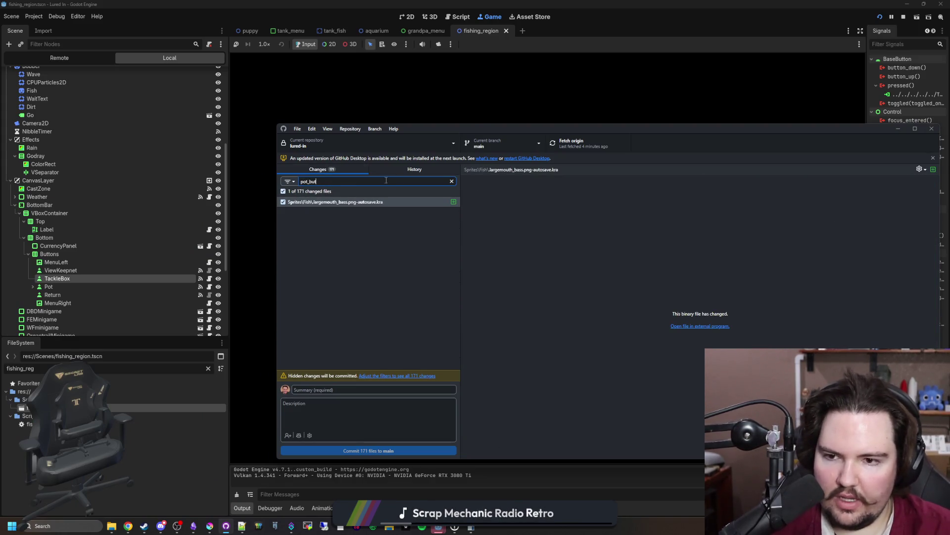
left_click(474, 124)
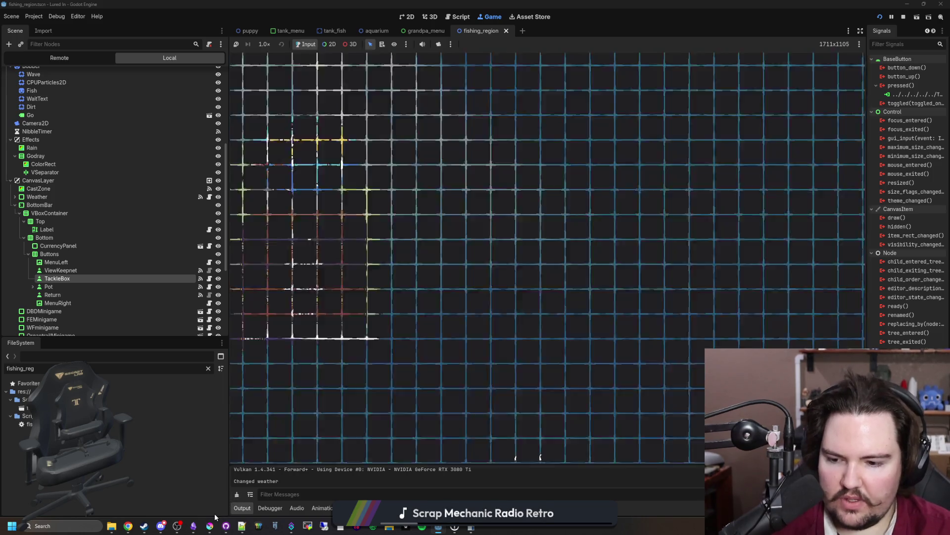
left_click(352, 236)
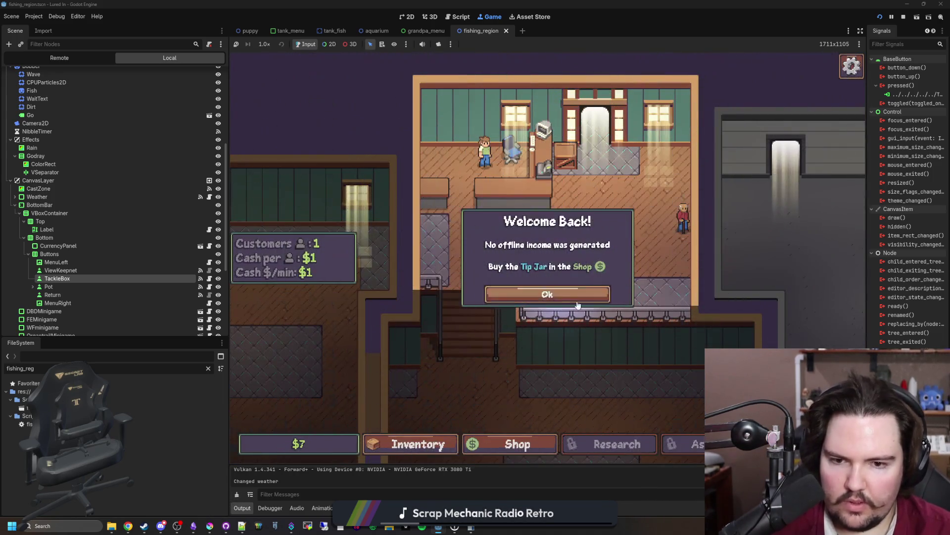
Grant $10000 with the 'money 10000' cheat and buy the Research upgrade in the shop.
left_click(647, 200)
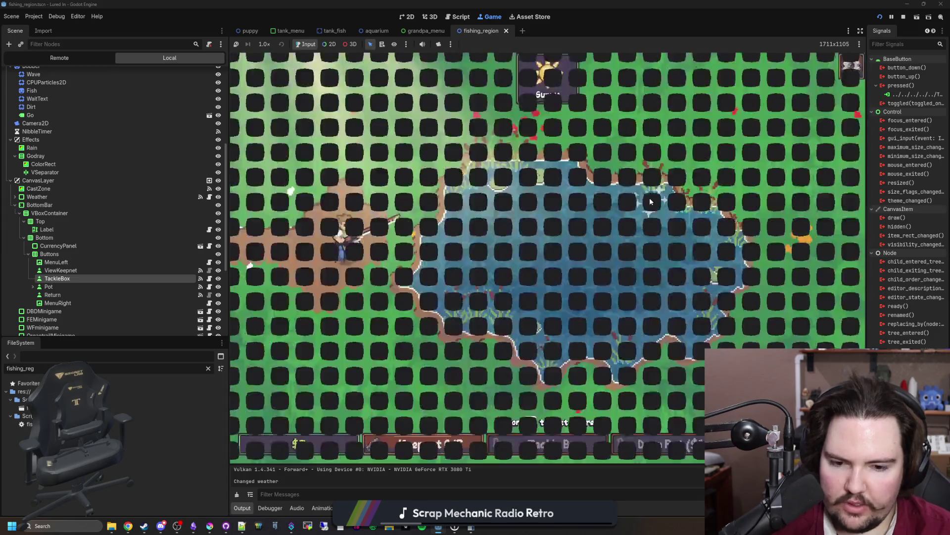
mouse_move(538, 439)
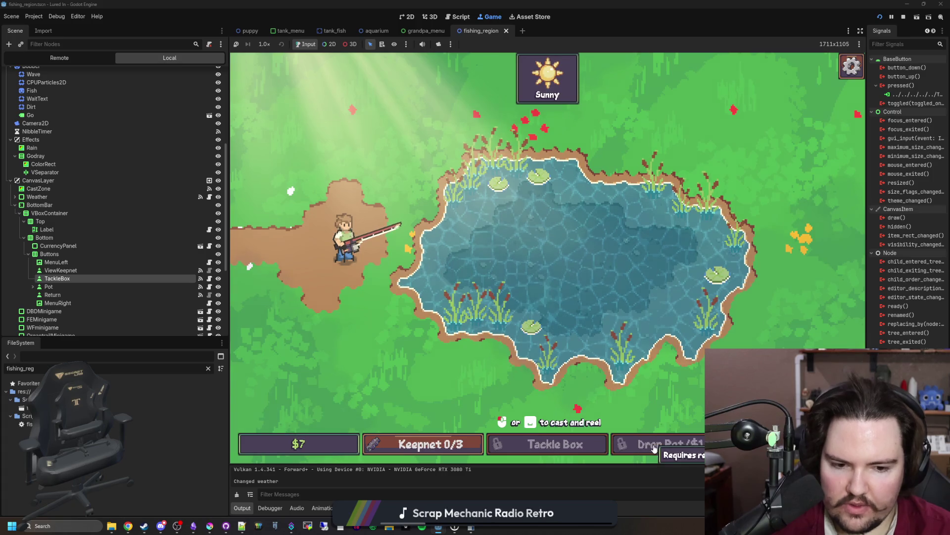
key("Escape")
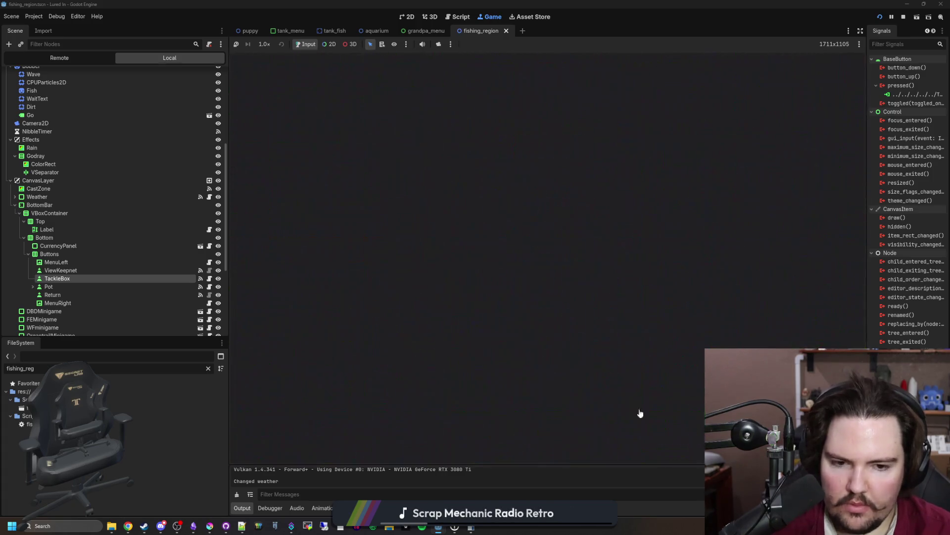
left_click(471, 444)
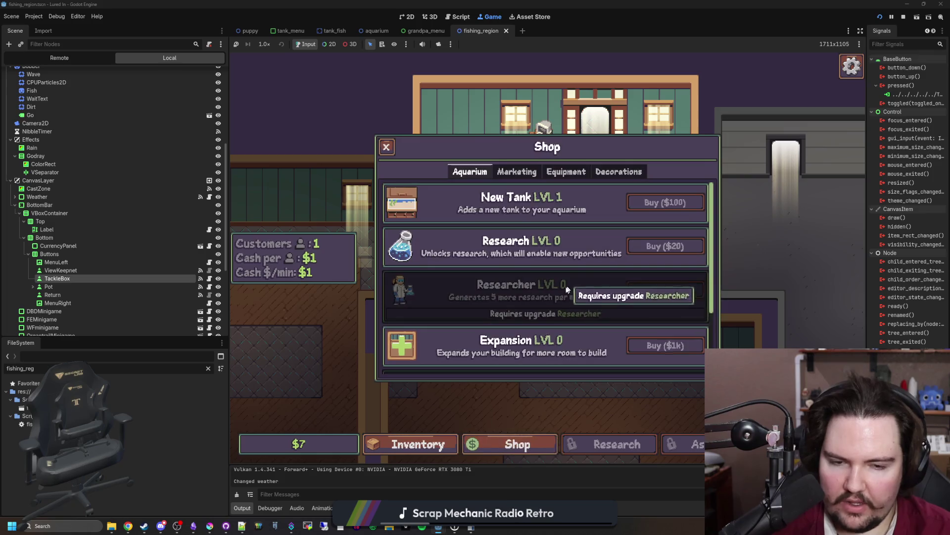
key("grave")
type("money 10000")
key("Return")
key("grave")
left_click(517, 444)
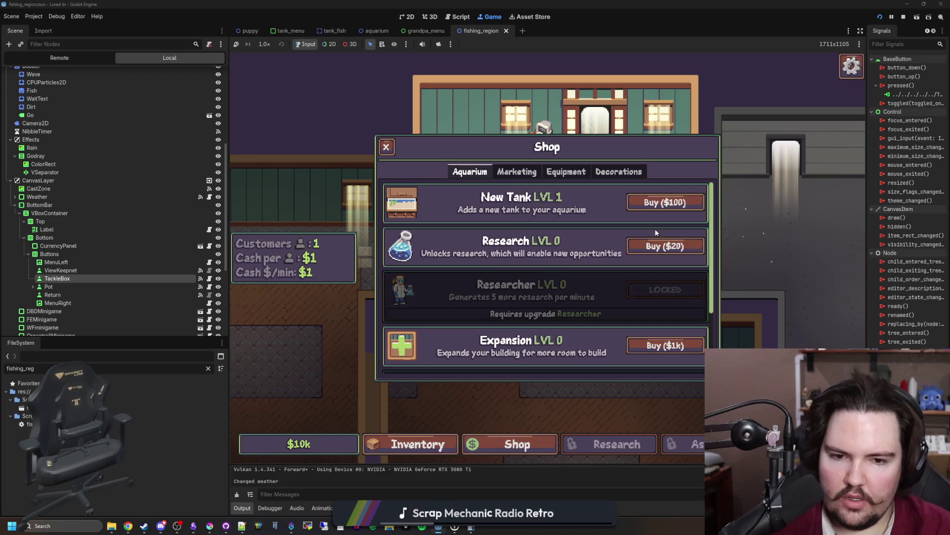
left_click(690, 244)
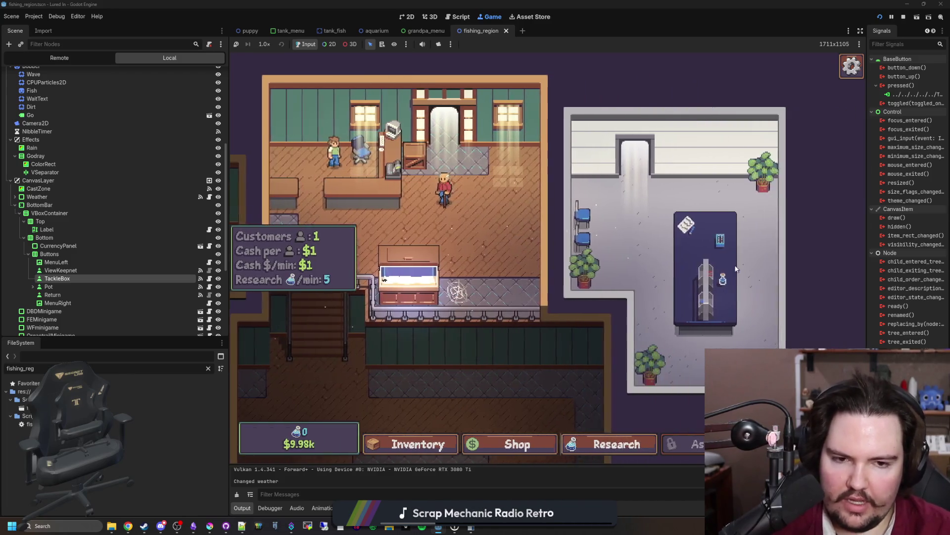
Add research points with the 'research 1000' cheat and unlock Equipment and Lures research.
left_click(614, 444)
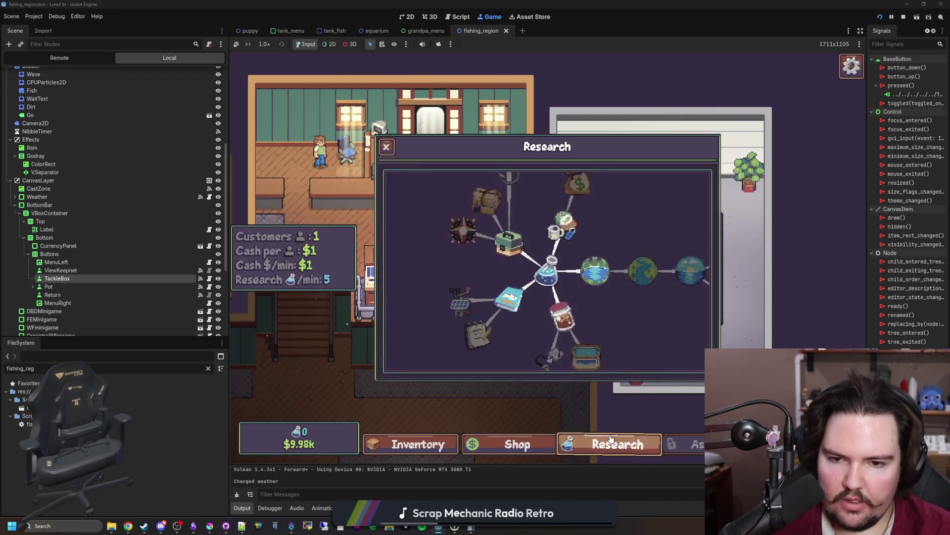
scroll(629, 324, "up", 2)
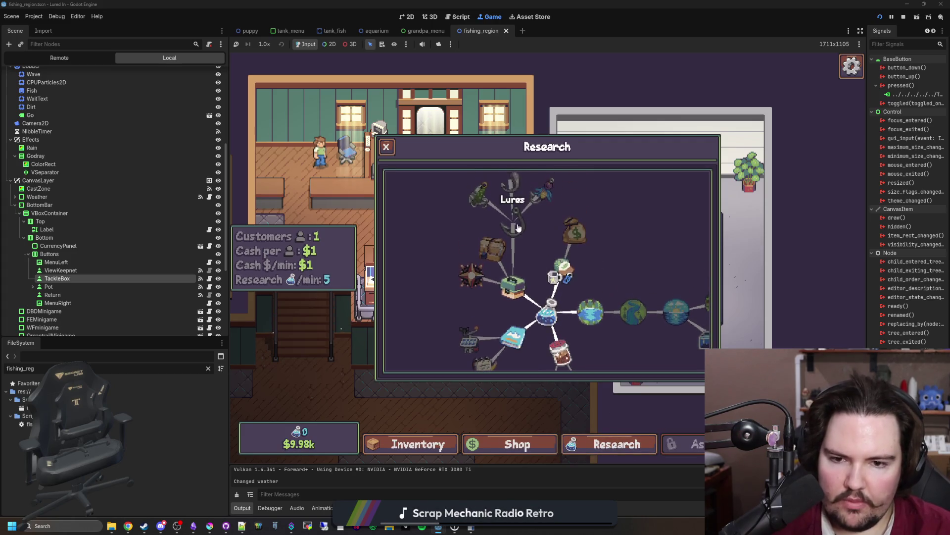
left_click(516, 226)
key("grave")
type("re")
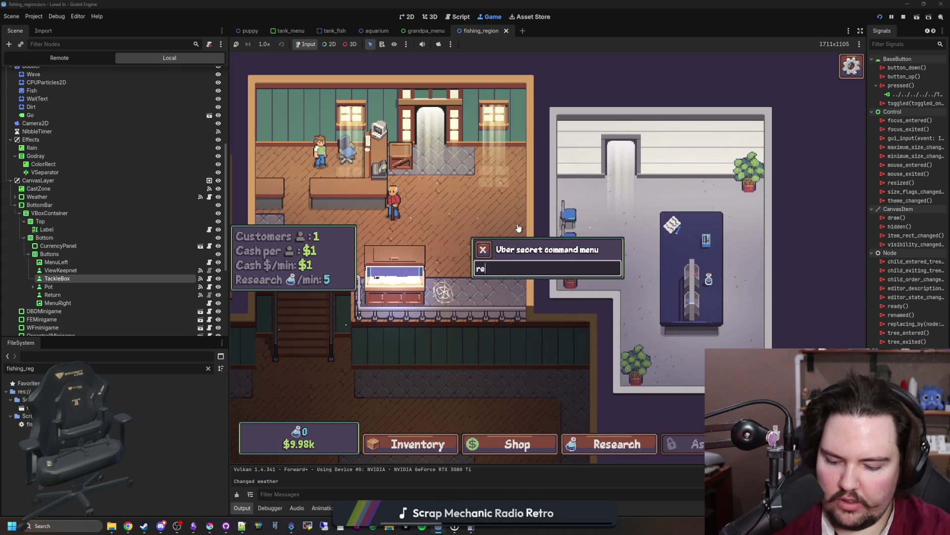
type("search 1000")
key("Escape")
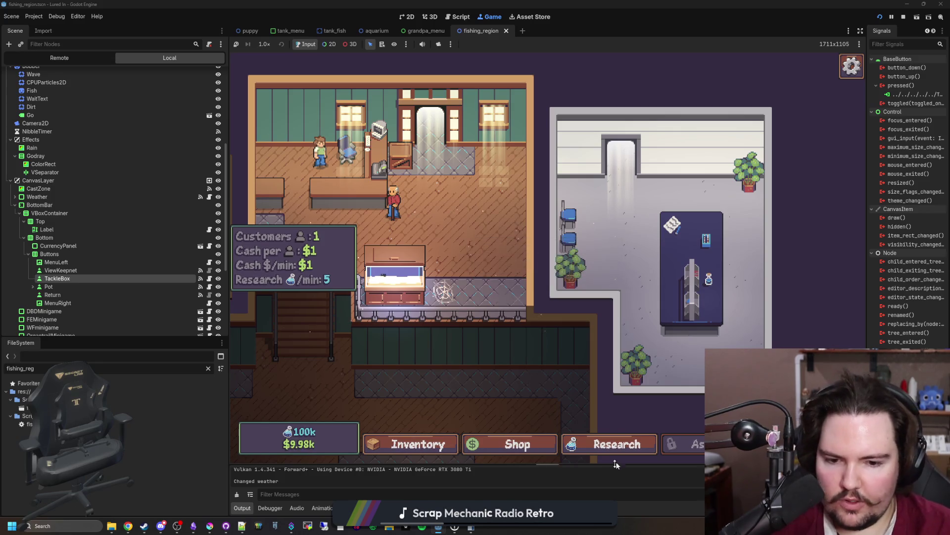
left_click(610, 444)
mouse_move(562, 271)
left_click(779, 289)
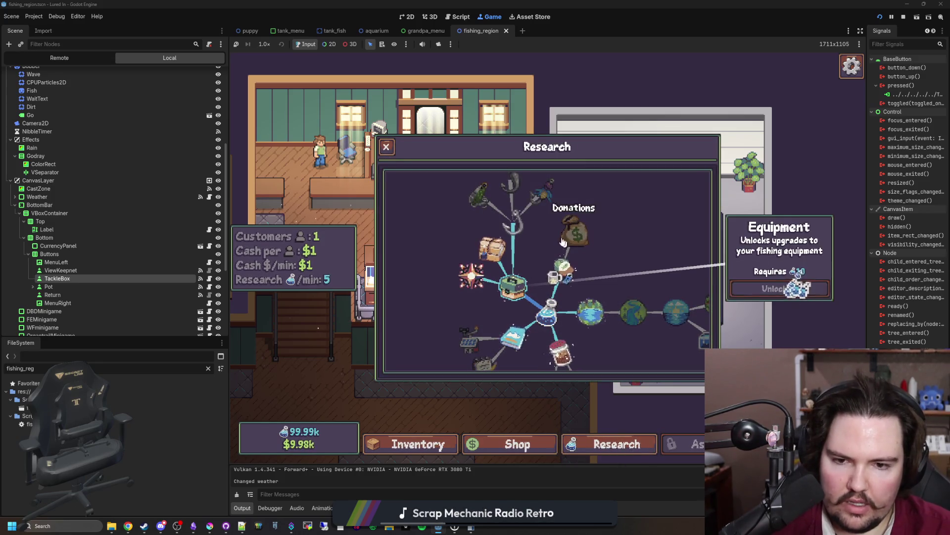
left_click(779, 289)
Travel to the pond and check the Tackle Box's lures and bait lists.
left_click(443, 292)
left_click(662, 199)
left_click(558, 444)
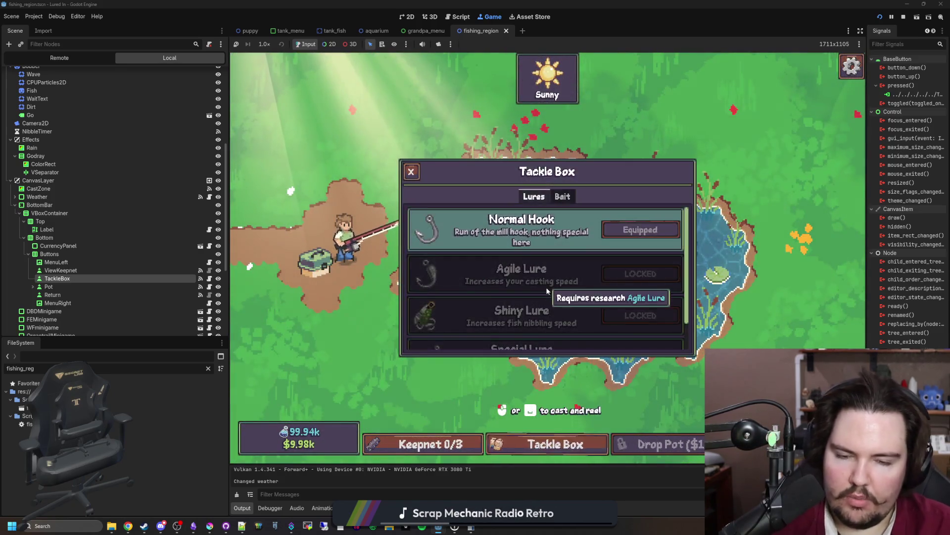
scroll(572, 307, "down", 1)
scroll(572, 316, "up", 1)
left_click(562, 197)
left_click(534, 197)
left_click(563, 196)
left_click(534, 197)
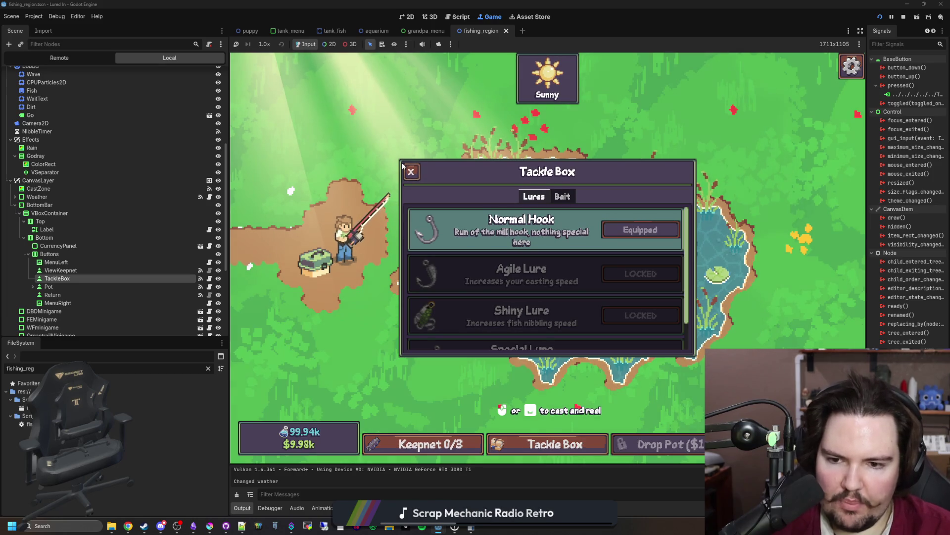
left_click(410, 171)
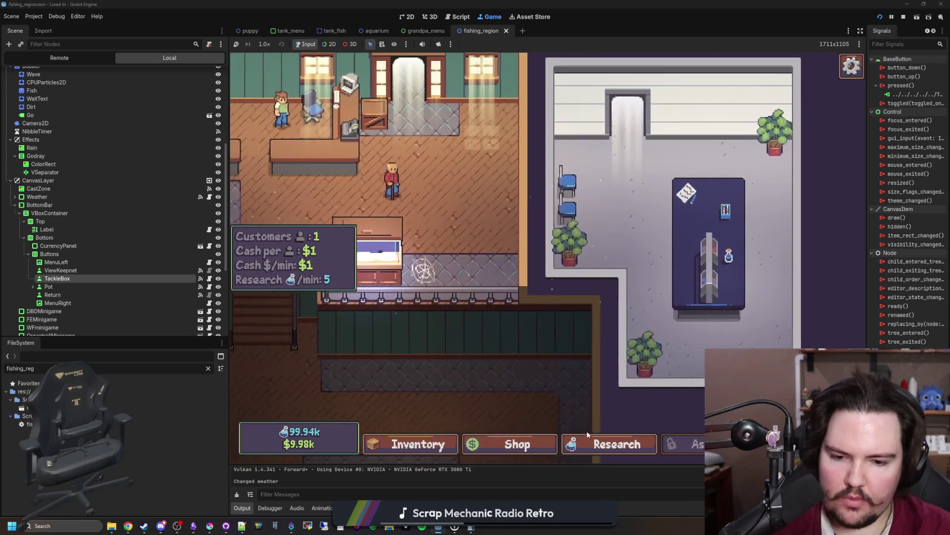
Upgrade the Researcher several levels and buy the building expansion in the shop.
left_click(527, 444)
left_click(666, 290)
left_click(660, 291)
left_click(660, 291)
left_click(659, 291)
left_click(660, 291)
left_click(659, 291)
left_click(660, 291)
left_click(659, 291)
left_click(660, 291)
left_click(666, 333)
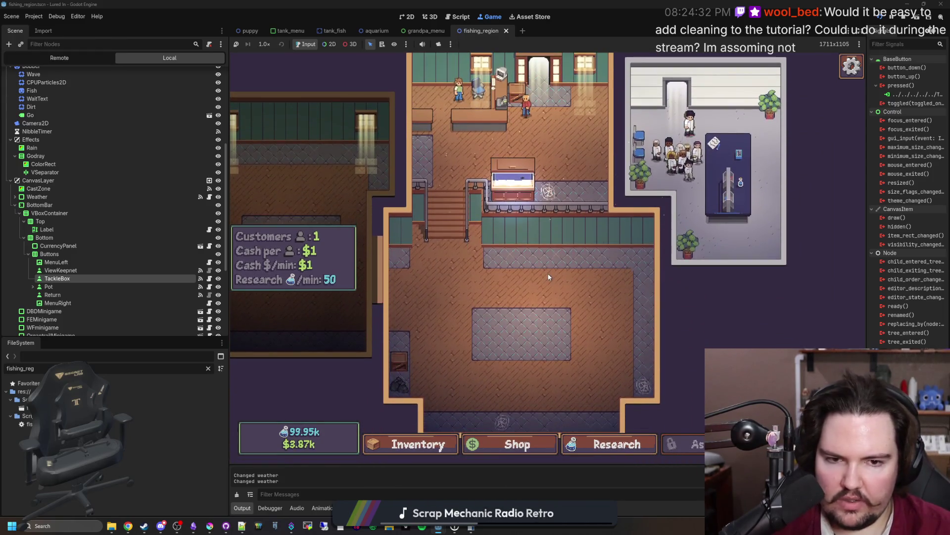
Stop the game with F8 and save the scene from pot_button.gd.
key("F8")
left_click(577, 240)
key("ctrl+s")
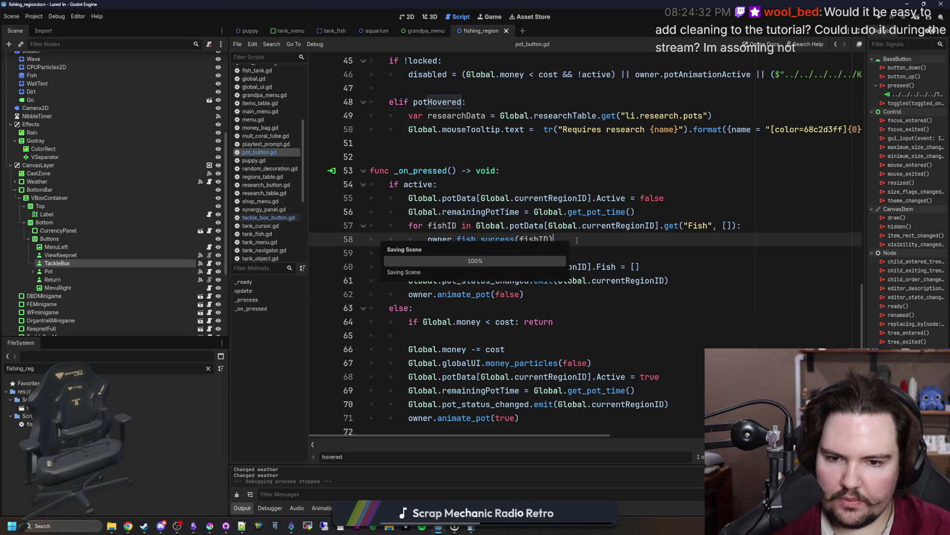
Place the caret on empty line 52 of pot_button.gd, then bring up the Lured In notes.
left_click(433, 155)
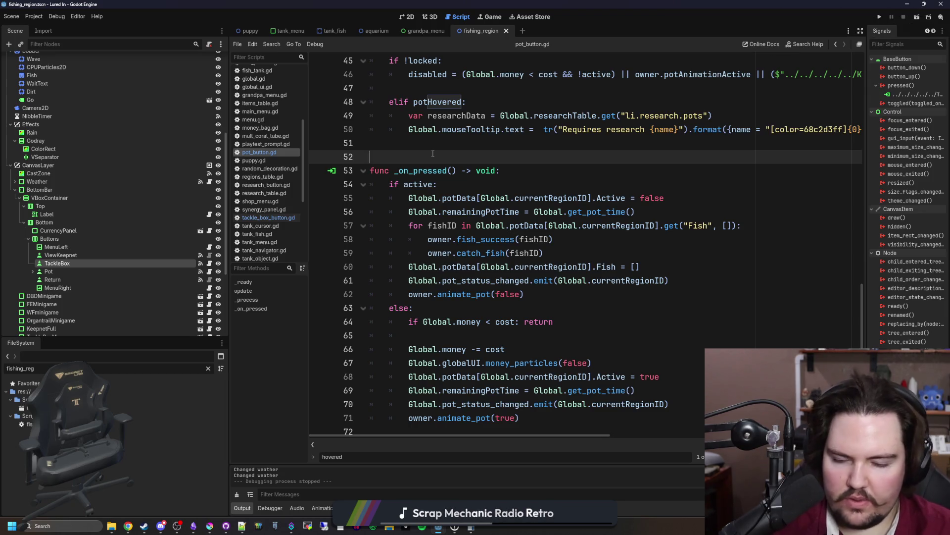
left_click(194, 526)
scroll(394, 291, "up", 10)
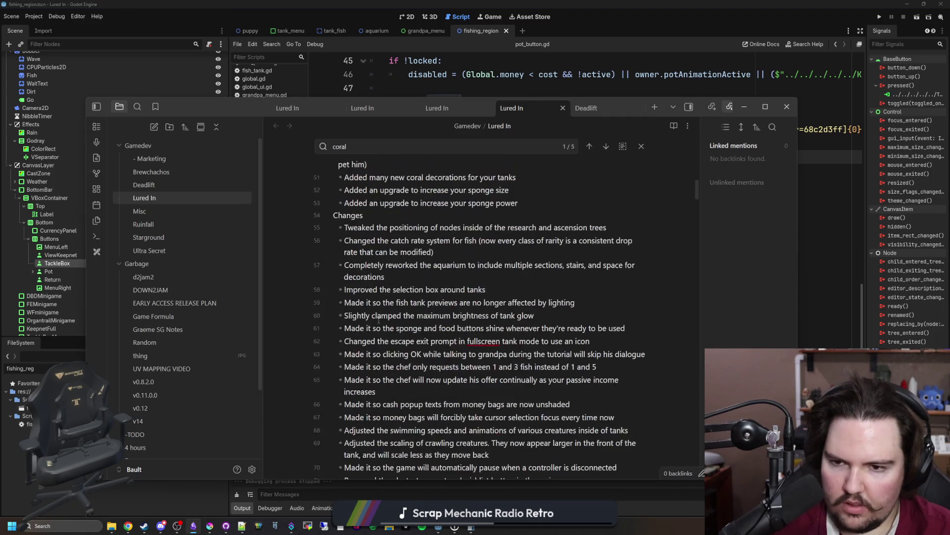
Write a 'final things:' checklist with bait, achievements, last zone and tutorial cleaning items, then go back to Godot.
scroll(394, 291, "up", 2)
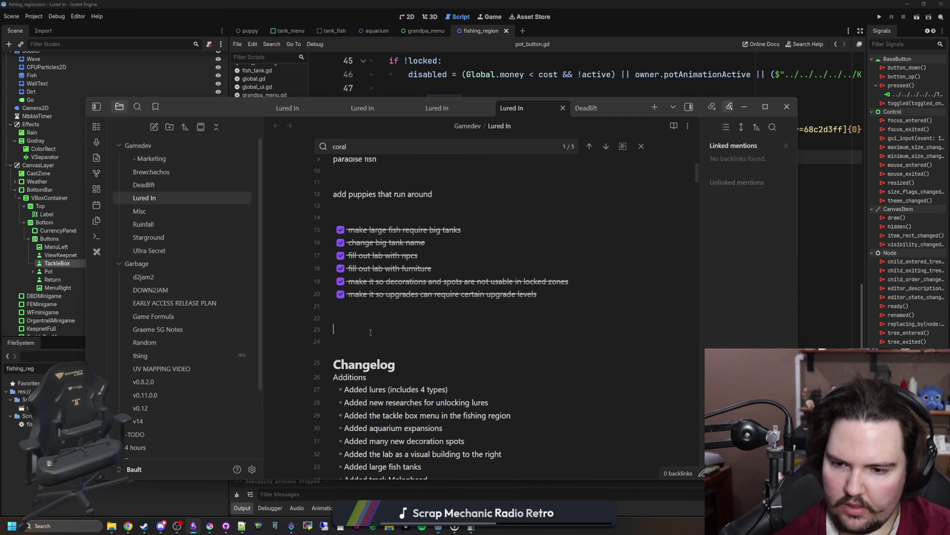
type("final things:")
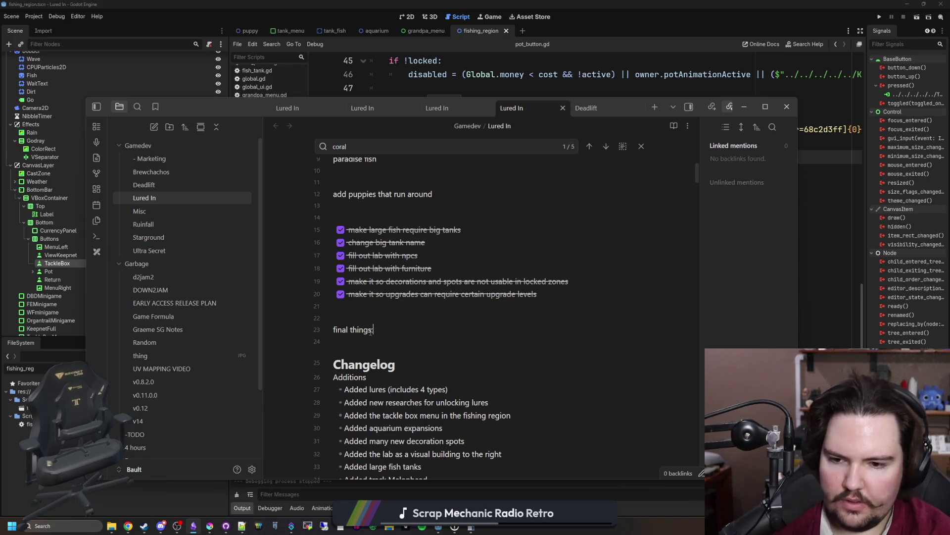
key("Return")
type("- [ ] bai")
type("t")
key("Return")
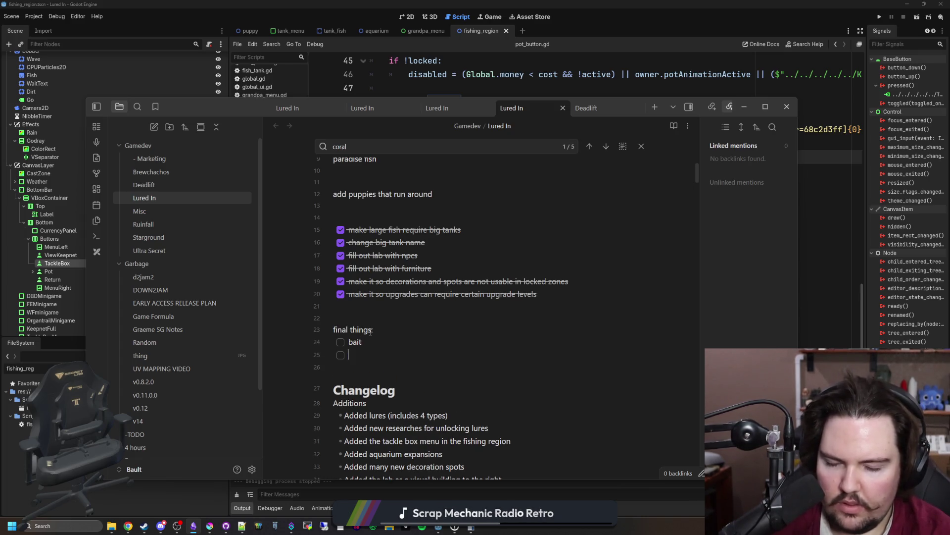
type("achievements")
key("Return")
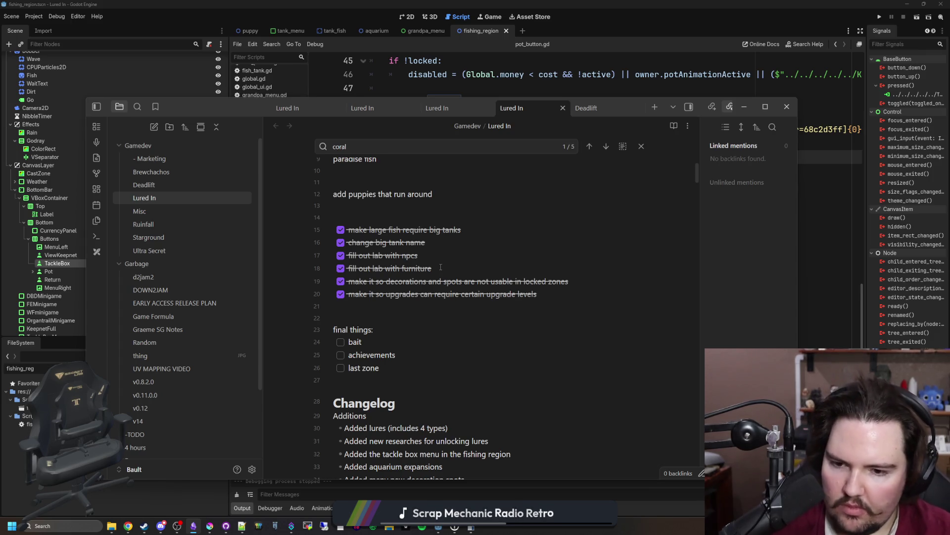
key("Return")
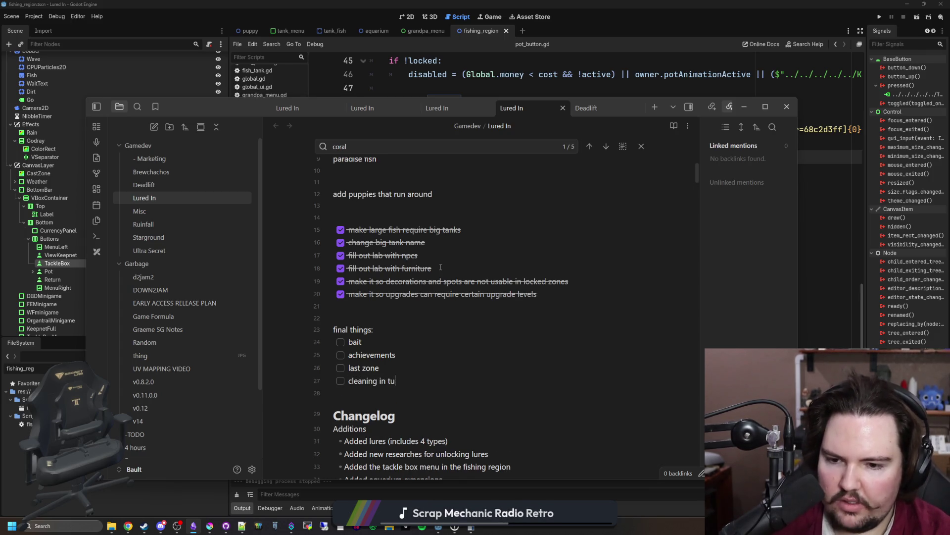
key("alt+Tab")
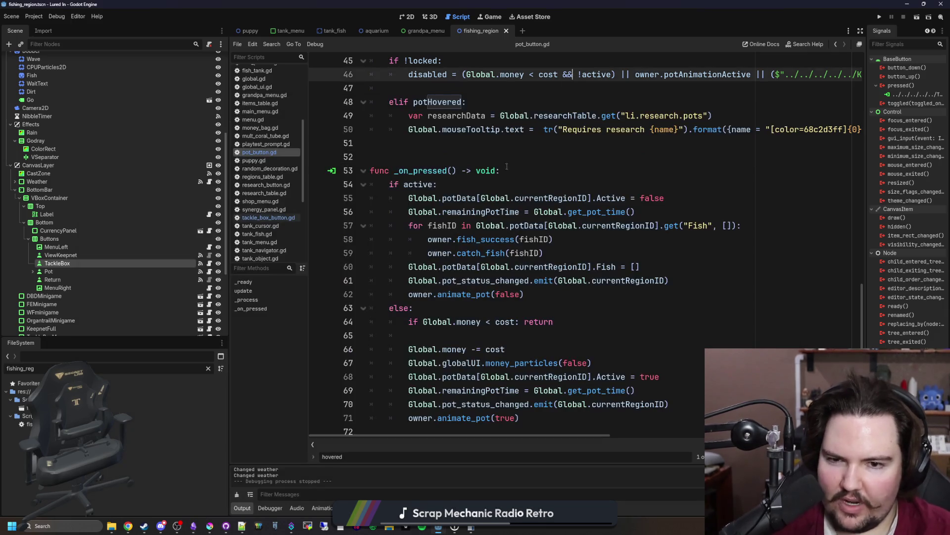
Save the scene and place the caret in pot_button.gd's update function.
left_click(508, 162)
key("ctrl+s")
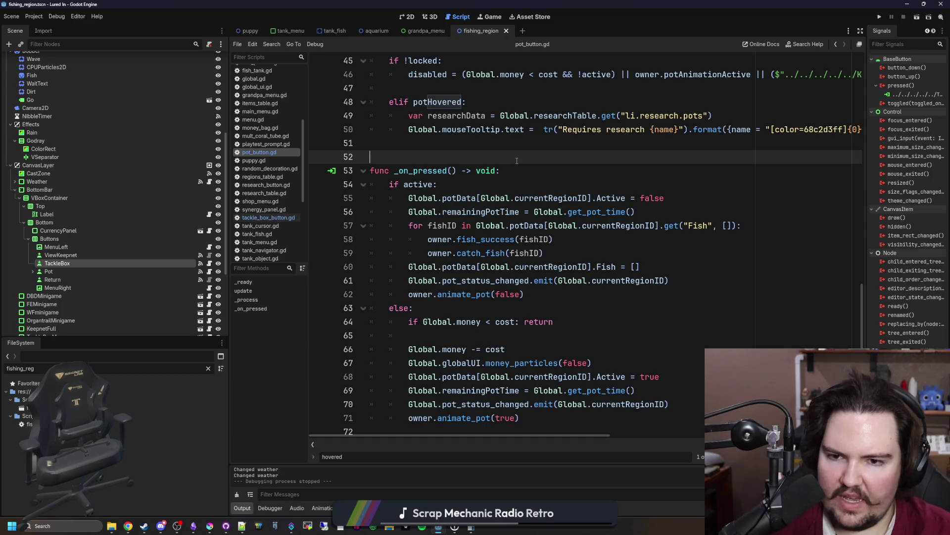
scroll(516, 161, "up", 6)
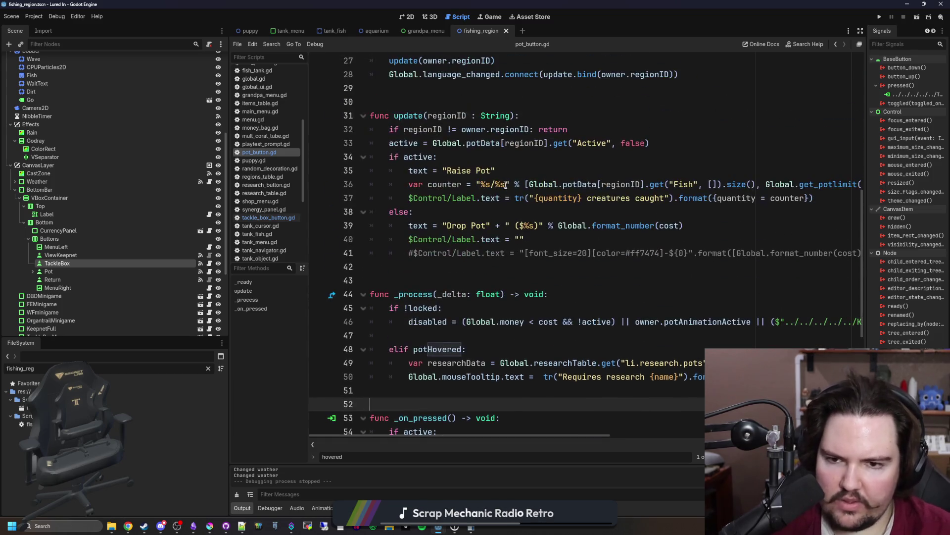
left_click(543, 211)
key("ctrl+f")
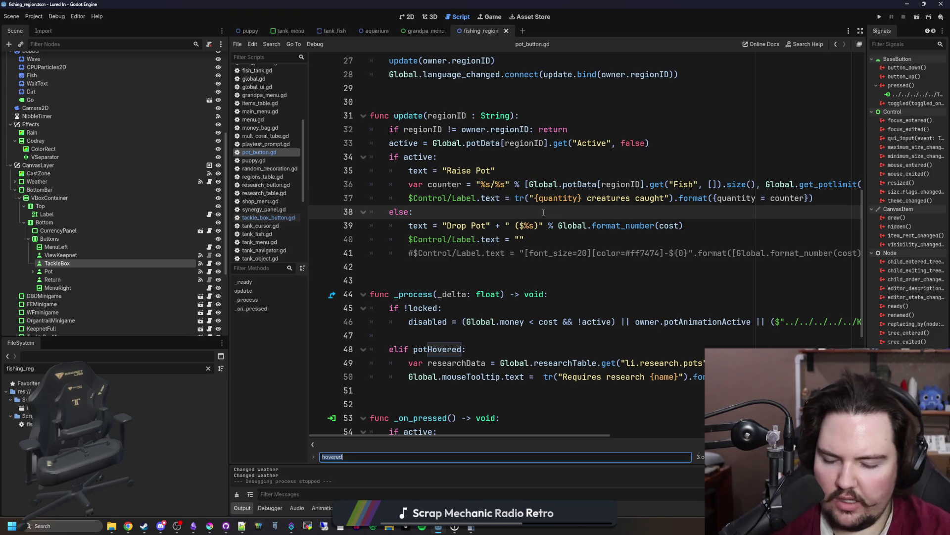
Find tutorialStage across all project files and open upgrade_panel.gd's line-116 tutorialStage check.
key("ctrl+shift+f")
type("if G")
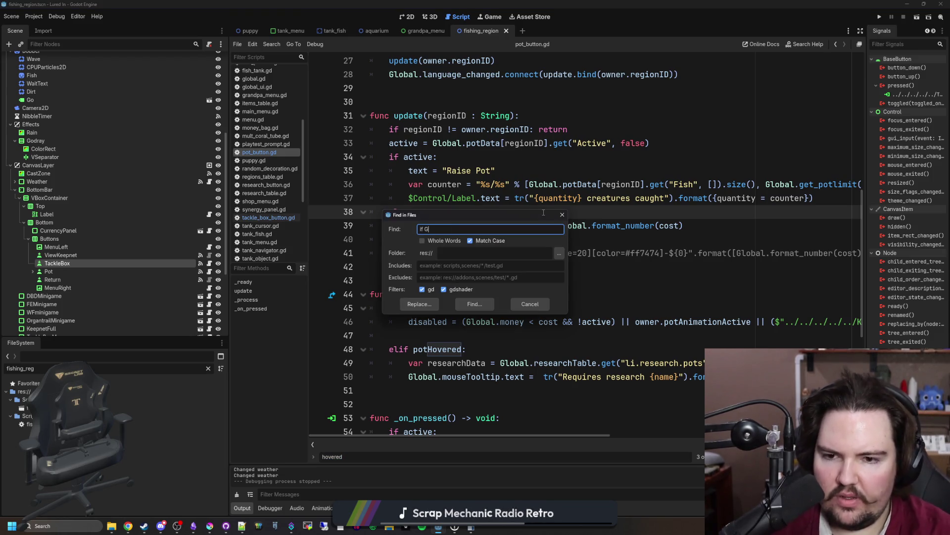
key("BackSpace")
key("BackSpace")
type("tutorialStage")
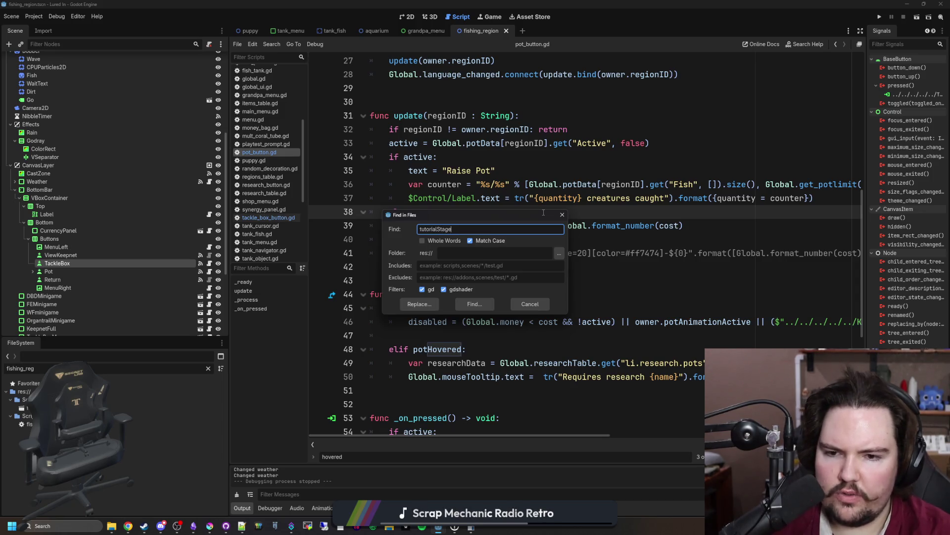
key("Return")
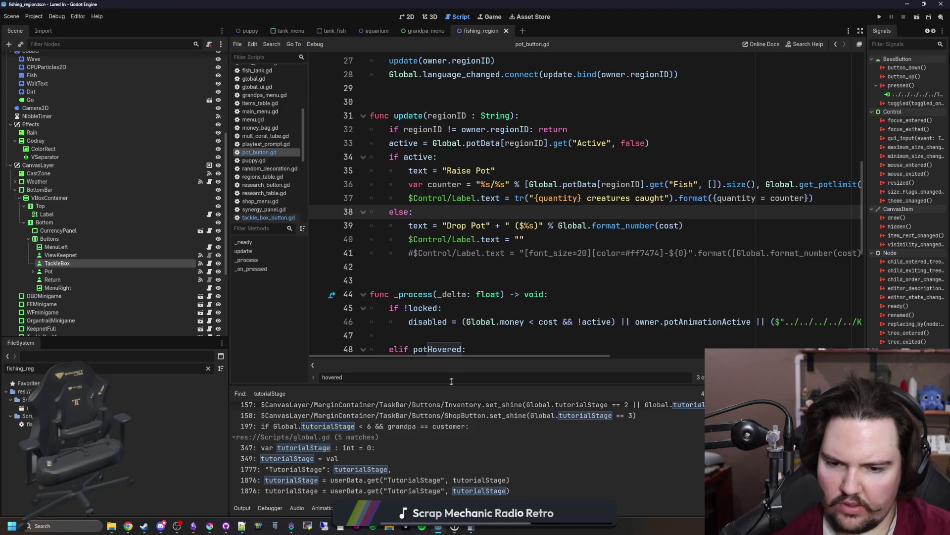
left_click_drag(495, 388, 497, 214)
scroll(491, 296, "up", 5)
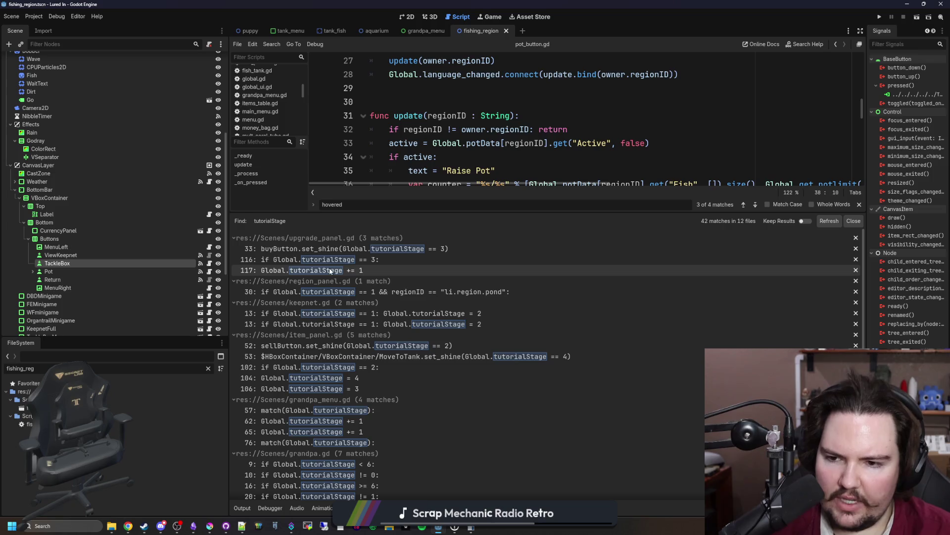
left_click(345, 260)
scroll(430, 169, "down", 1)
key("End")
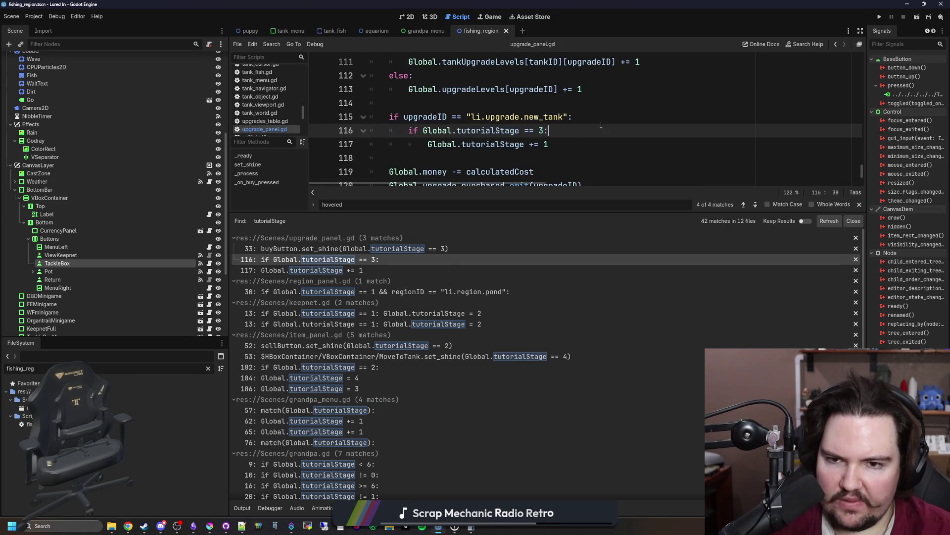
Select the line-116 tutorialStage condition, then save the scene.
key("shift+Home")
left_click(442, 103)
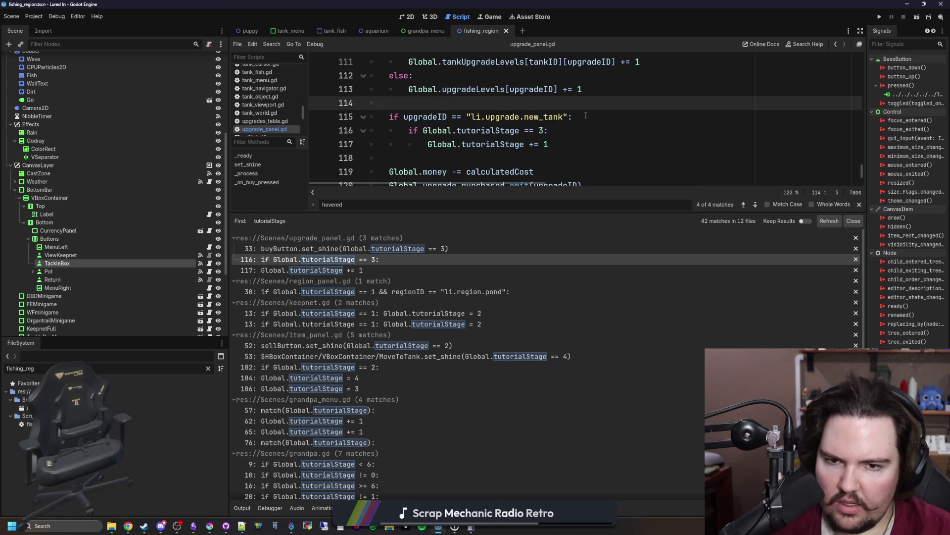
left_click(574, 131)
left_click(545, 104)
key("ctrl+s")
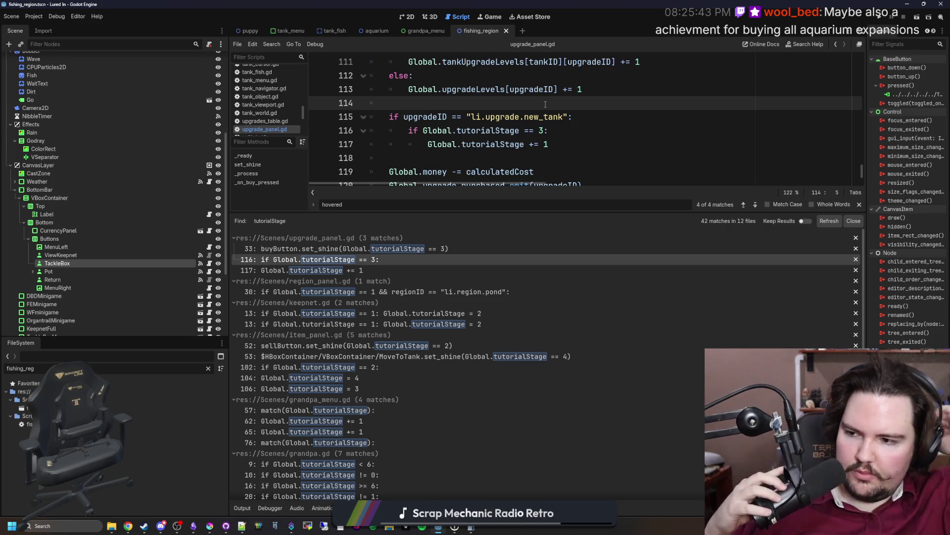
Enlarge the scripts list and code view so lines 100–123 of _on_buy_pressed are visible.
left_click(471, 144)
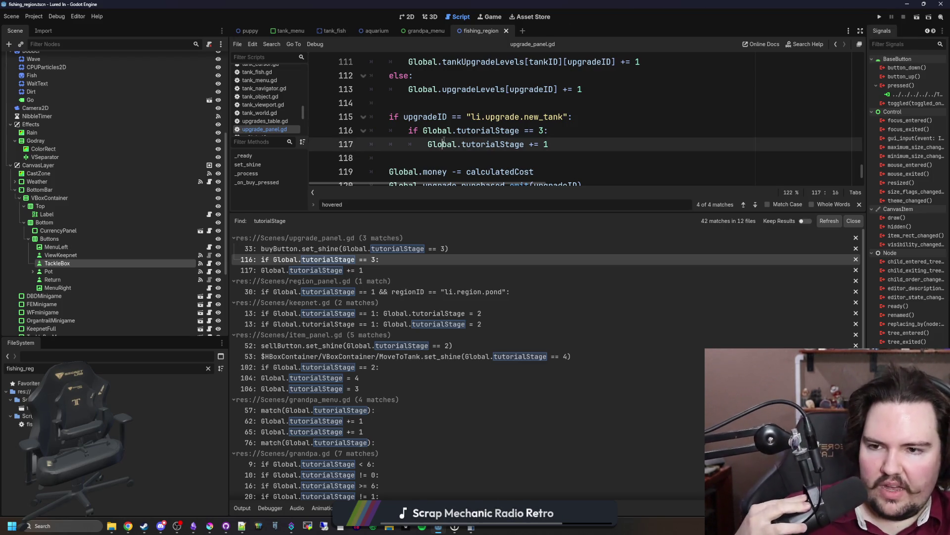
left_click_drag(268, 137, 273, 195)
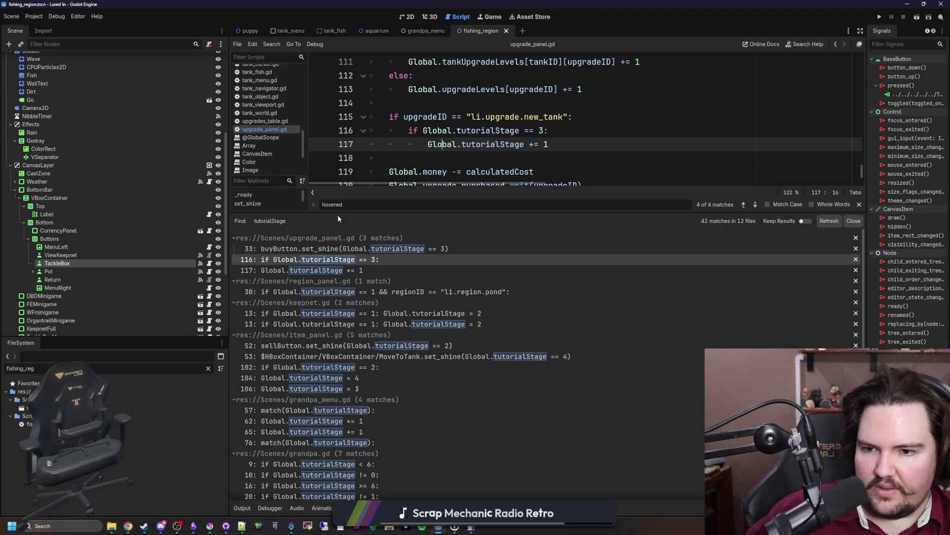
left_click_drag(344, 211, 342, 408)
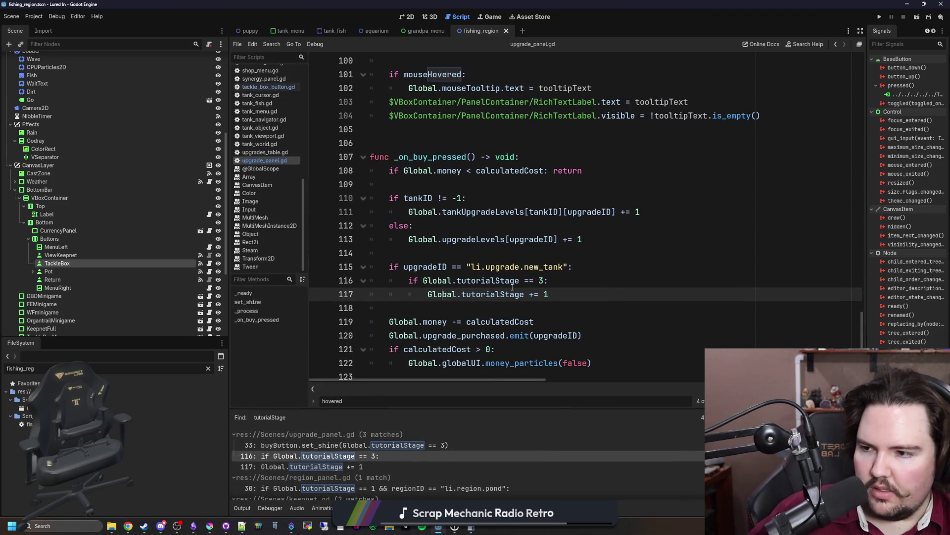
Reopen upgrade_panel.gd via the 'upgrade' file filter and search it for 'free'.
left_click(511, 286)
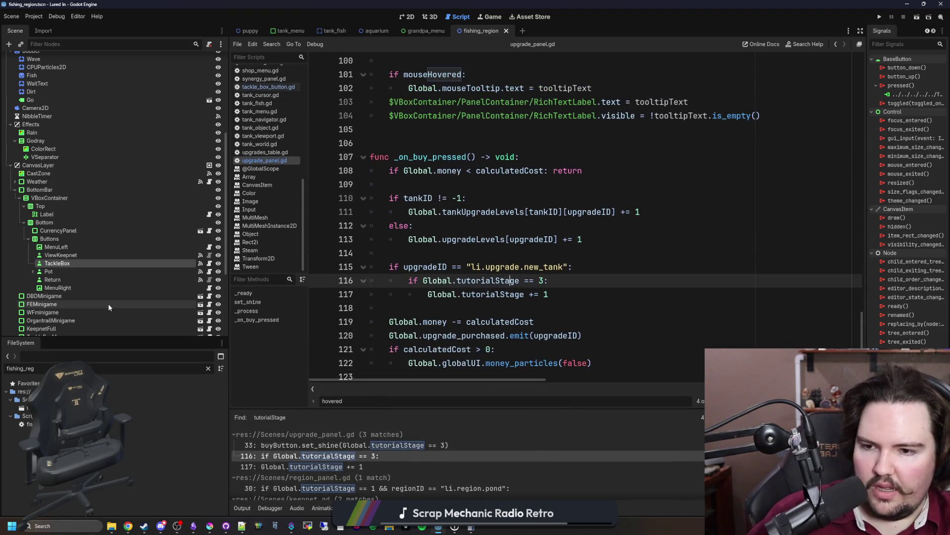
left_click(208, 369)
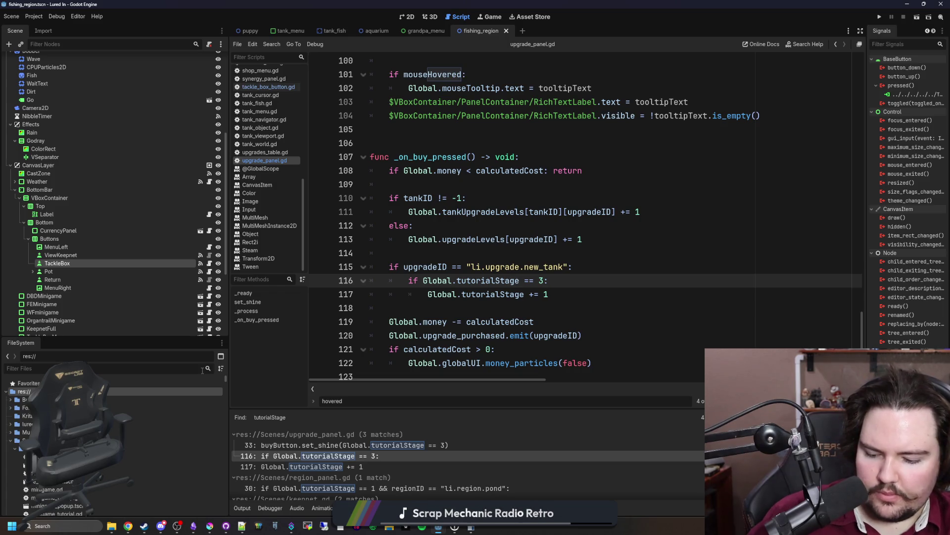
type("upgrade")
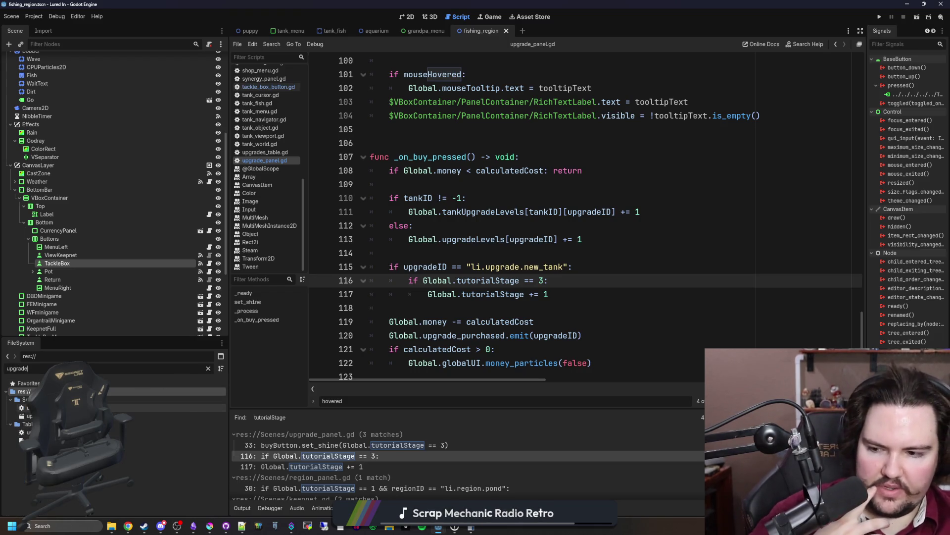
left_click(50, 407)
left_click(678, 251)
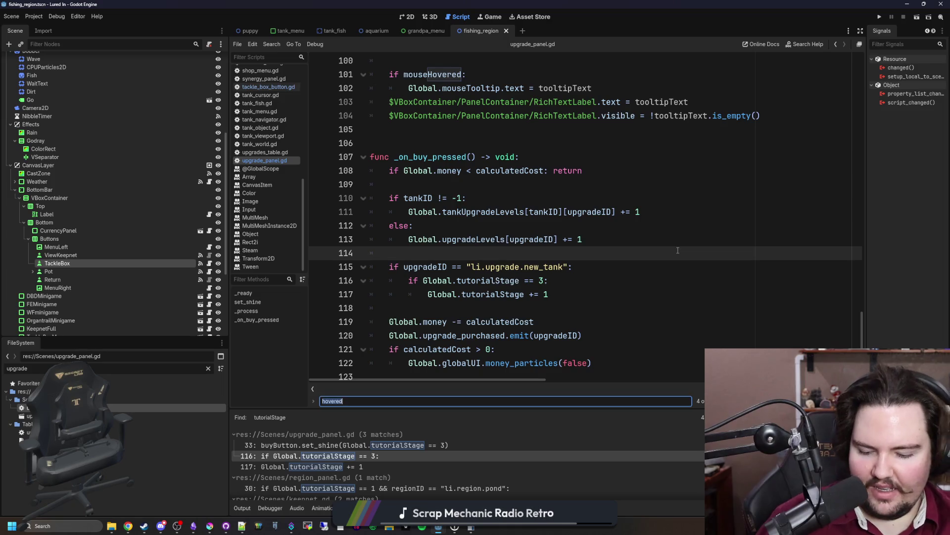
key("ctrl+f")
type("free")
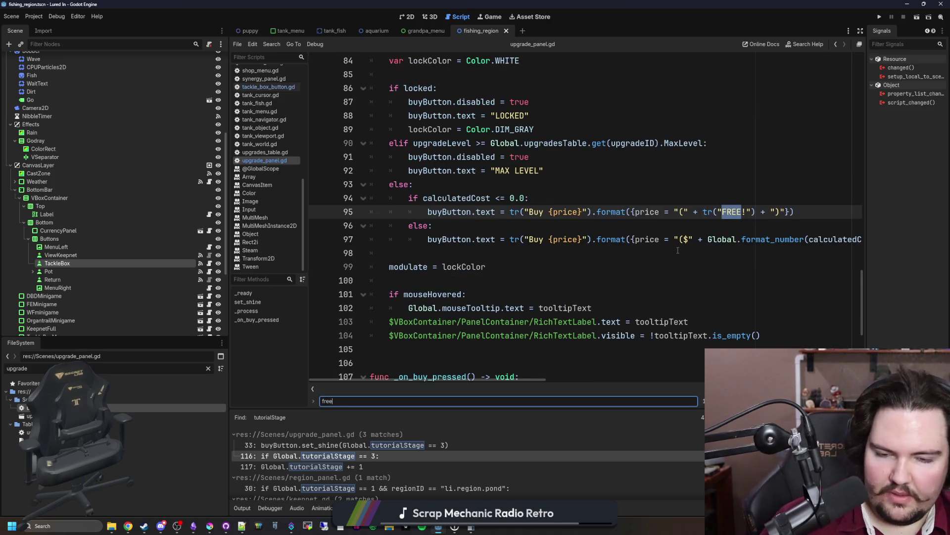
Review the buy-button code between lines 73 and 98, then save.
left_click(711, 229)
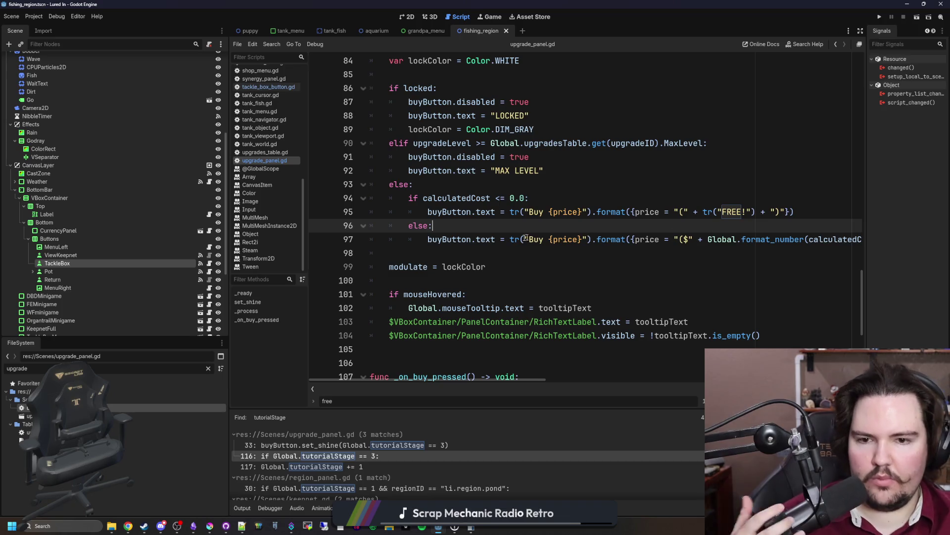
left_click(508, 246)
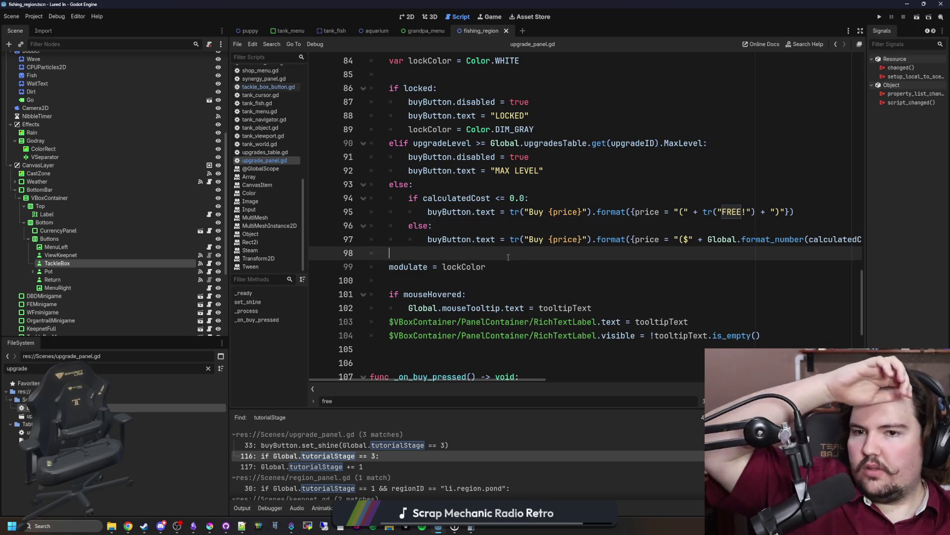
scroll(508, 246, "up", 2)
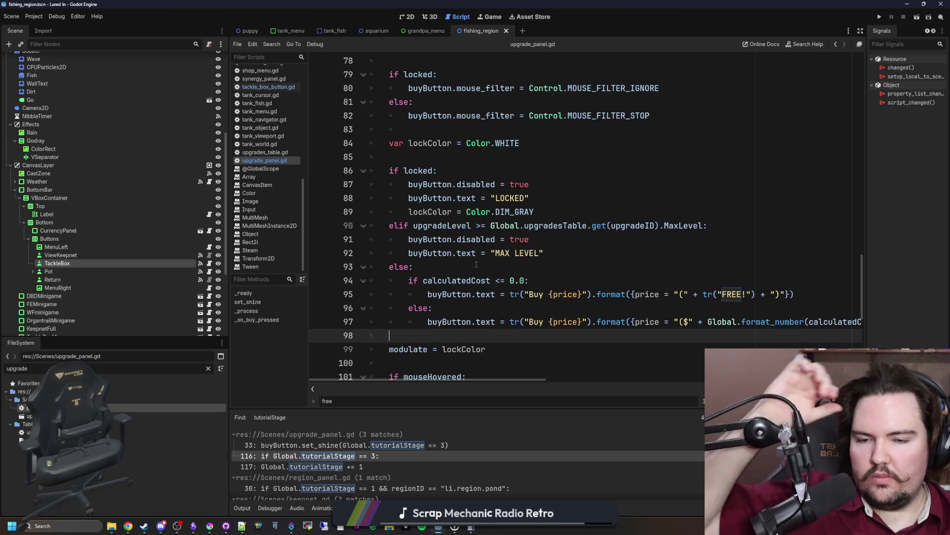
scroll(444, 280, "up", 3)
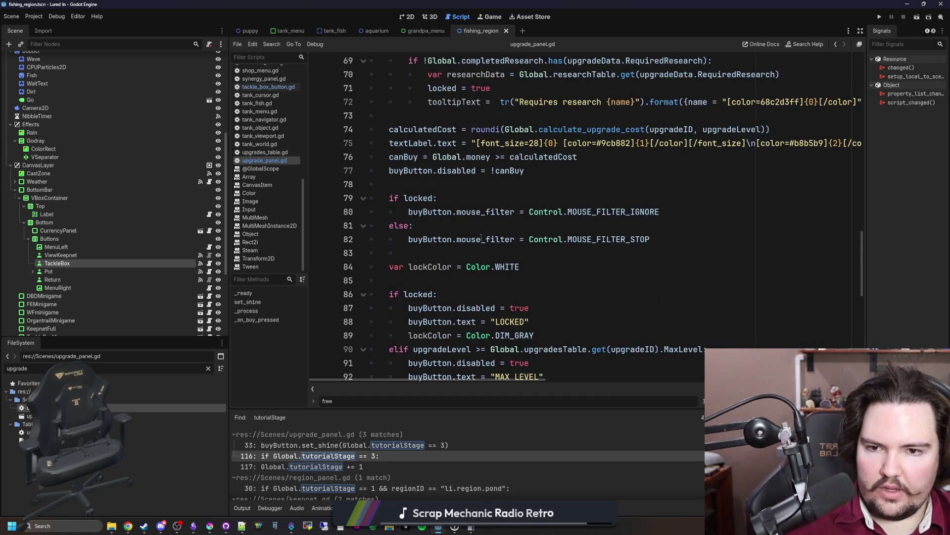
left_click(464, 244)
scroll(464, 243, "up", 2)
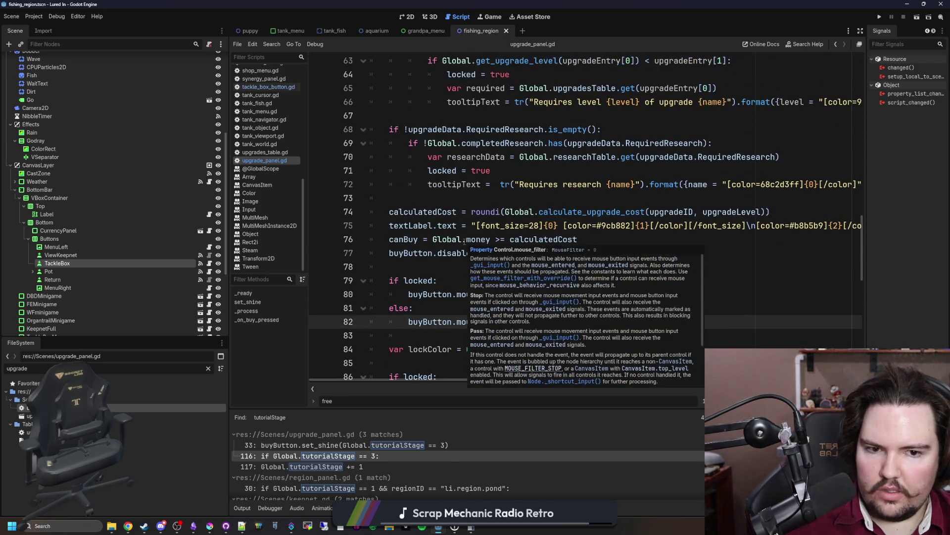
left_click(515, 200)
scroll(515, 200, "down", 1)
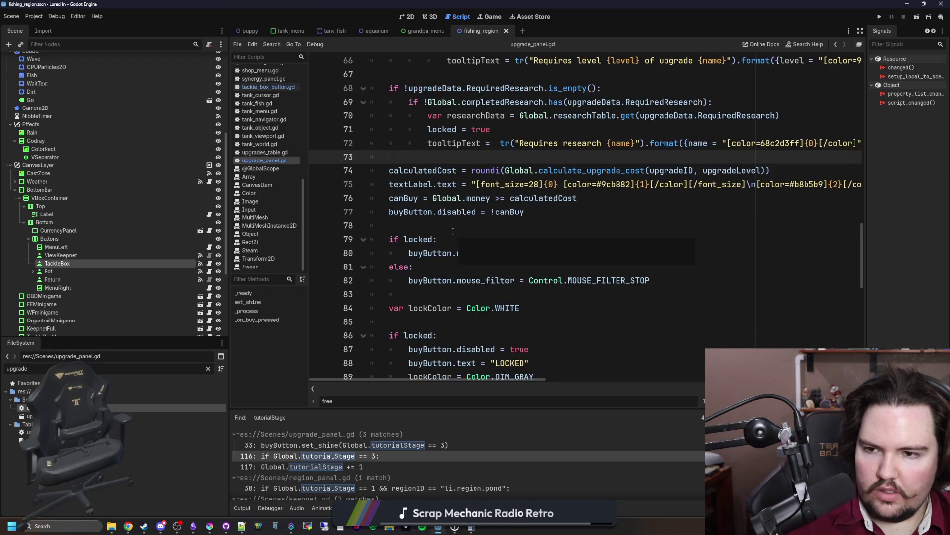
left_click(446, 225)
key("ctrl+s")
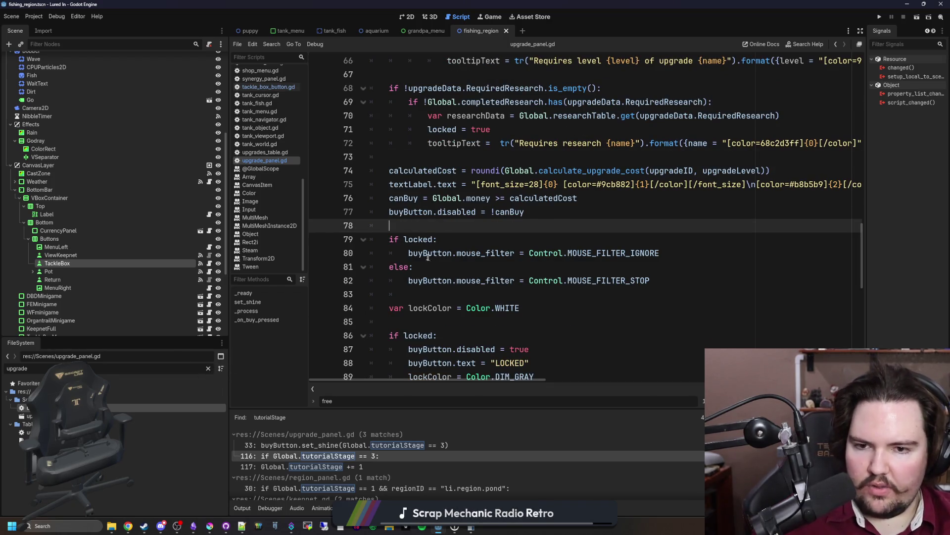
Insert two blank lines after line 73, just above the calculatedCost calculation.
scroll(436, 216, "up", 2)
left_click(407, 239)
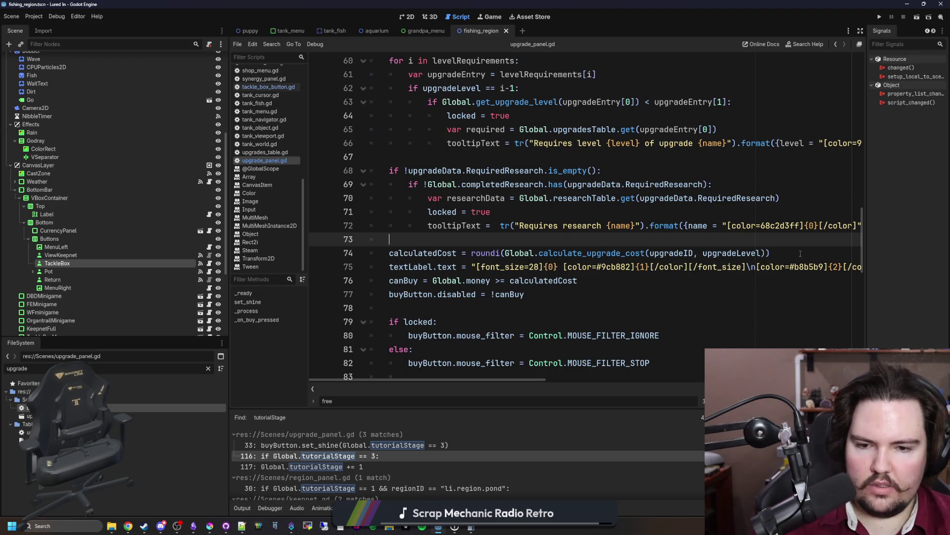
key("Return")
key("Return")
key("Up")
scroll(597, 201, "up", 12)
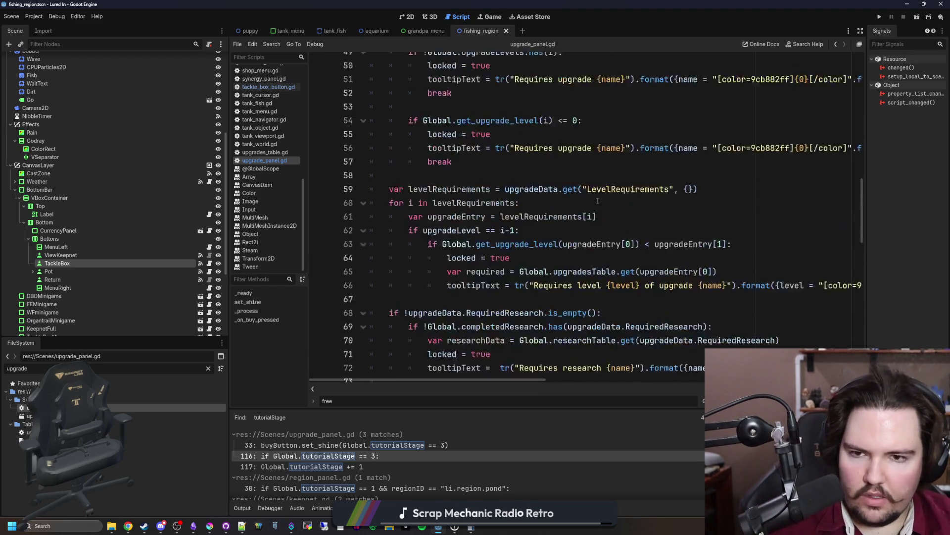
Begin an if upgradeData.has("CostOverrides"): check on line 74 of upgrade_panel.gd.
left_click(597, 201)
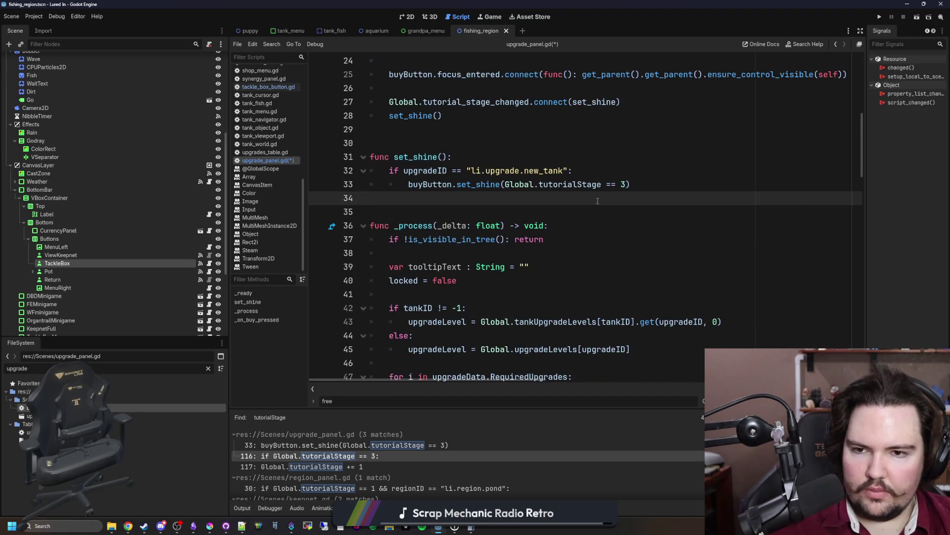
scroll(493, 275, "down", 13)
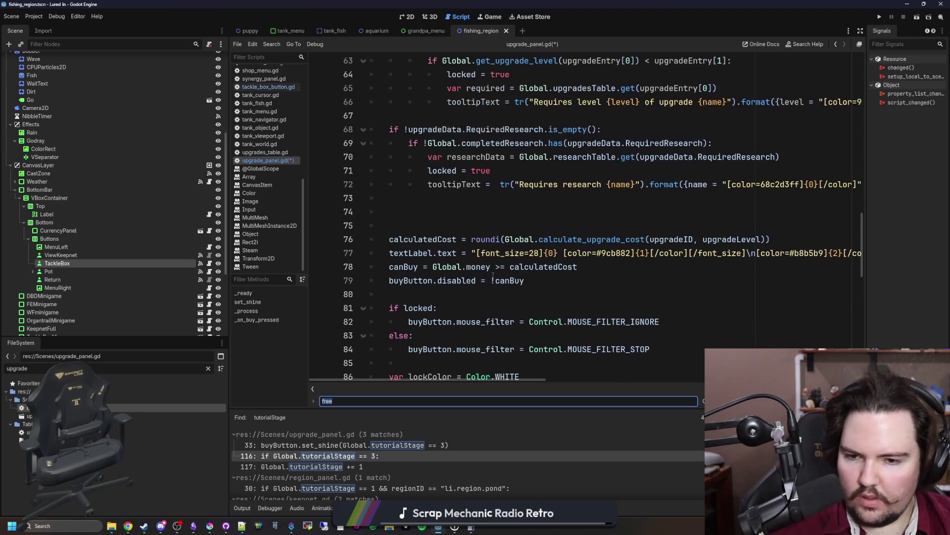
left_click(488, 218)
type("if G")
key("BackSpace")
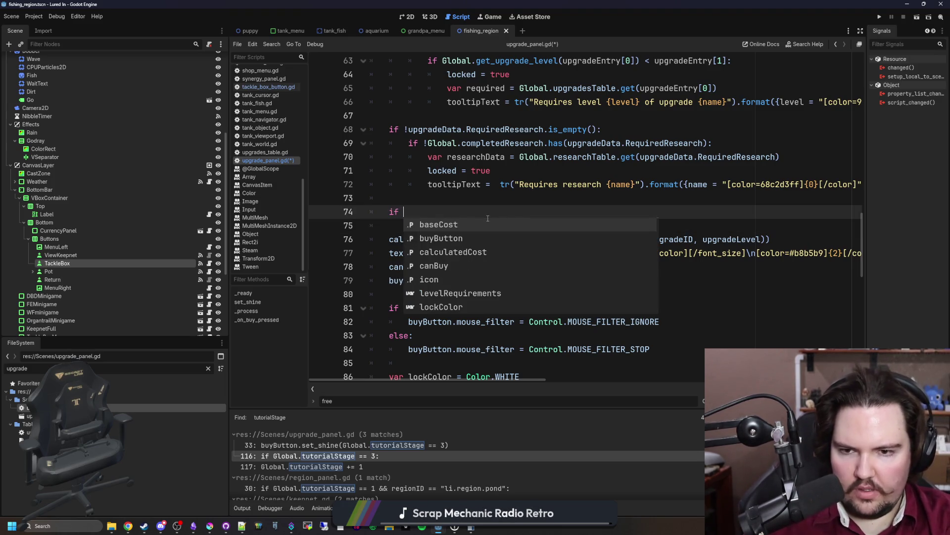
type("upgradeData.")
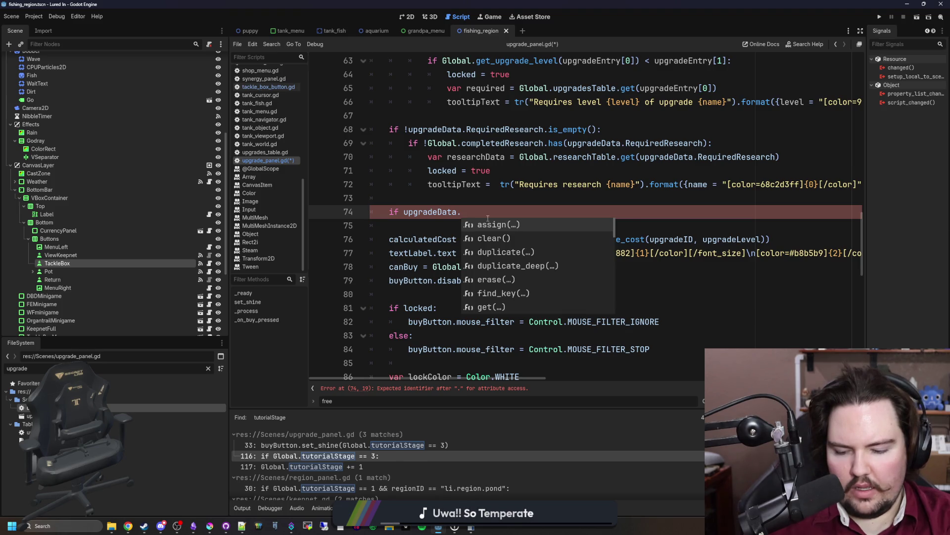
type("has(\"L")
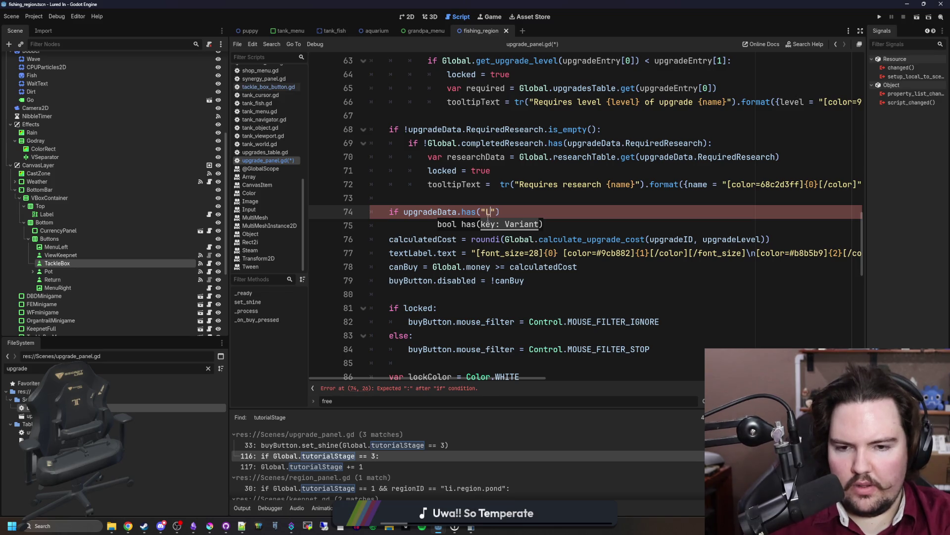
type("CostOverride")
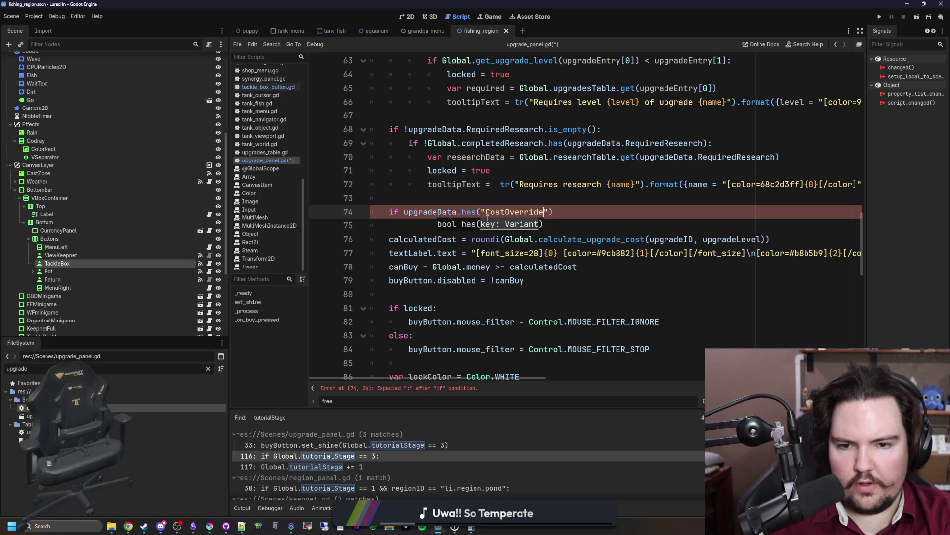
type("\"):")
key("Return")
Inside it, store upgradeData.get("CostOverrides").get(upgradeLevel+1) in a new variable.
type("if")
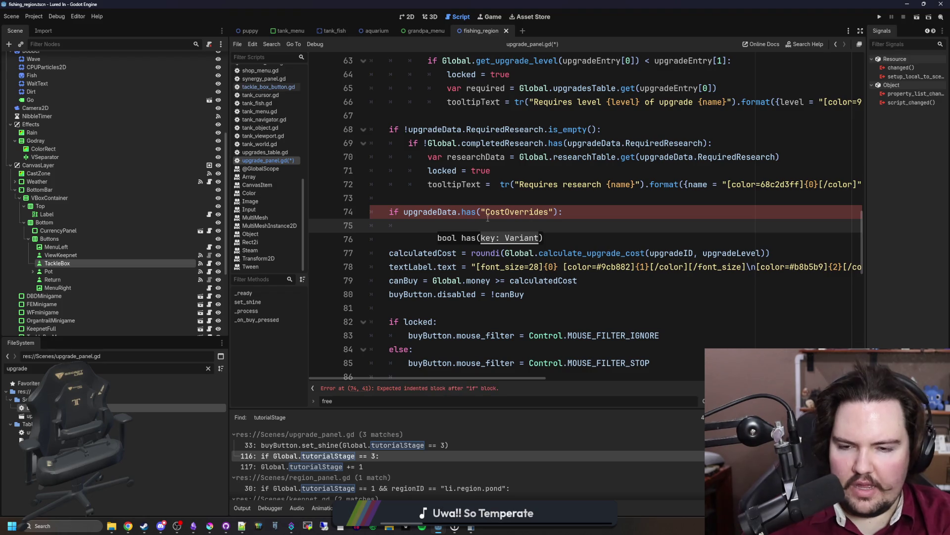
type(" upgradeData.")
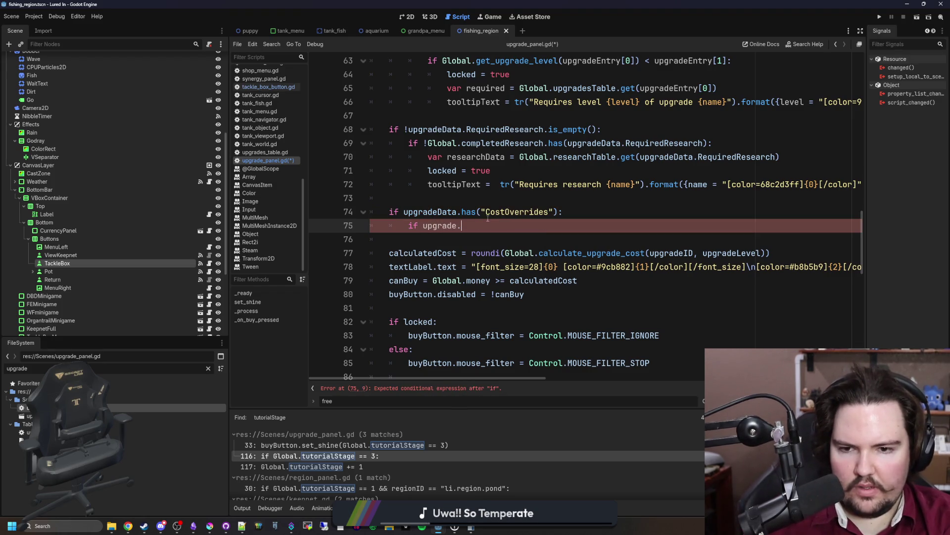
type("get(\"CostOver")
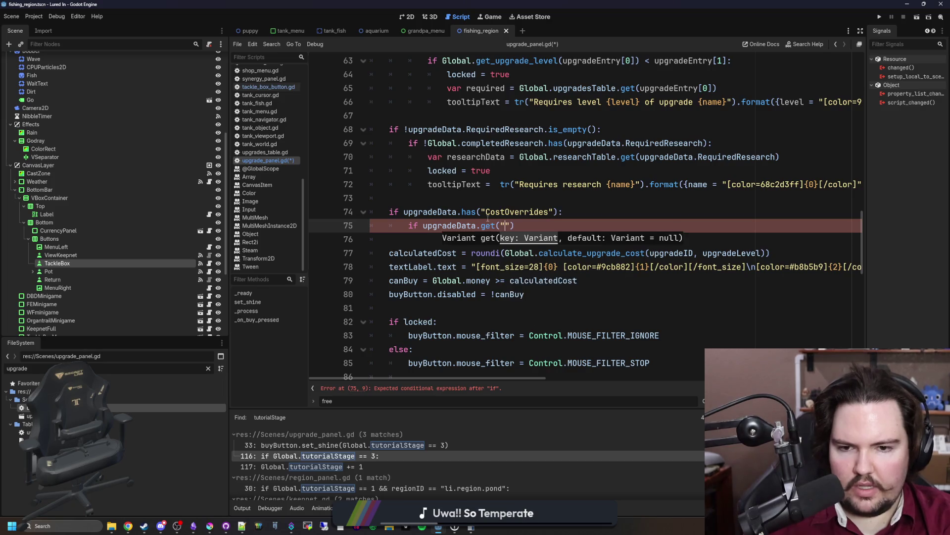
type("rides\")p[")
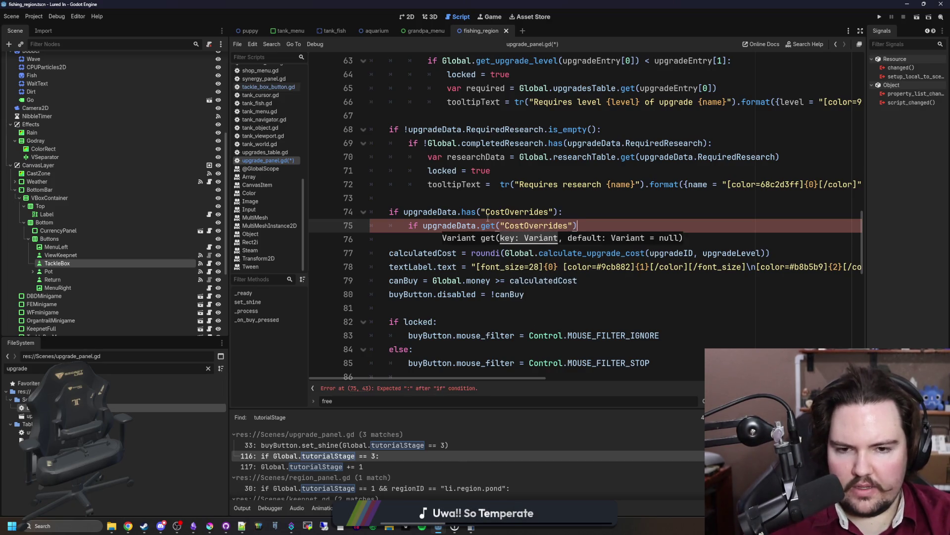
key("BackSpace")
type("[")
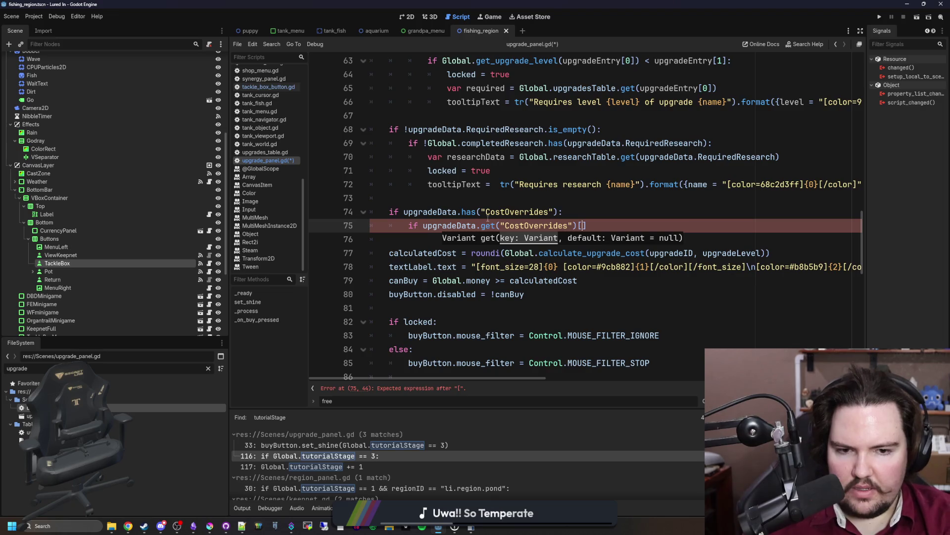
type("upgradeLevel")
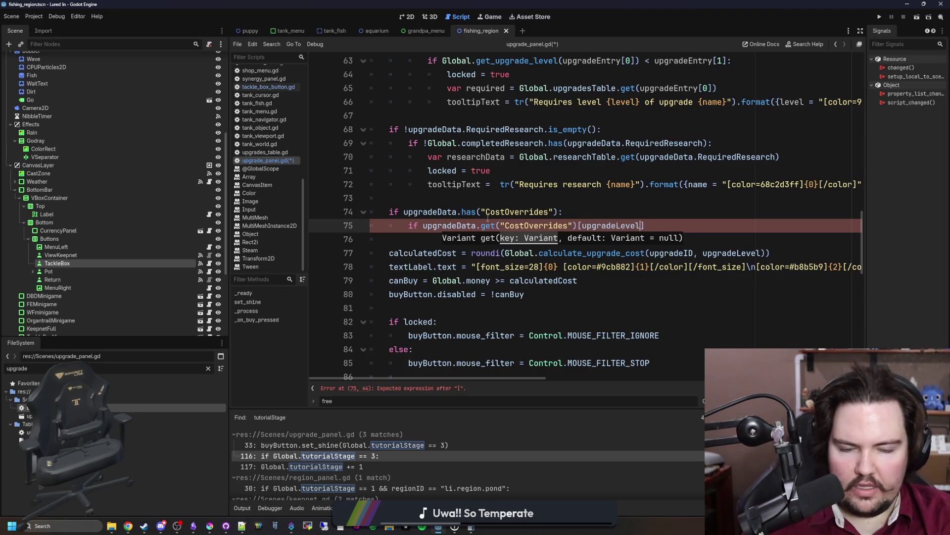
type("+1")
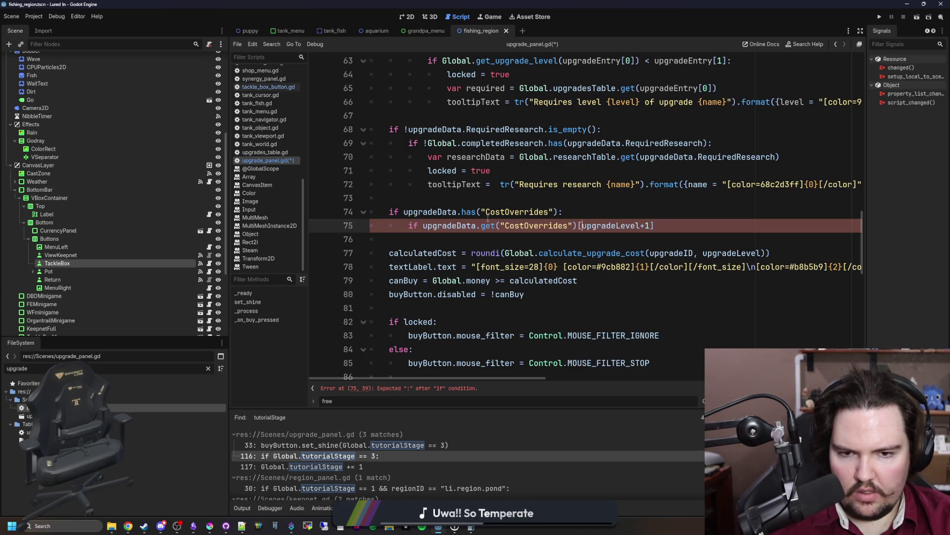
key("BackSpace")
type(".get(")
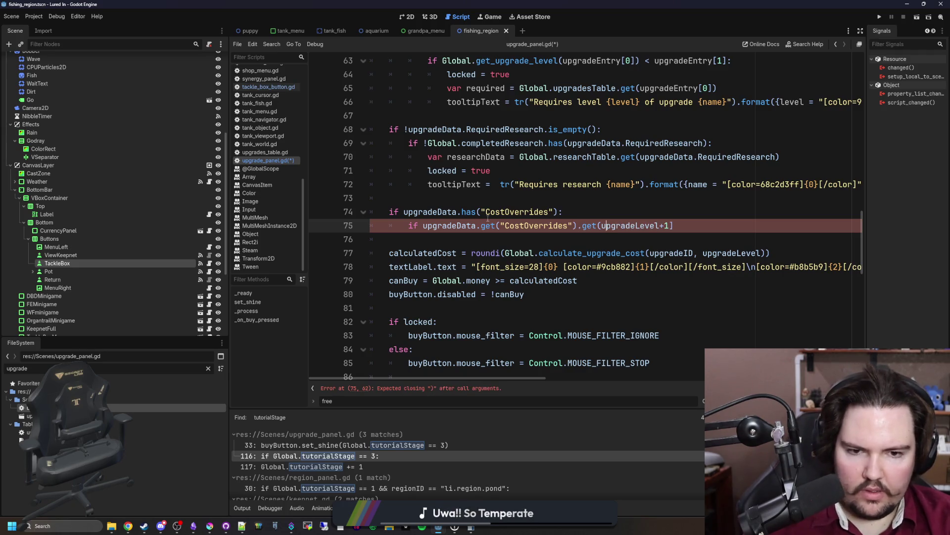
key("BackSpace")
type("):")
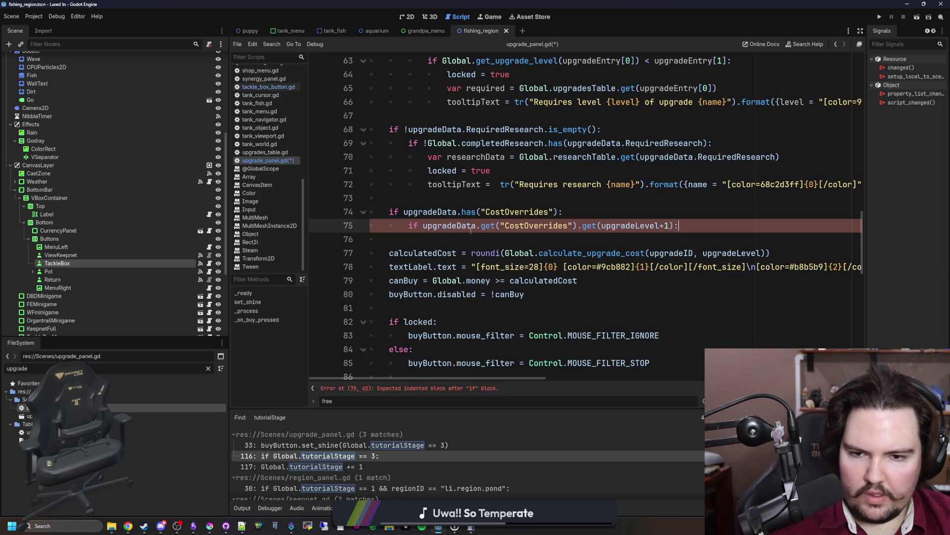
left_click_drag(424, 225, 405, 225)
type("var newLev")
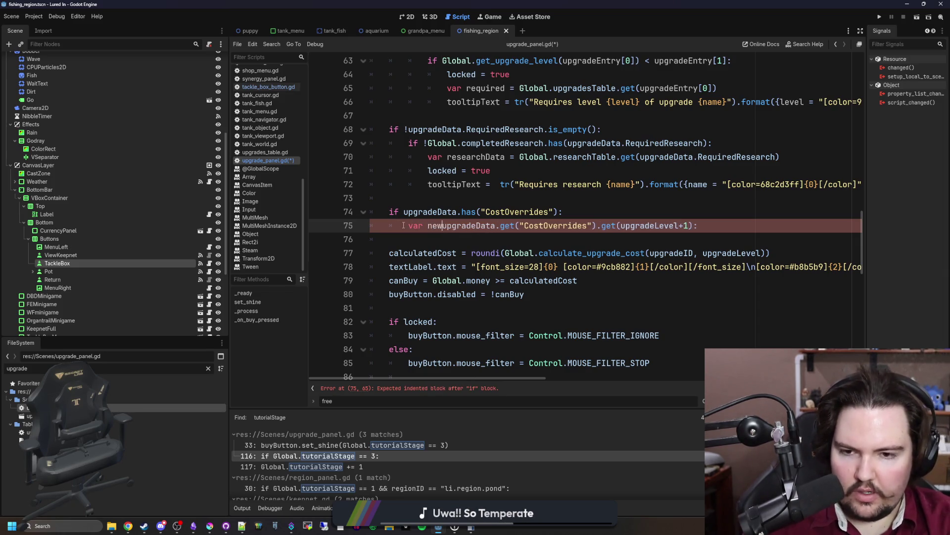
type("el =")
Rename the variable to overrideLevel and, when it exists, set calculatedCost = overrideLevel.
double_click(438, 226)
type("overrideLevel  =")
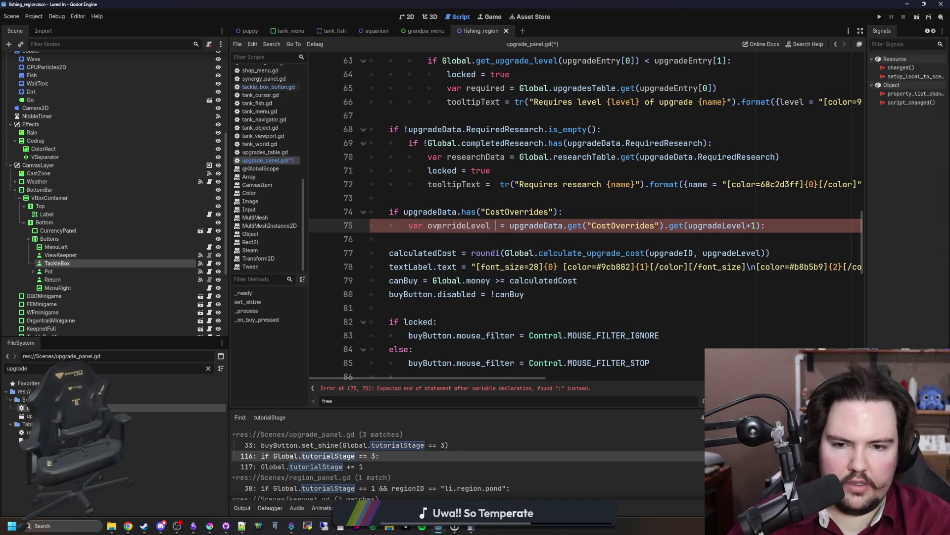
key("BackSpace")
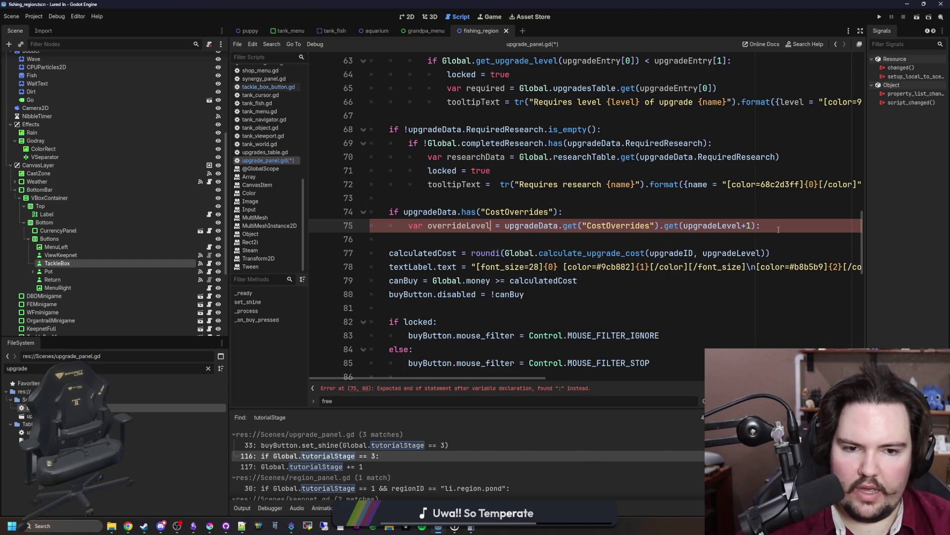
key("BackSpace")
key("Return")
type("if overrideL")
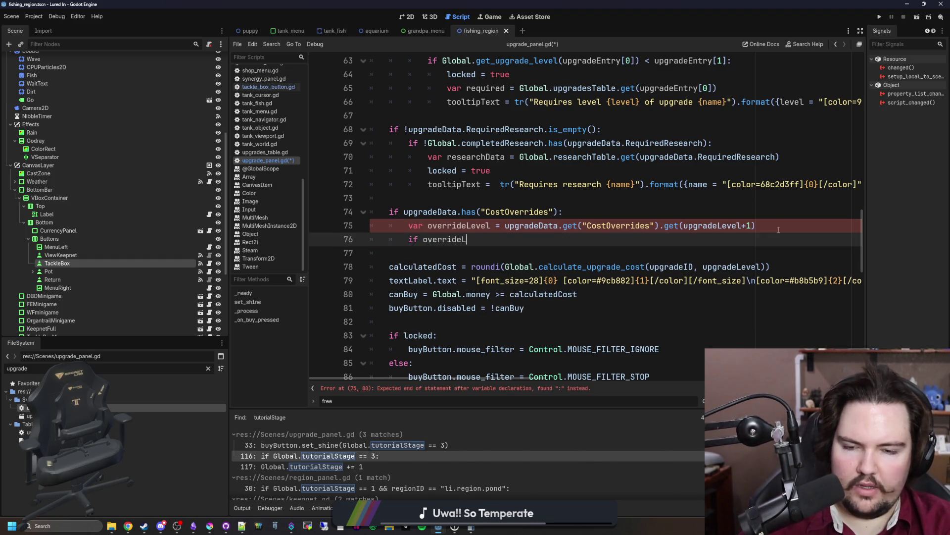
type("evel:")
key("Return")
type("calculatedCost = overr")
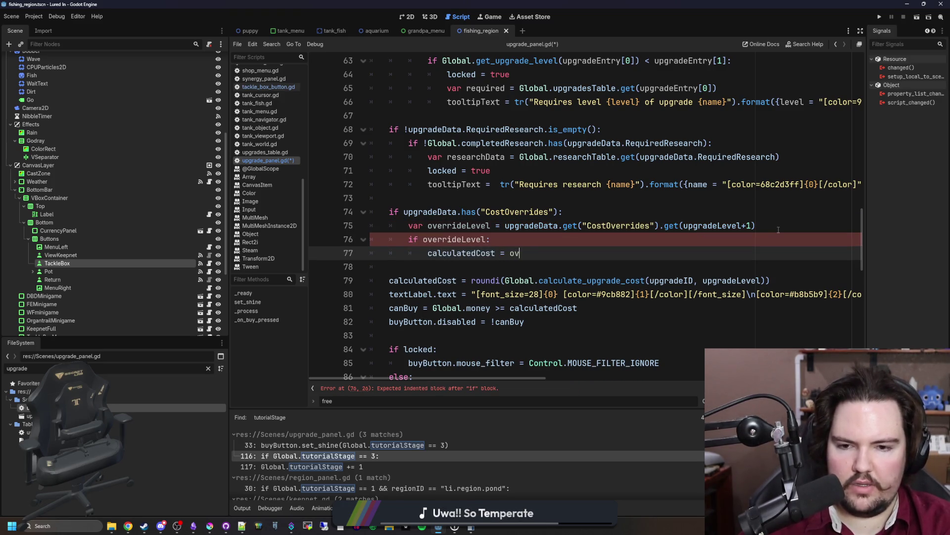
type("ideLevel")
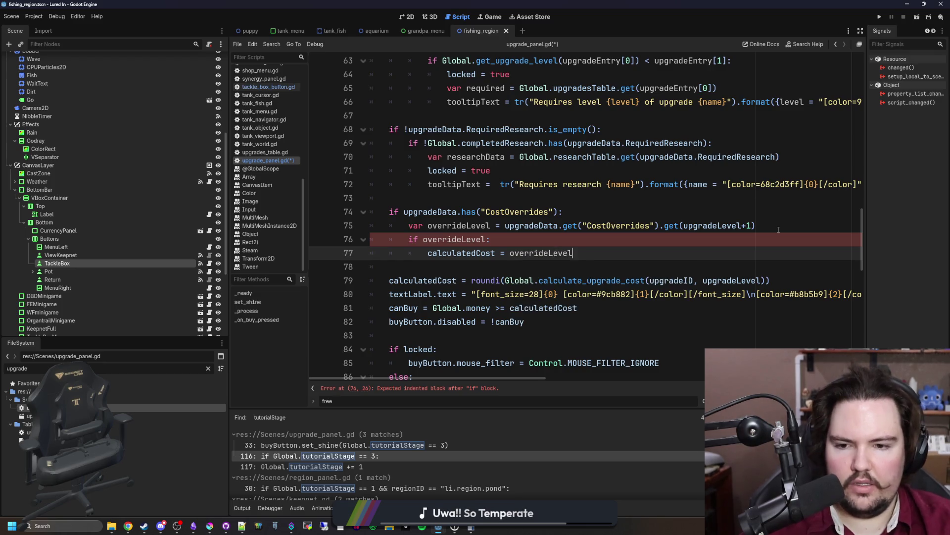
left_click(428, 266)
type("else:")
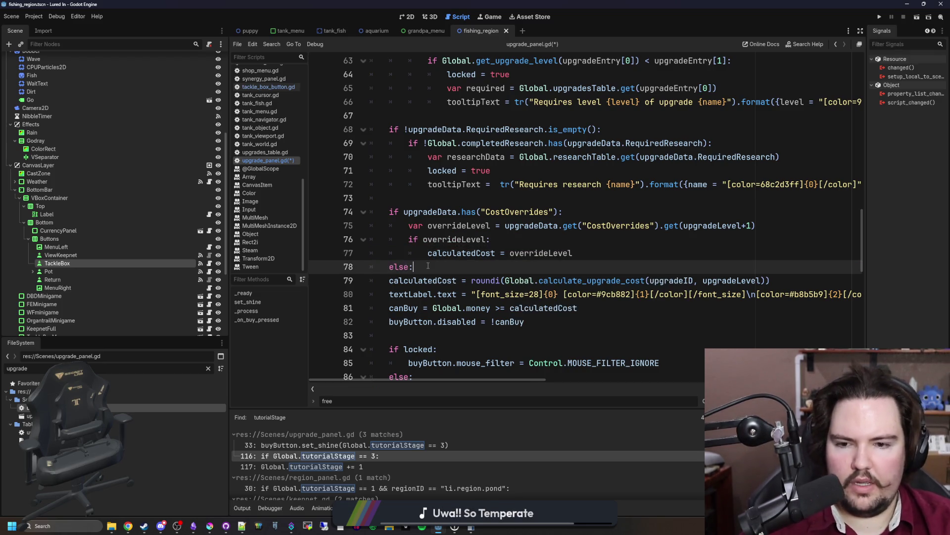
left_click_drag(415, 267, 372, 267)
Remove the else line and move the calculatedCost = roundi(...) line above the CostOverrides check.
key("BackSpace")
left_click_drag(770, 280, 382, 281)
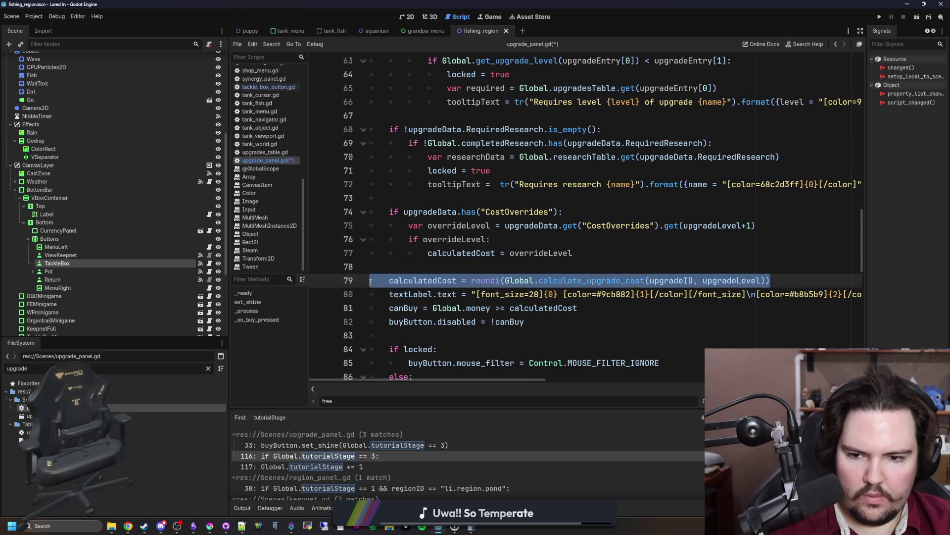
key("ctrl+x")
left_click(432, 197)
key("Return")
key("Return")
key("Up")
key("ctrl+v")
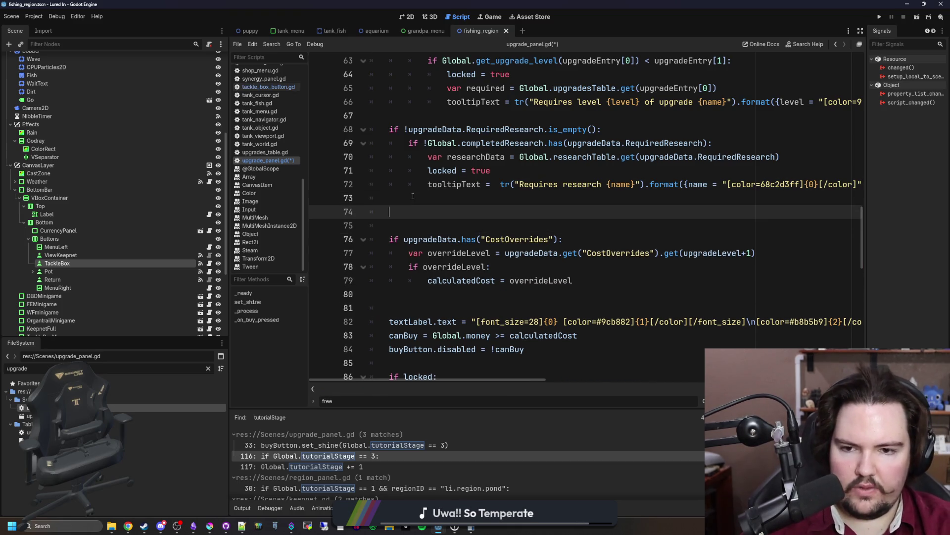
left_click(446, 307)
key("BackSpace")
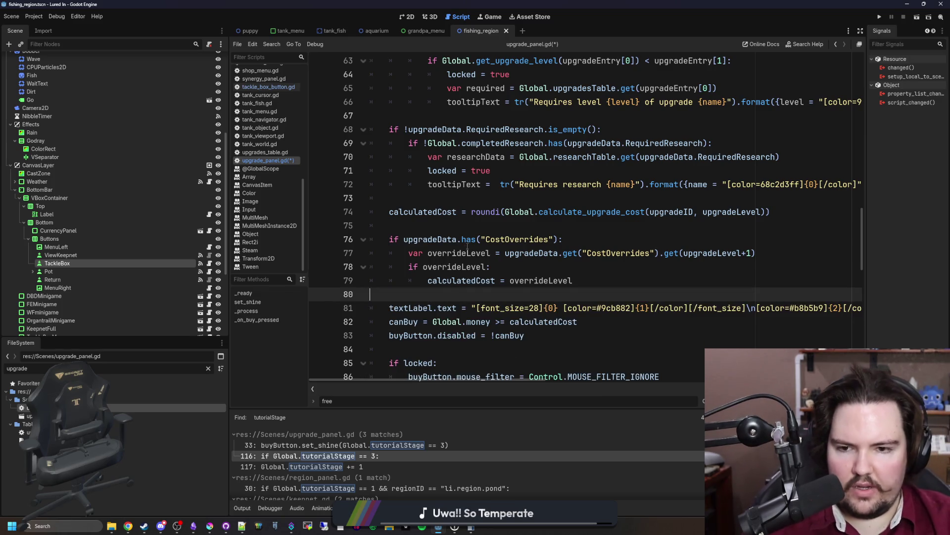
Save upgrade_panel.gd, then launch the project with F5.
left_click(487, 225)
key("ctrl+s")
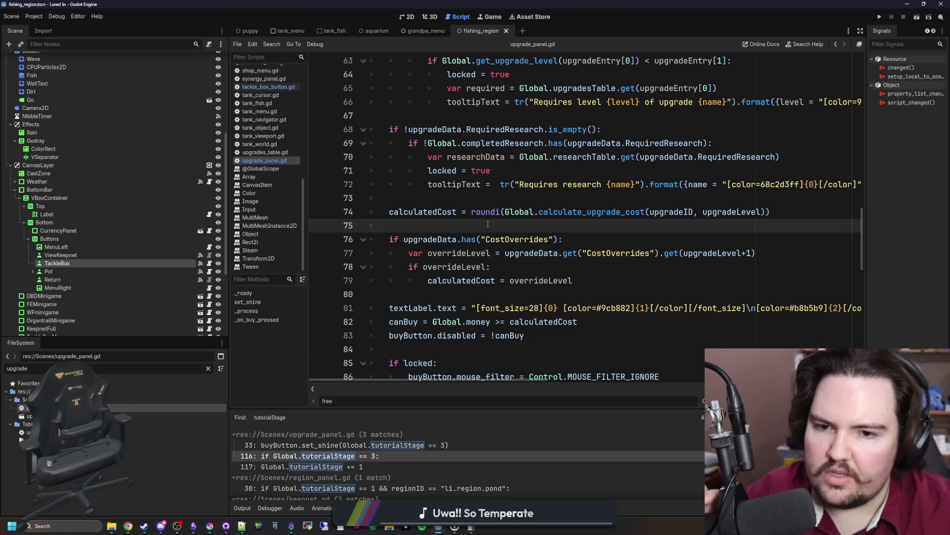
key("F5")
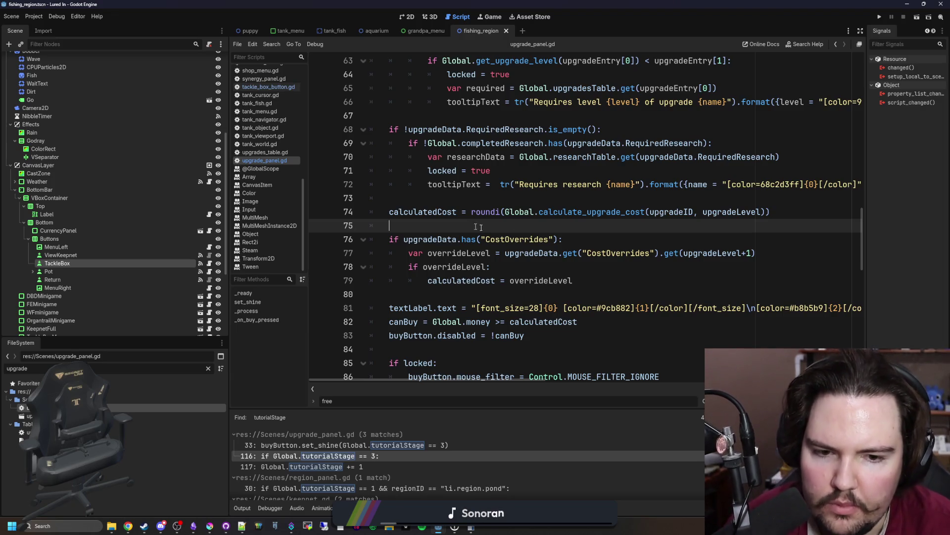
Add var costOverridesList = upgradeData.get("CostOverrides") above the override check.
key("Return")
type("ver ")
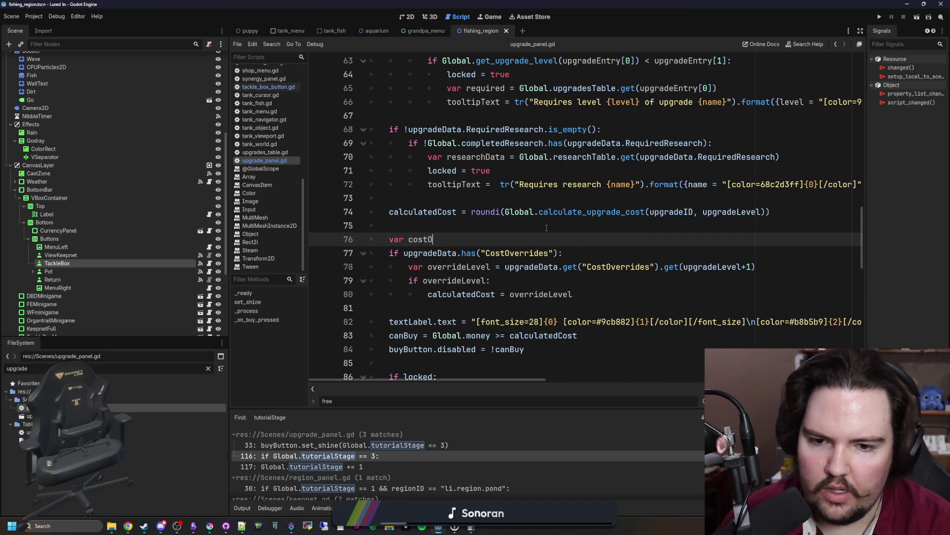
type("verridesList")
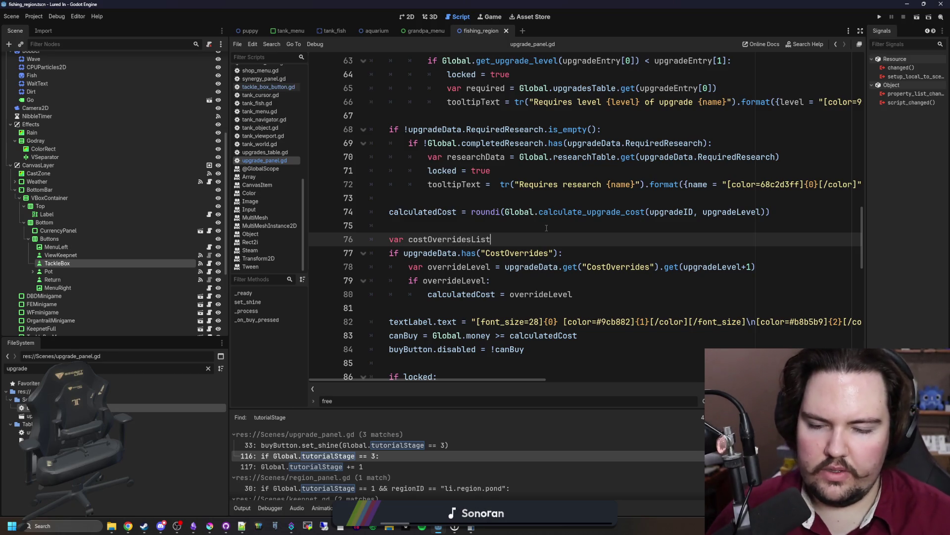
left_click(549, 252)
left_click_drag(558, 253, 403, 253)
key("ctrl+x")
left_click(511, 239)
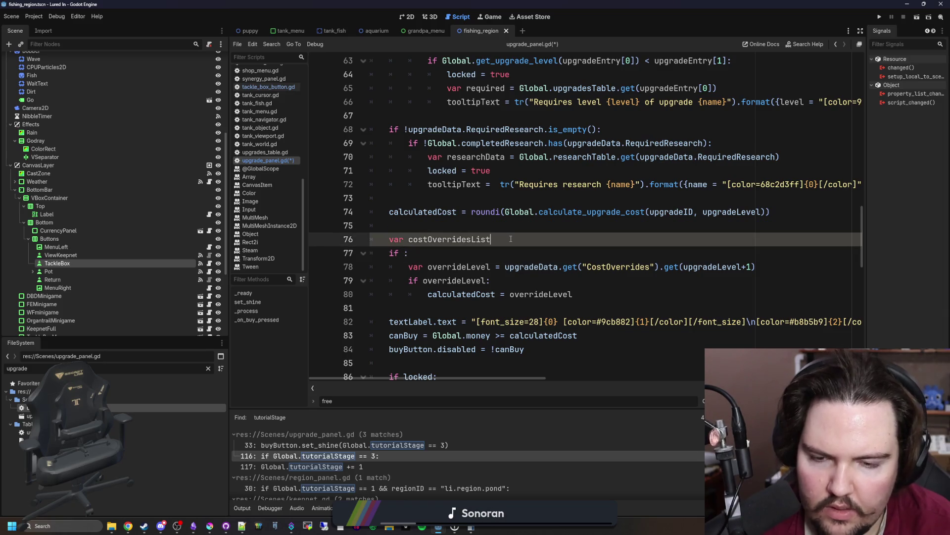
type(" =")
key("ctrl+v")
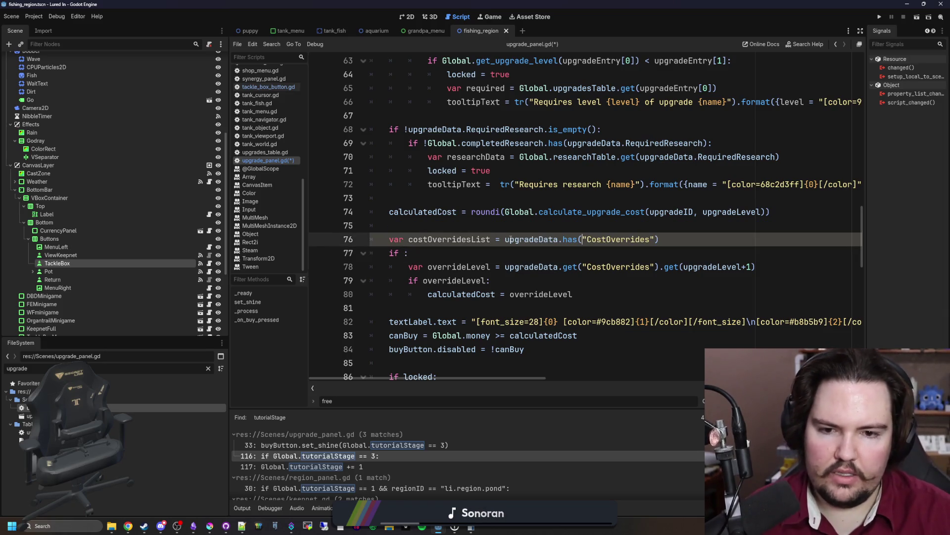
key("Left")
key("BackSpace")
key("BackSpace")
key("BackSpace")
type("get")
Use costOverridesList as the if condition and in the override lookup, then save.
left_click(456, 253)
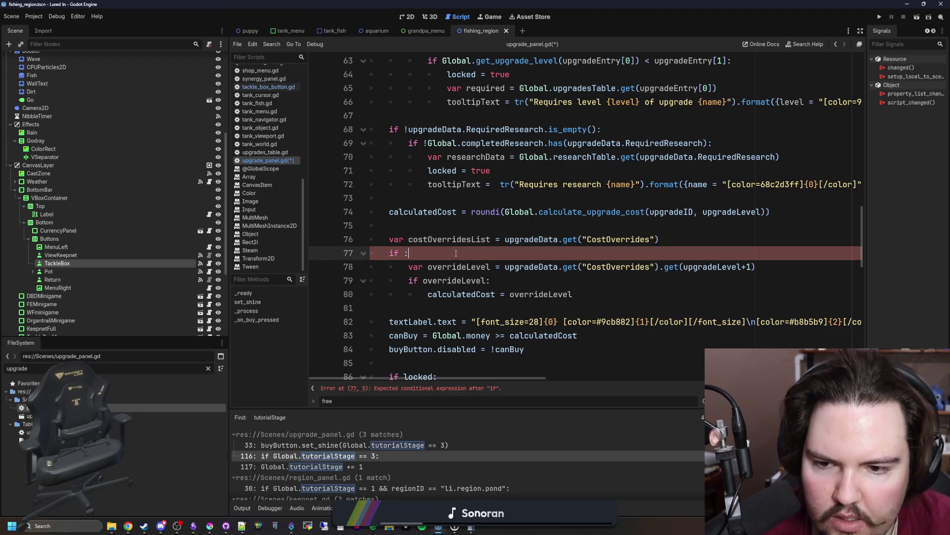
double_click(444, 239)
key("ctrl+c")
left_click(404, 253)
key("ctrl+v")
left_click(660, 267)
left_click_drag(660, 267, 505, 267)
key("ctrl+v")
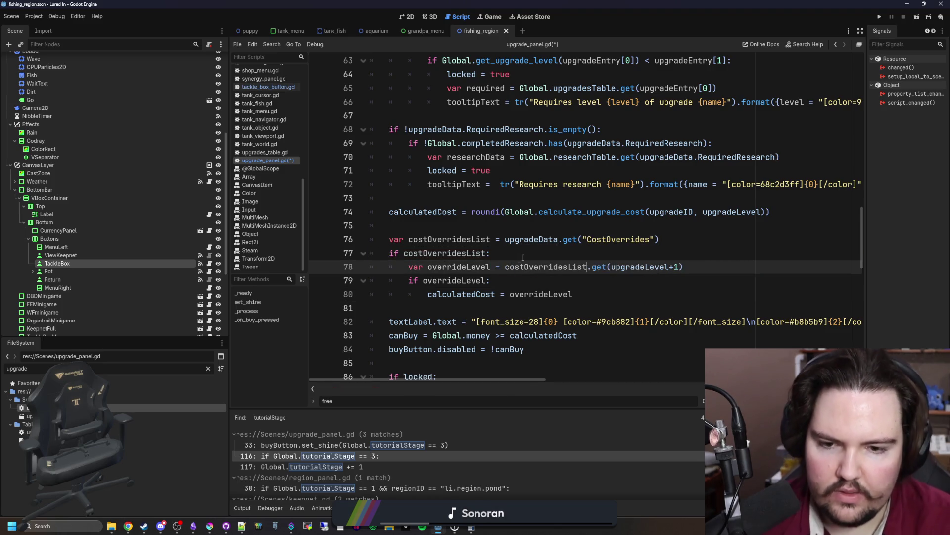
left_click(523, 255)
key("ctrl+s")
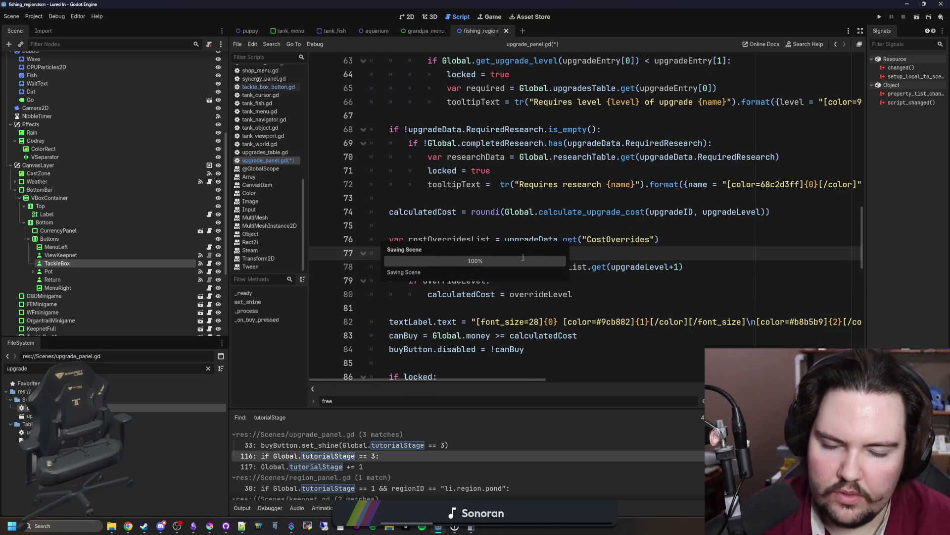
left_click(482, 307)
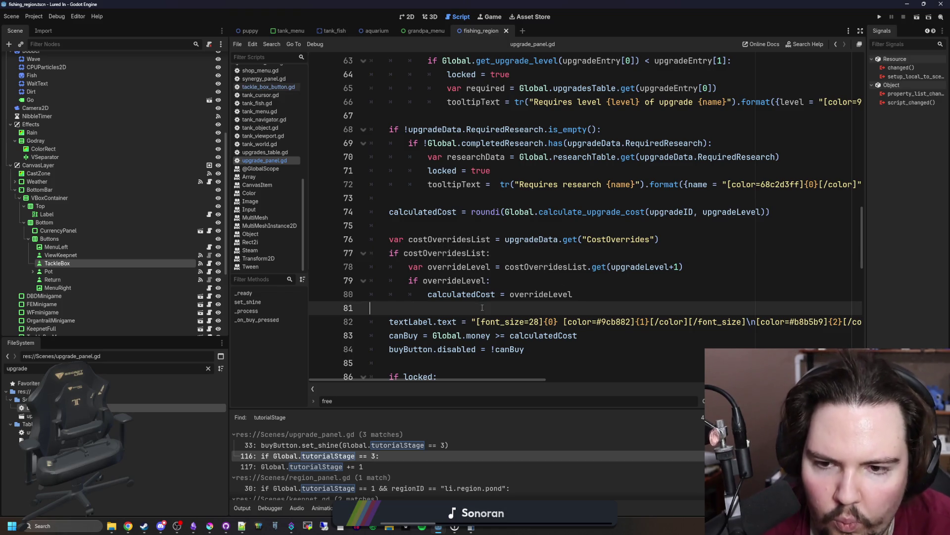
Open upgrades_table.gd by filtering the FileSystem dock for 'upgrade'.
left_click(506, 229)
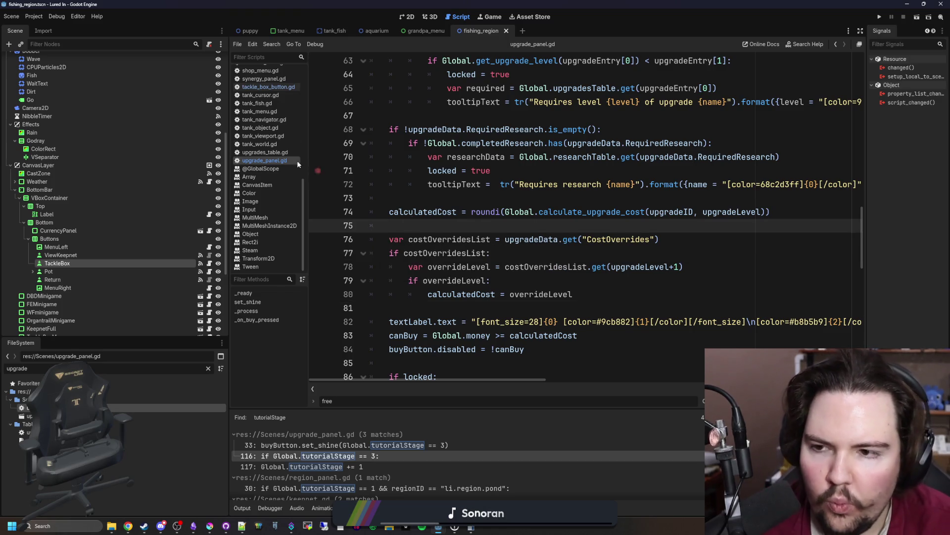
scroll(255, 162, "up", 10)
left_click(208, 368)
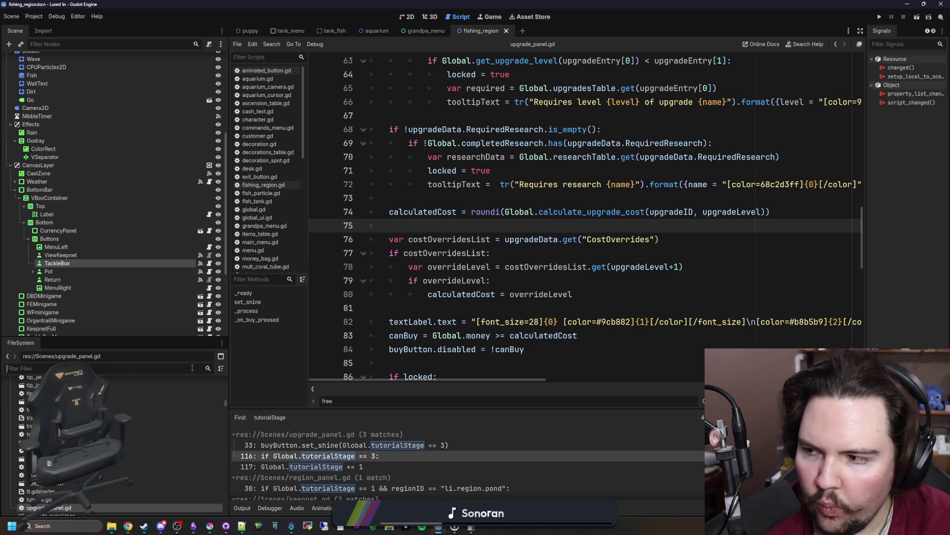
type("glob")
double_click(149, 432)
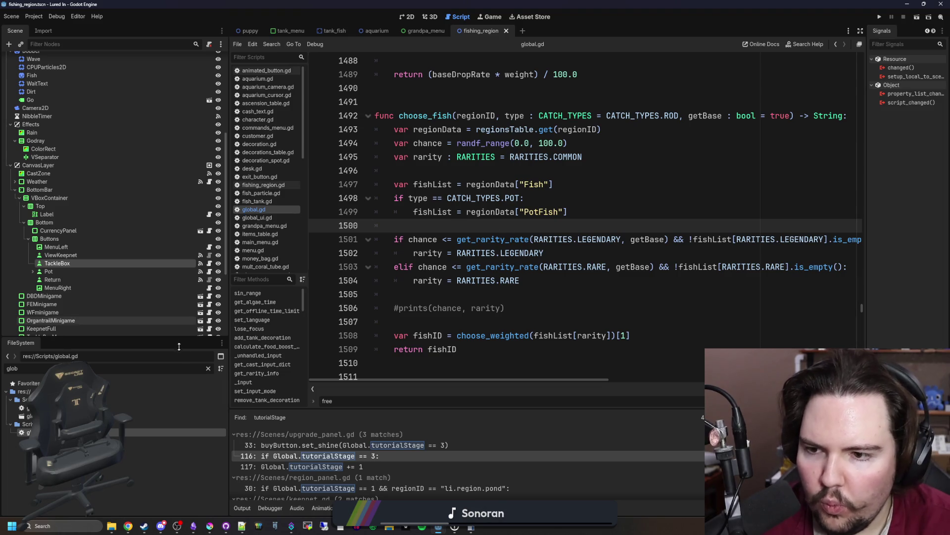
left_click(208, 368)
type("upgrade")
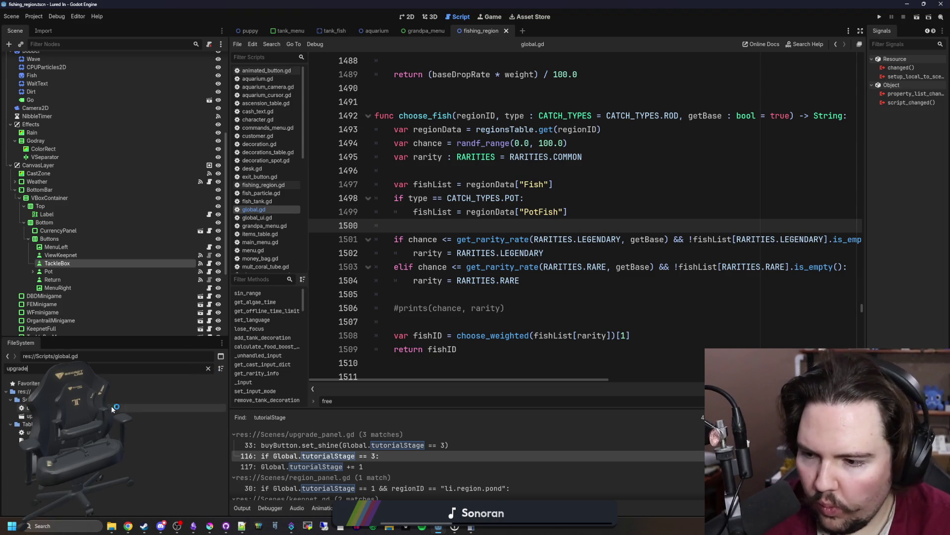
double_click(149, 433)
Find the new_tank upgrade and add a "CostOverrides": entry after LevelRequirements.
key("ctrl+f")
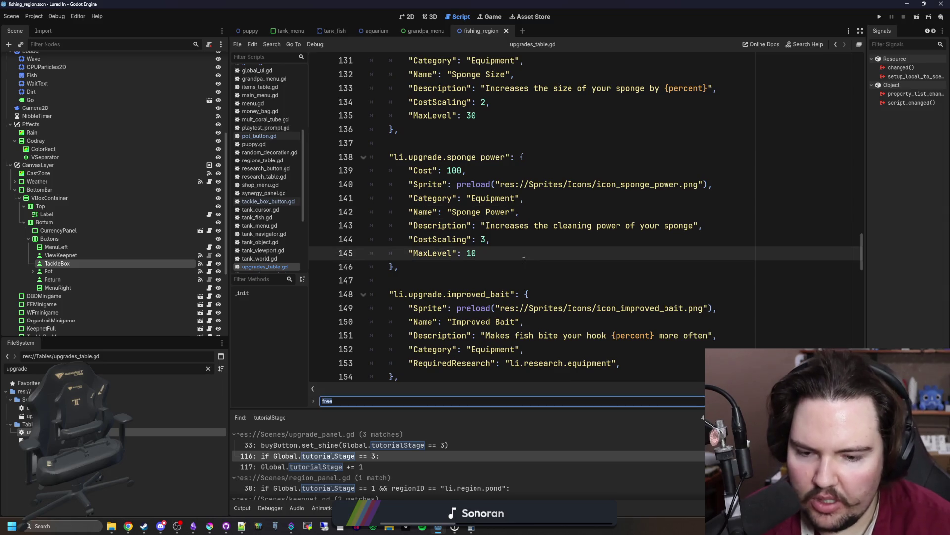
type("new_tank")
key("Return")
scroll(524, 260, "down", 1)
left_click(464, 254)
key("Return")
key("Return")
type("\"CostOverrides\"")
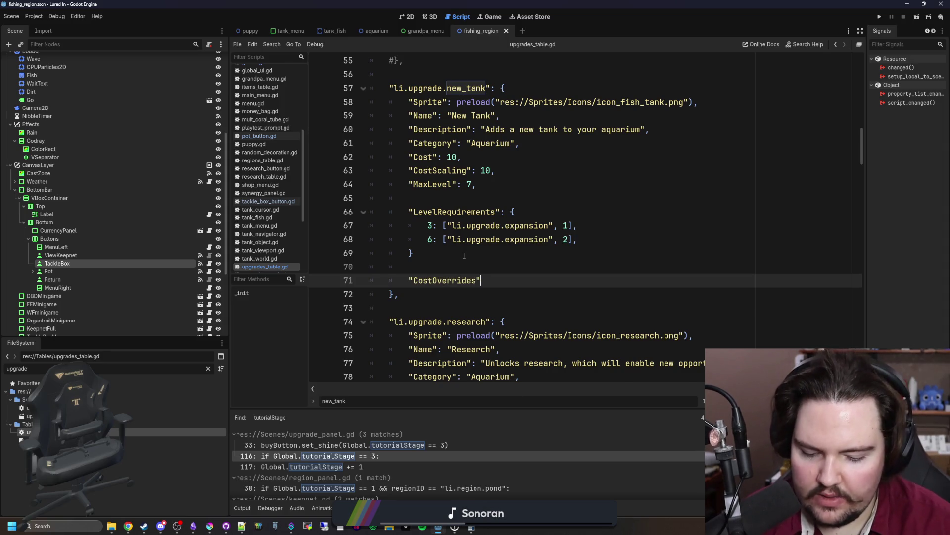
type(":")
key("Return")
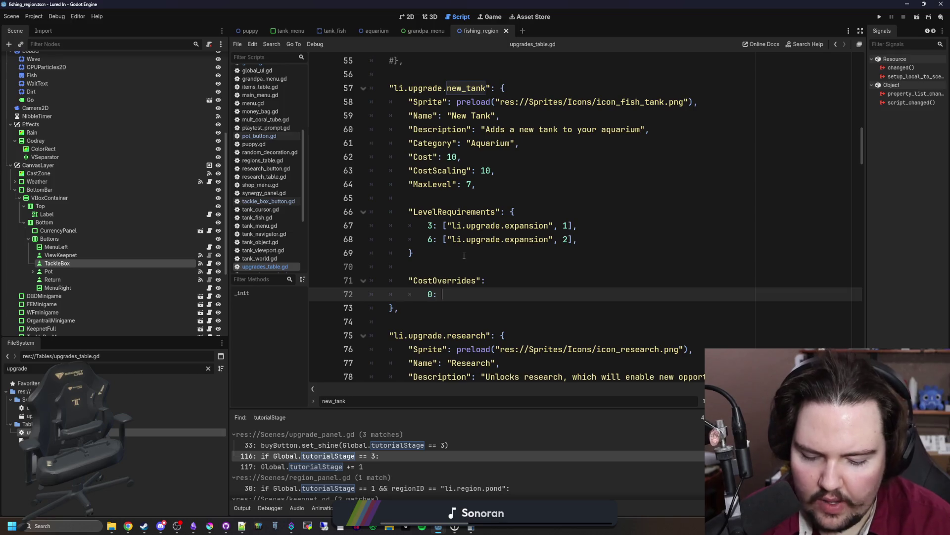
type("0.0")
Finish CostOverrides as { 0: 0.0 } with separating commas and save upgrades_table.gd.
left_click(463, 255)
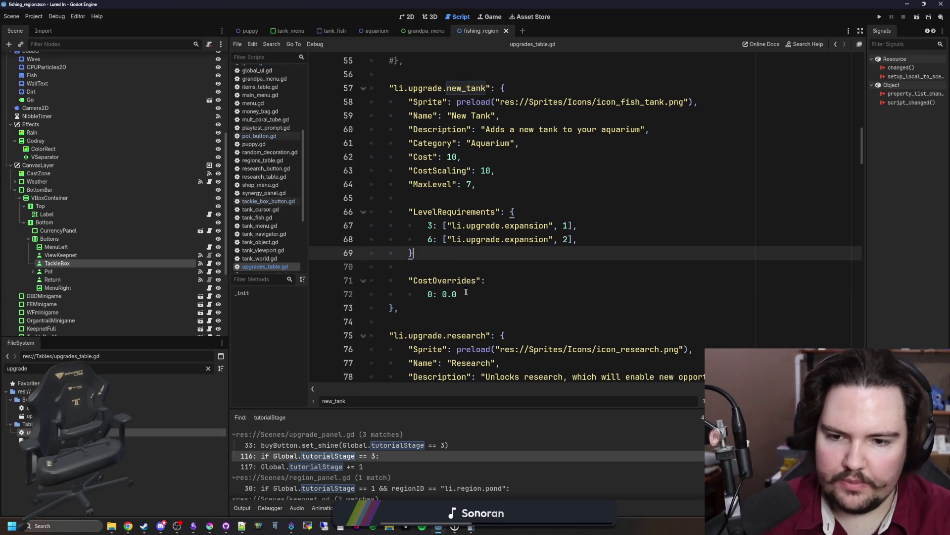
type(",")
key("Escape")
left_click(500, 280)
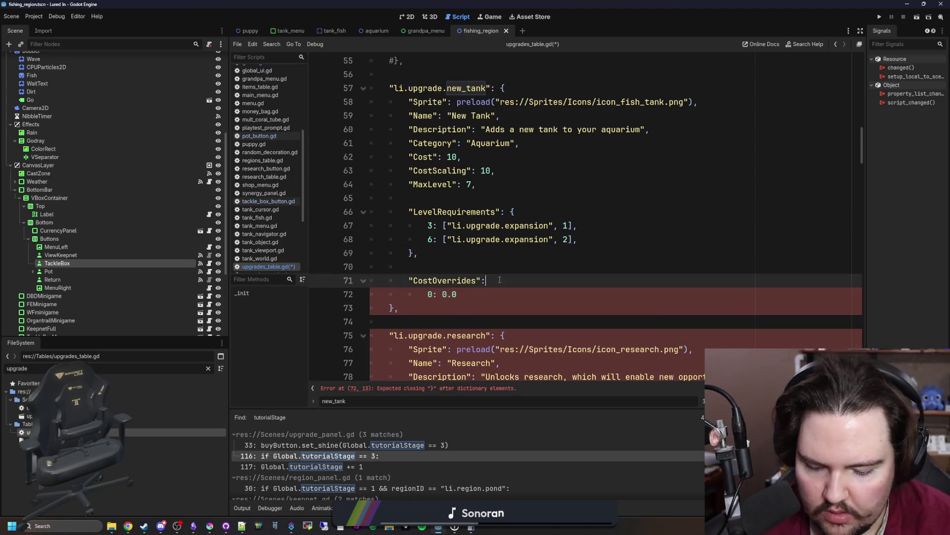
type("{")
left_click(478, 293)
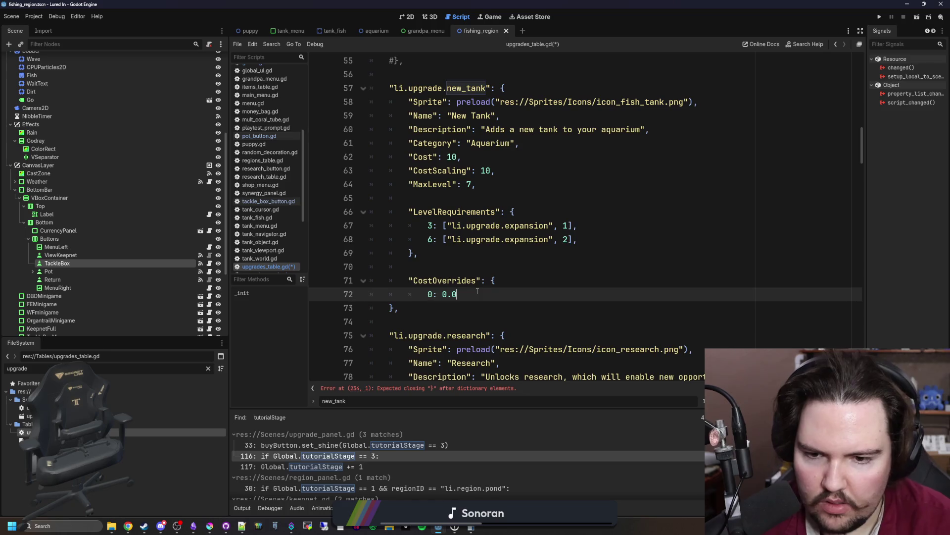
key("Return")
type(",")
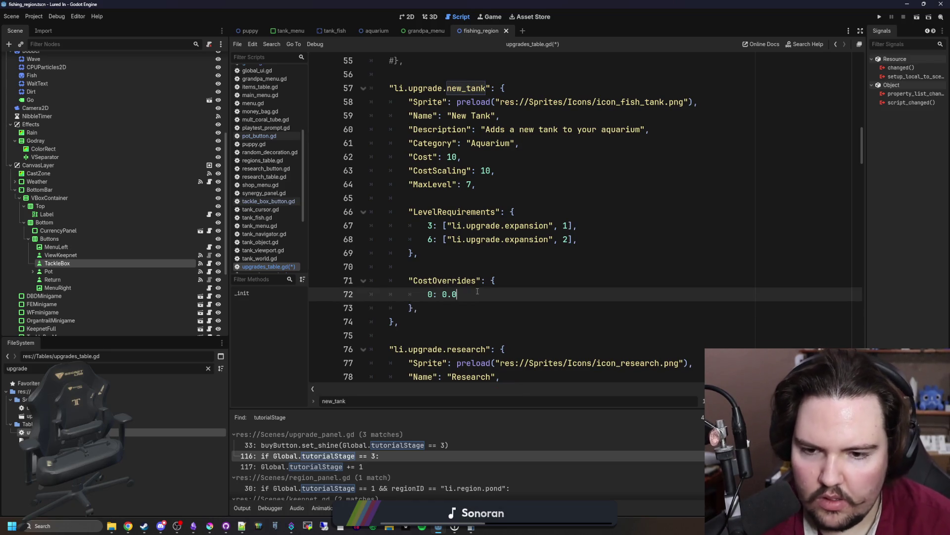
left_click(485, 268)
key("ctrl+s")
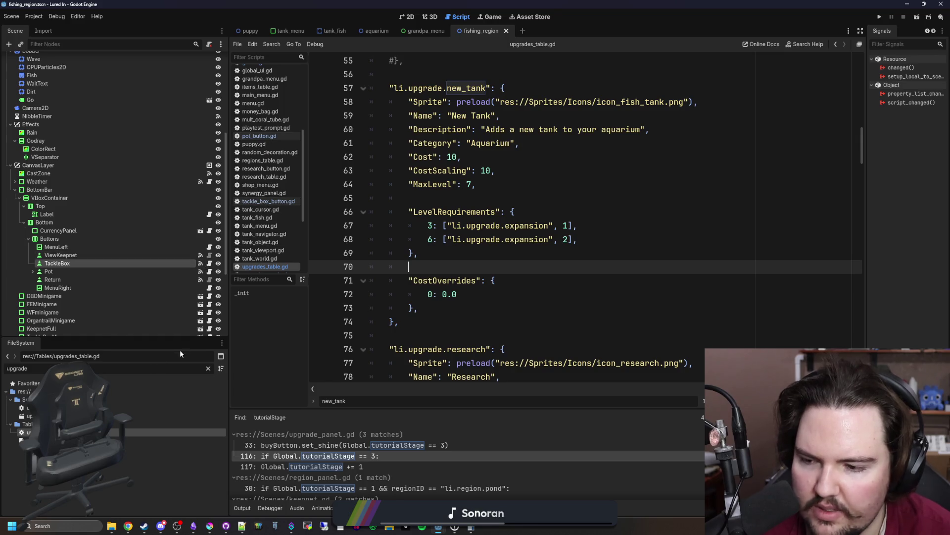
double_click(139, 408)
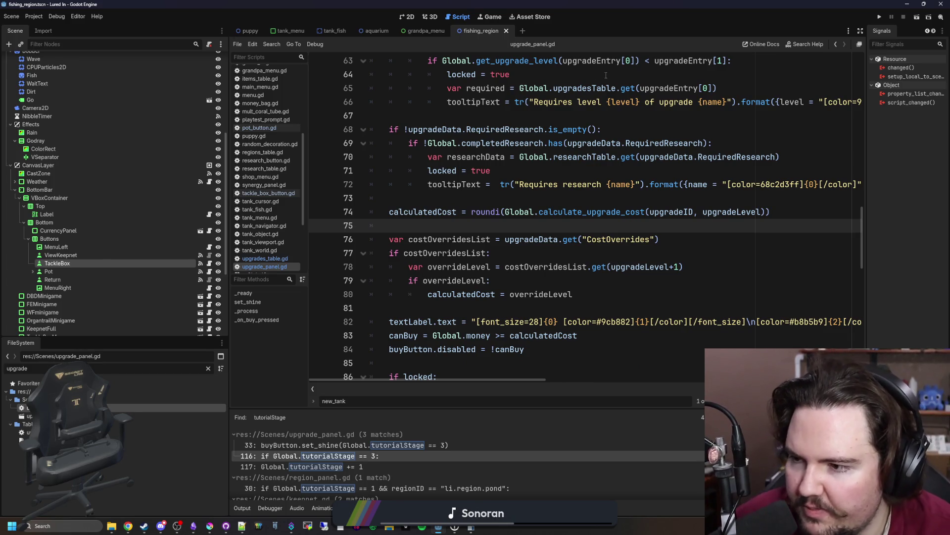
Review the default calculatedCost line and the costOverridesList override logic.
left_click(527, 204)
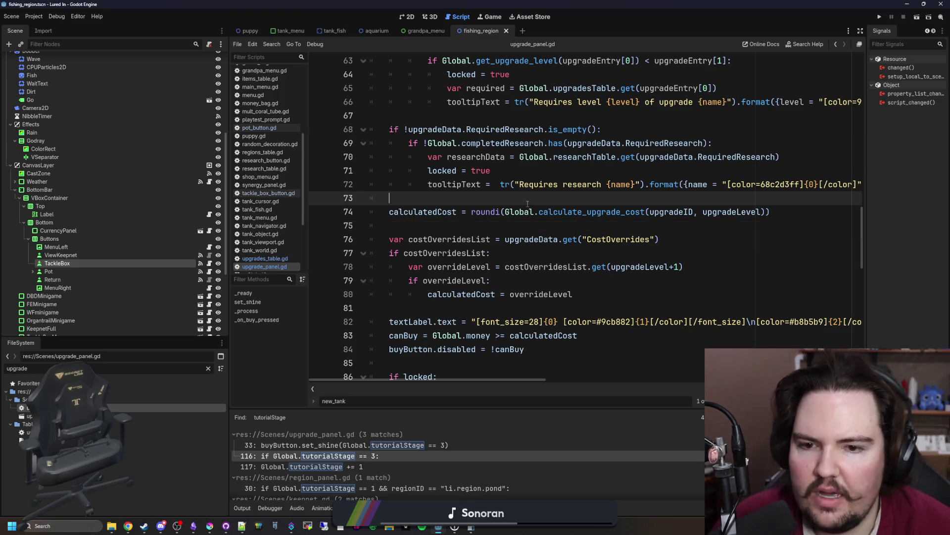
left_click(476, 223)
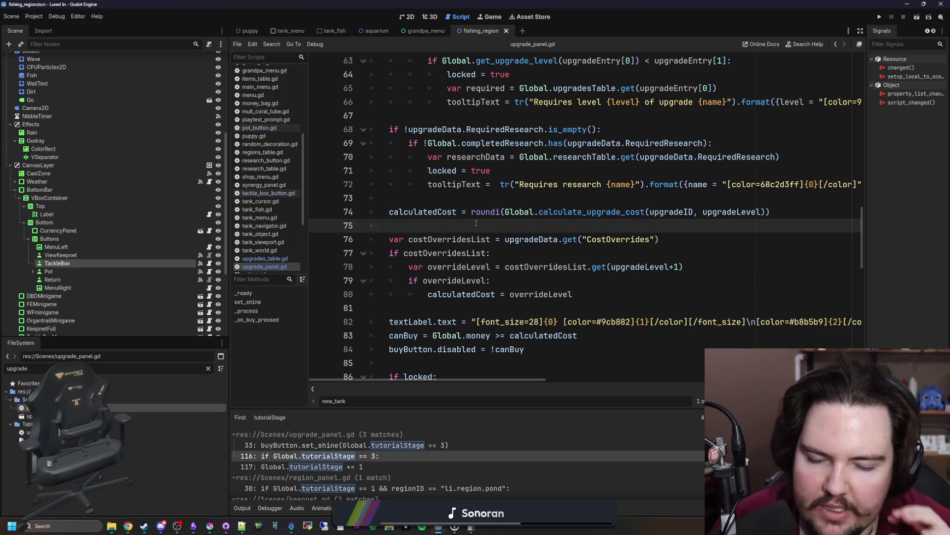
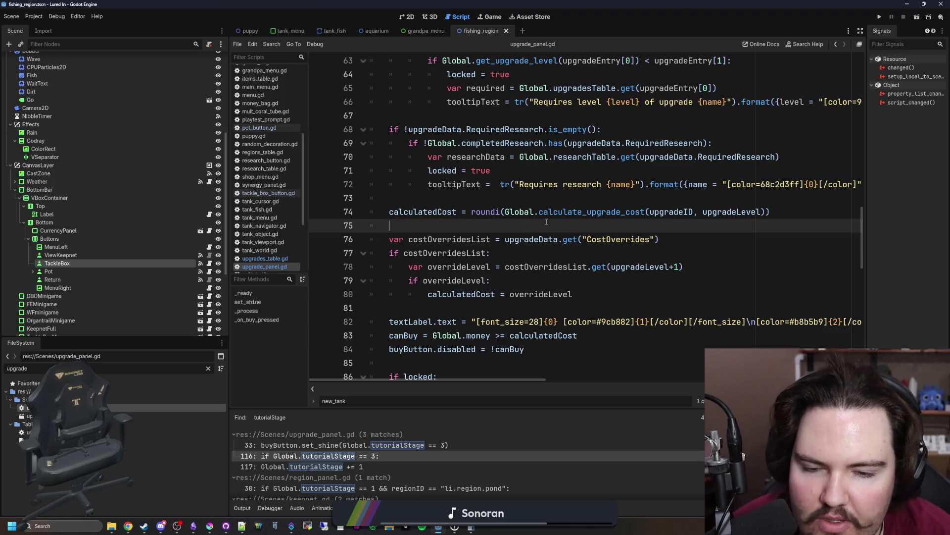
Change costOverridesList.get(upgradeLevel+1) to get(upgradeLevel) in upgrade_panel.gd and save.
left_click(607, 212)
left_click(589, 229)
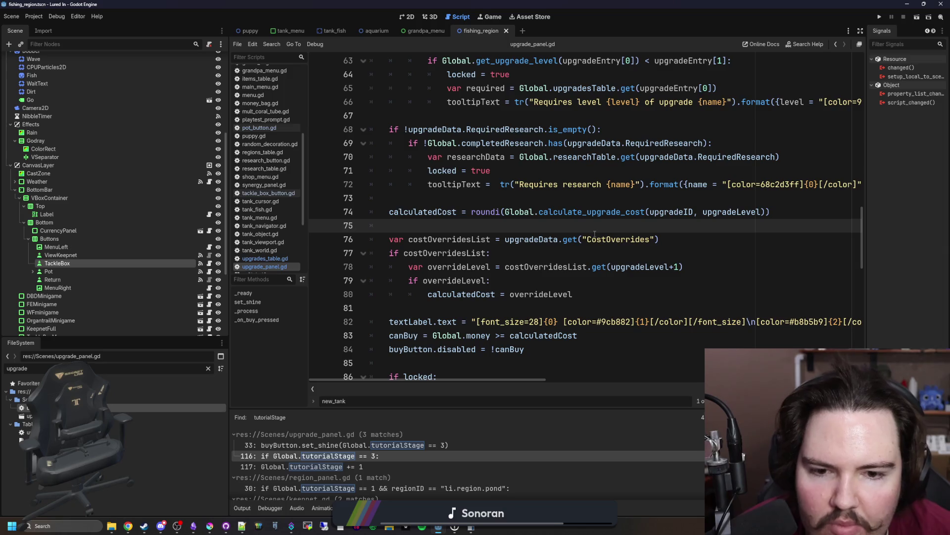
left_click(677, 267)
key("BackSpace")
key("BackSpace")
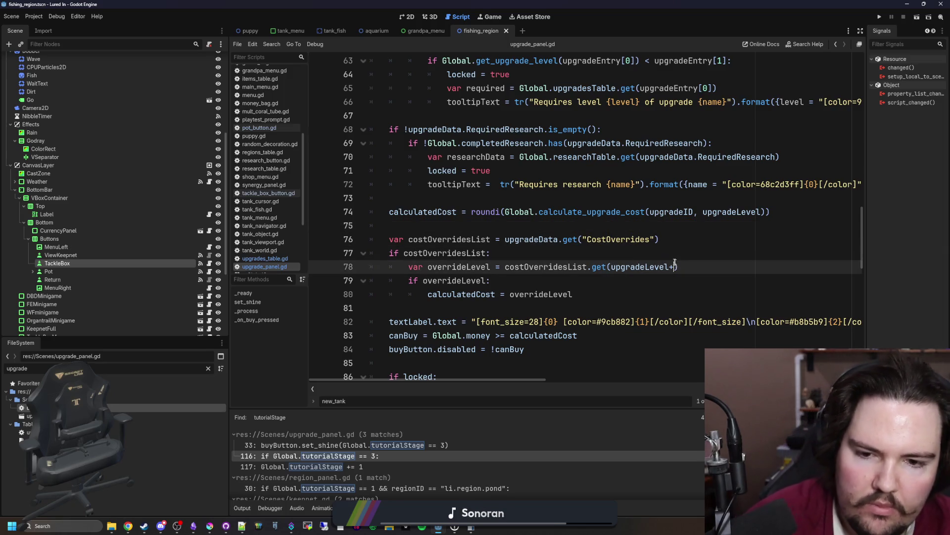
left_click(616, 226)
key("ctrl+s")
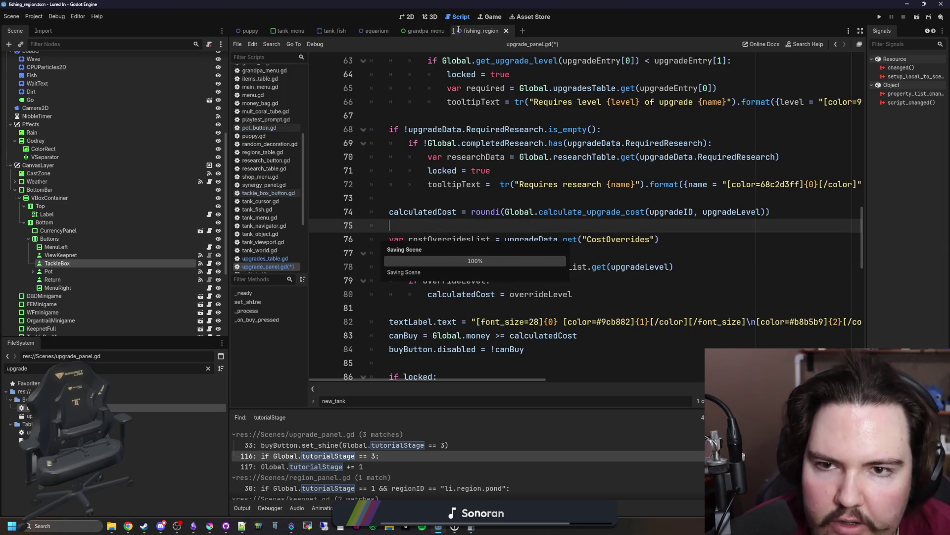
Run the project and bring the changelog notes alongside it.
left_click(879, 17)
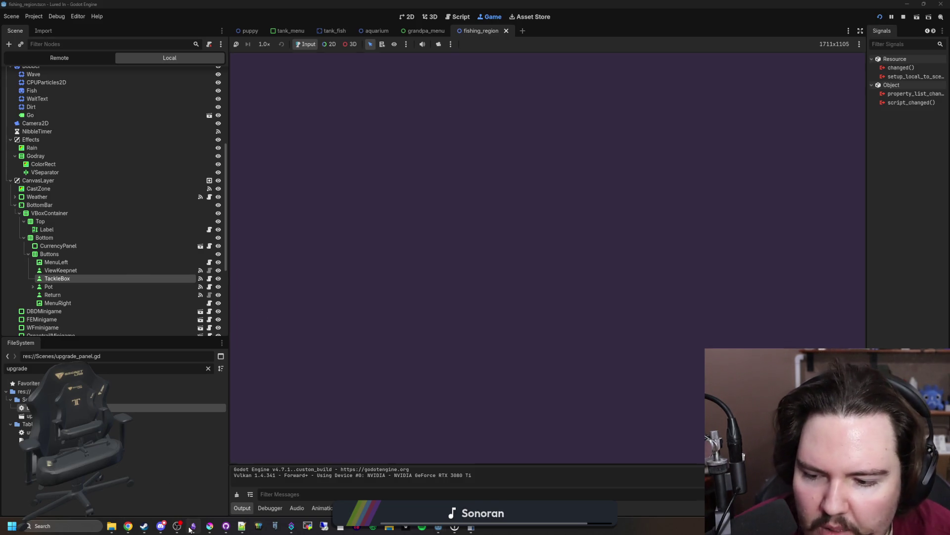
left_click(193, 526)
scroll(399, 336, "down", 15)
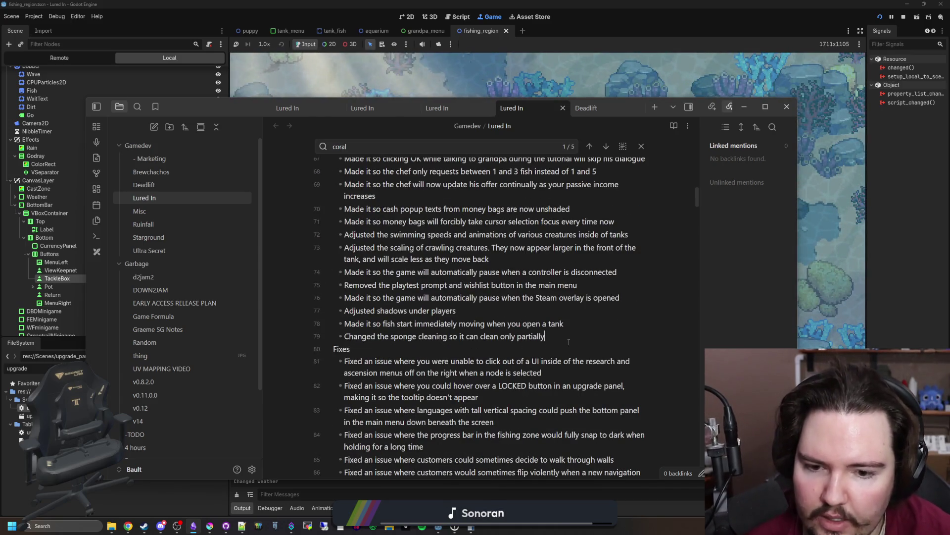
Add the entry 'Made it so the first tank you buy during the tutorial is now free', then start the game.
key("Return")
type("Made it so the first tank you")
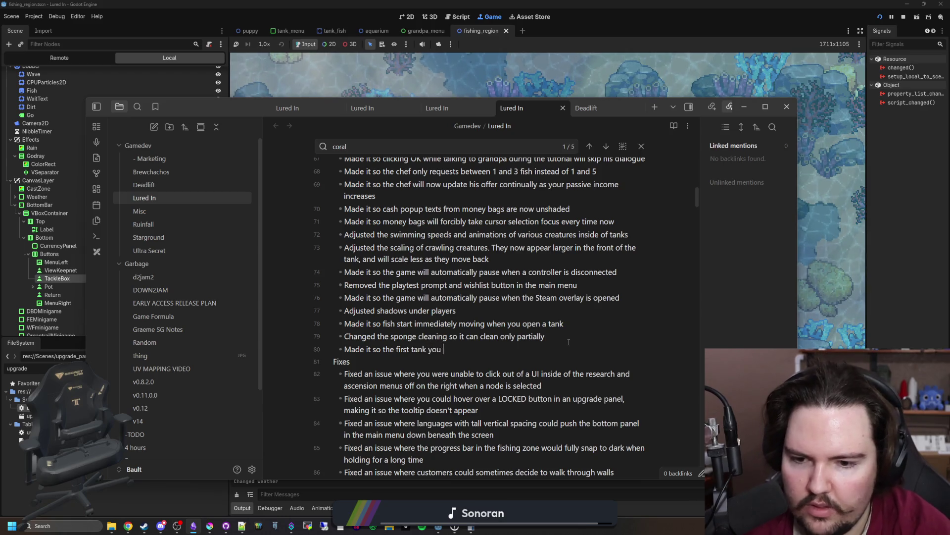
type("buy is now free")
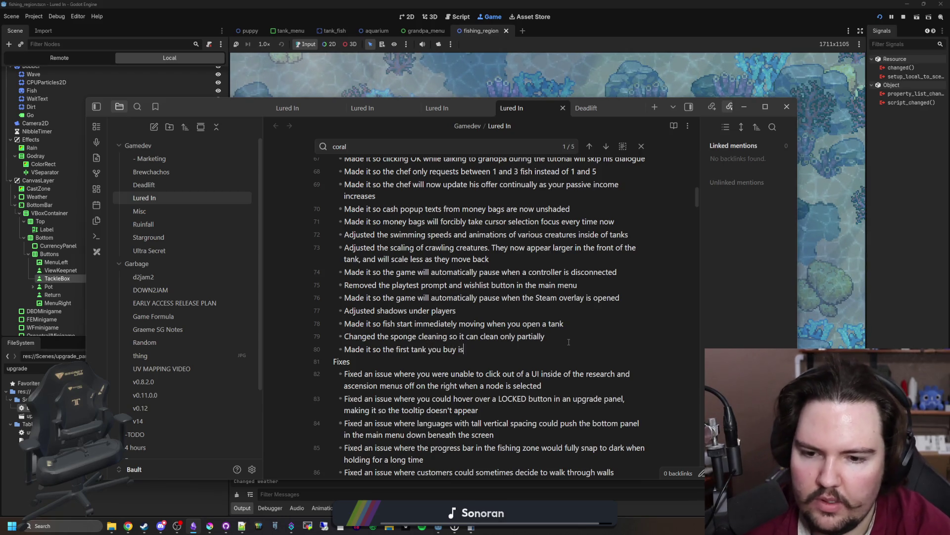
left_click(456, 349)
type("during the tutorial is now free")
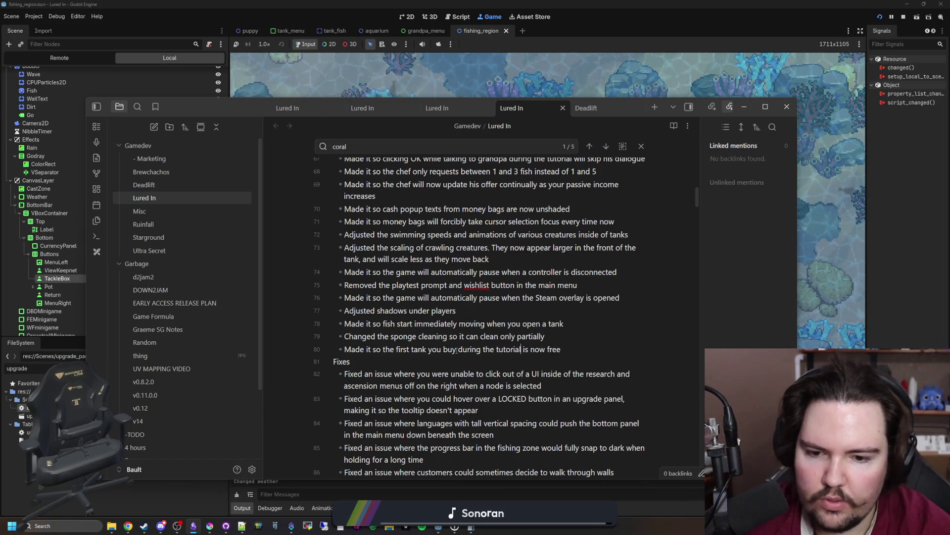
key("alt+Tab")
left_click(339, 235)
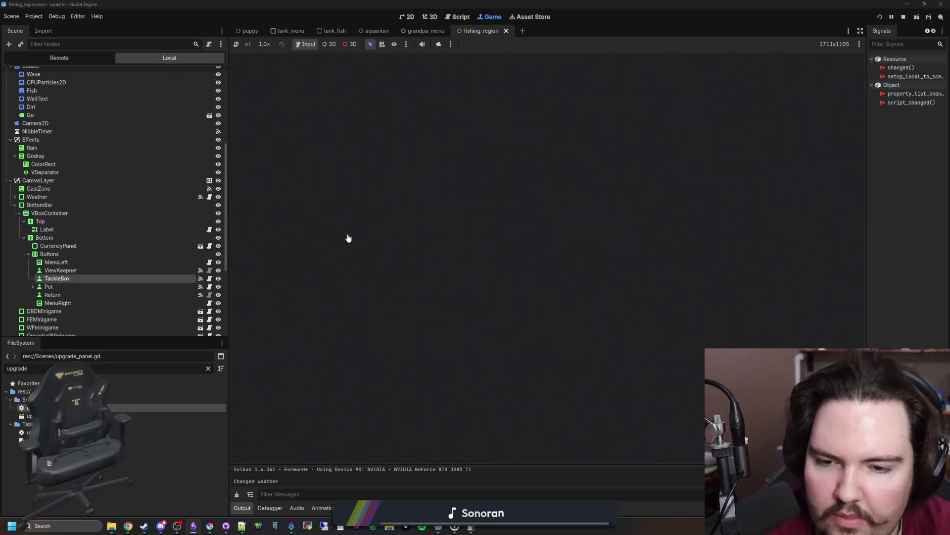
Dismiss Welcome Back and run a setupgrade command in the secret prompt to reset New Tank.
left_click(545, 294)
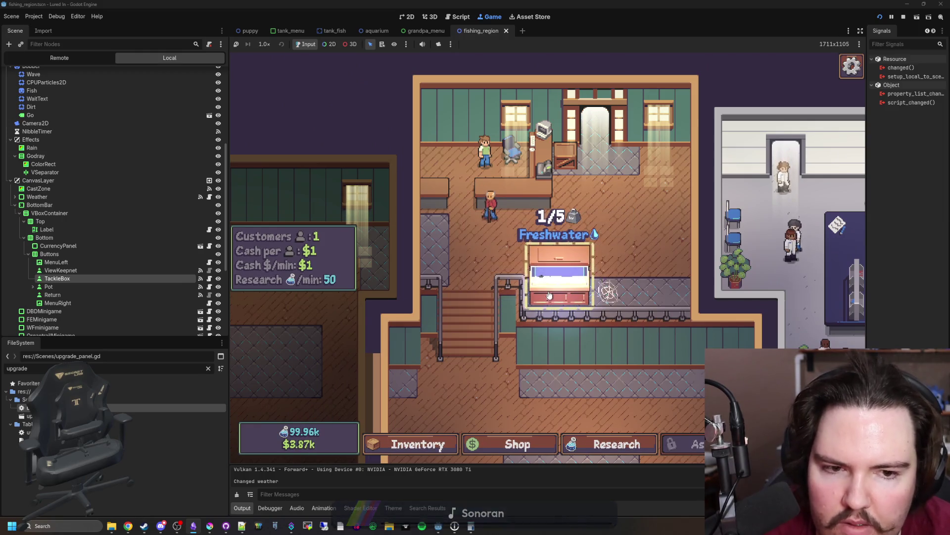
key("grave")
type("setupgrade li.")
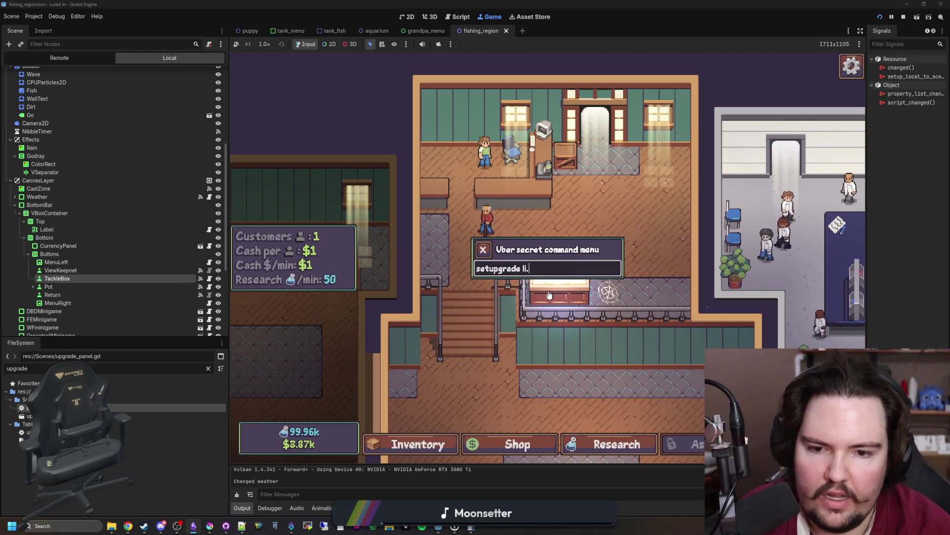
type("upgrade.rod_lure 5")
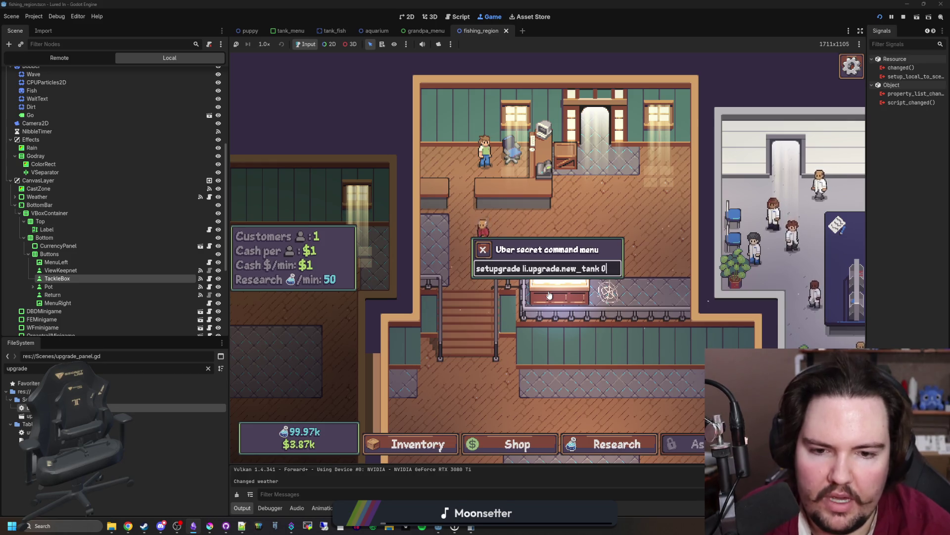
key("Return")
Restart from the main menu, see New Tank LVL 0 still costs $10, and reopen upgrade_panel.gd.
key("Escape")
key("Escape")
left_click(545, 280)
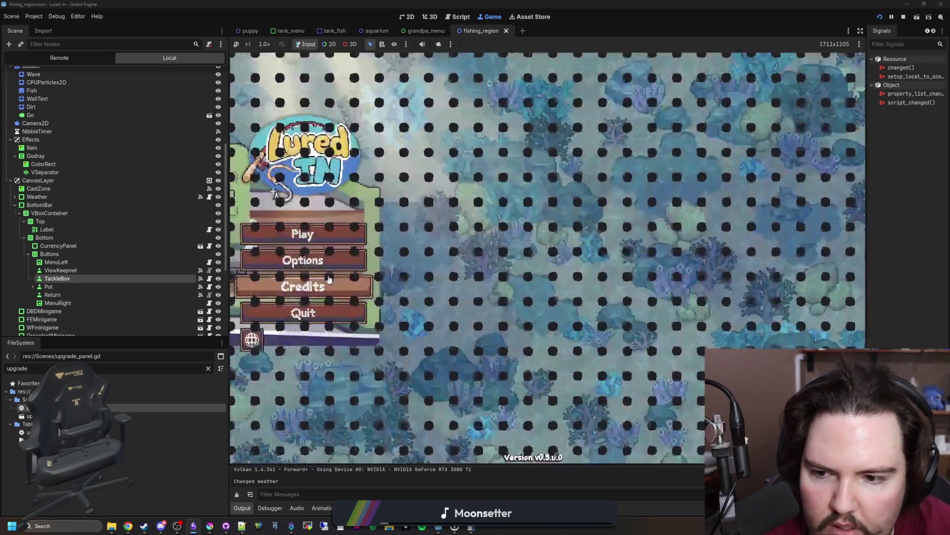
left_click(326, 242)
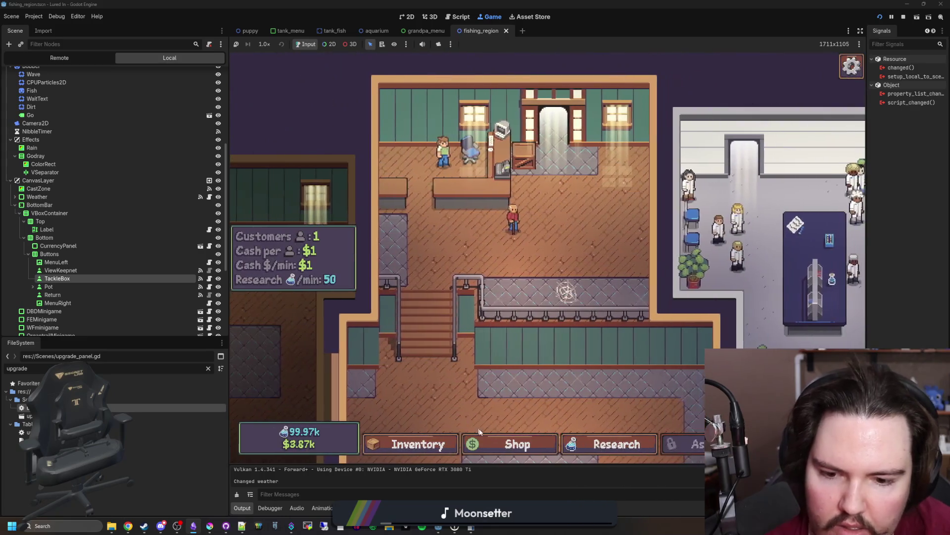
left_click(491, 449)
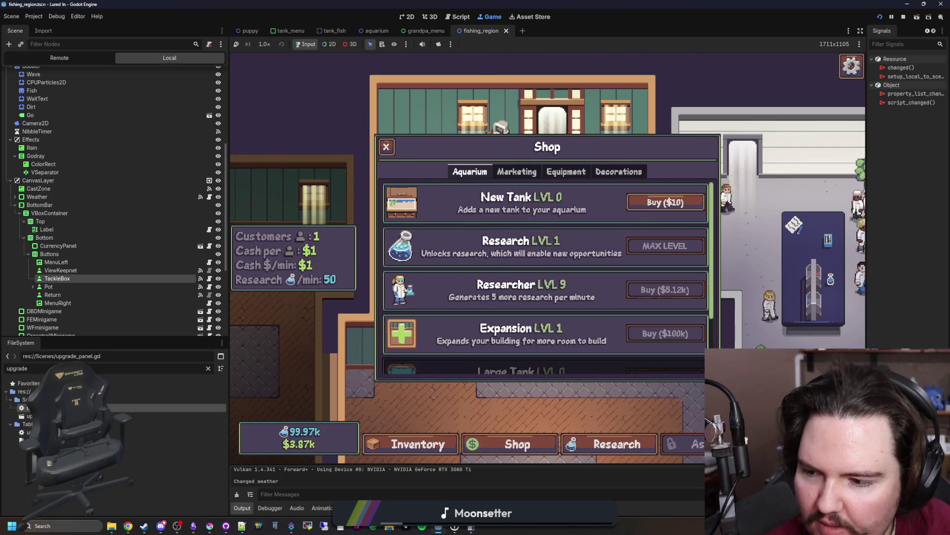
double_click(124, 408)
scroll(503, 224, "down", 7)
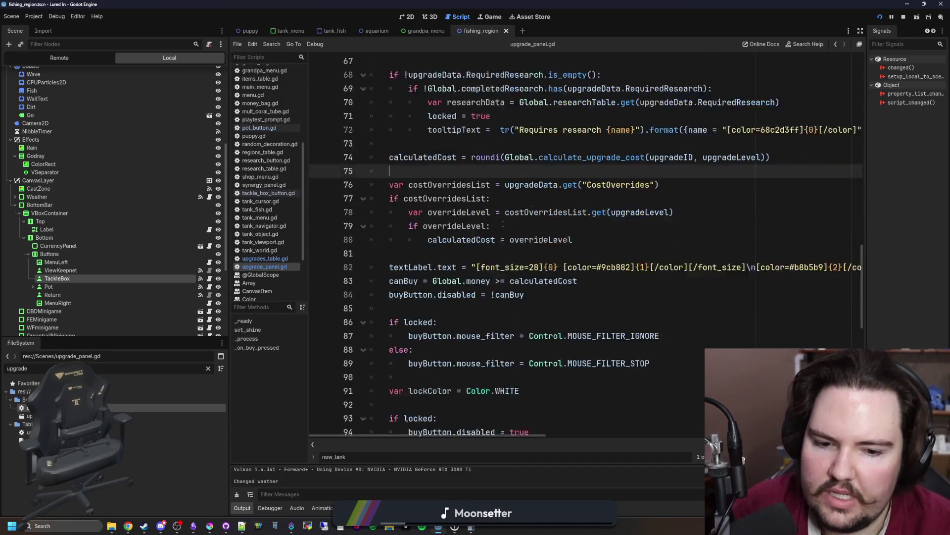
Widen the code area and add a debug print after line 76, then save.
left_click_drag(229, 270, 129, 271)
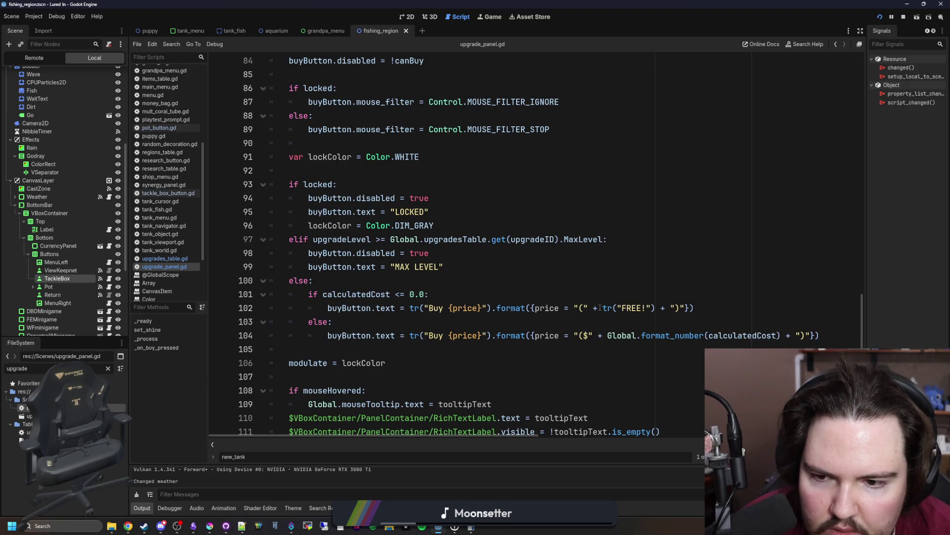
scroll(365, 284, "up", 5)
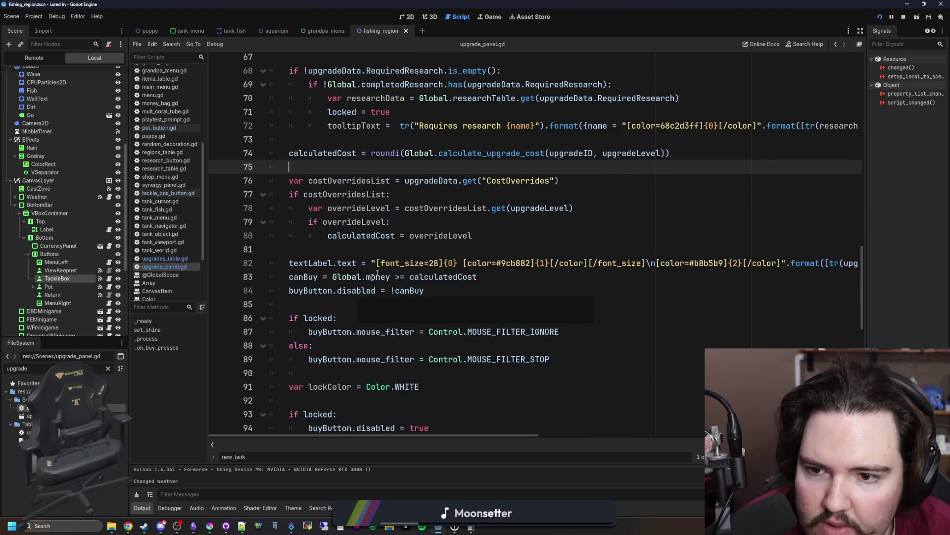
scroll(365, 284, "up", 1)
left_click(607, 237)
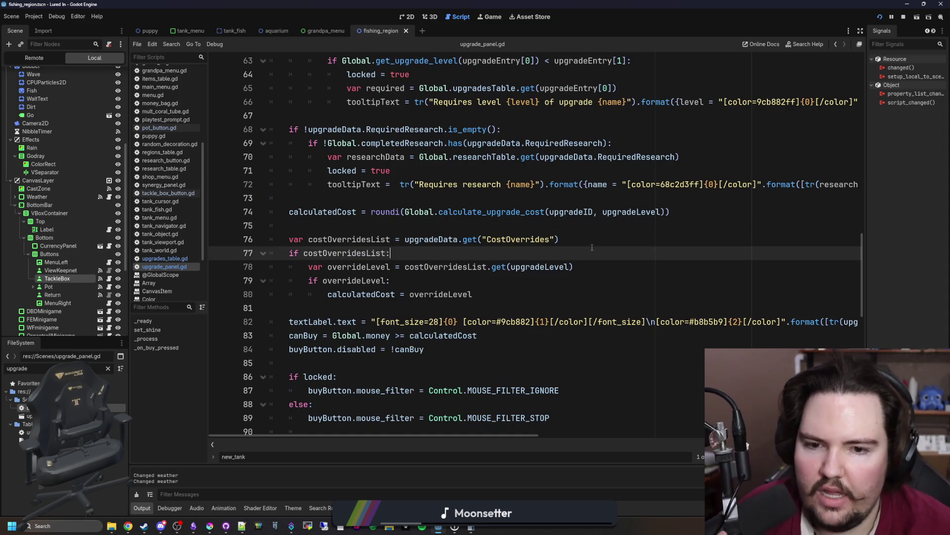
key("Return")
type("print(\"")
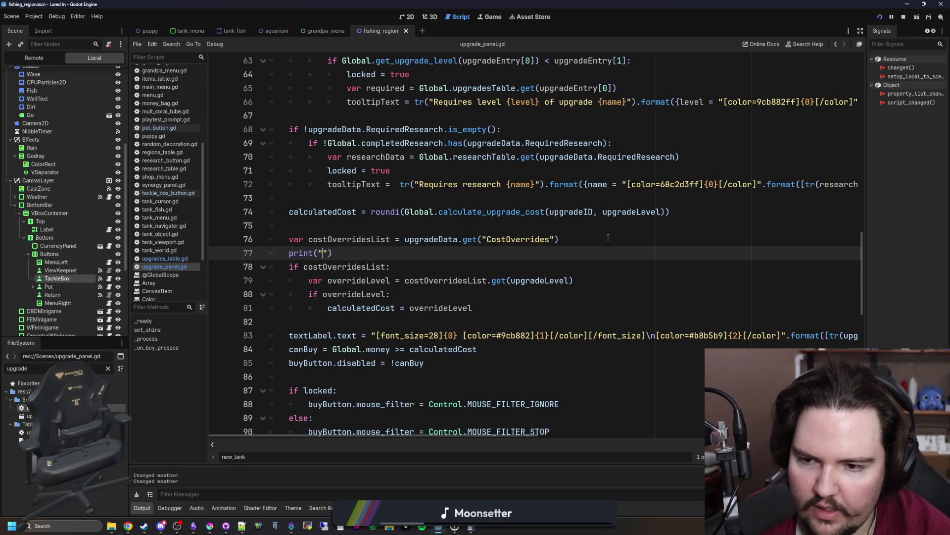
type("ha")
left_click(608, 237)
key("ctrl+s")
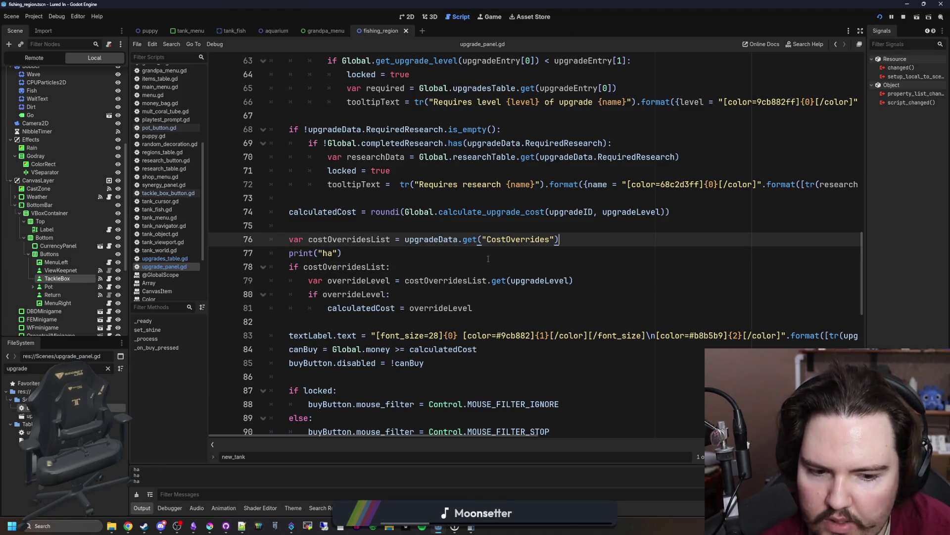
Move the debug print inside the costOverridesList check and save.
left_click_drag(344, 253, 301, 255)
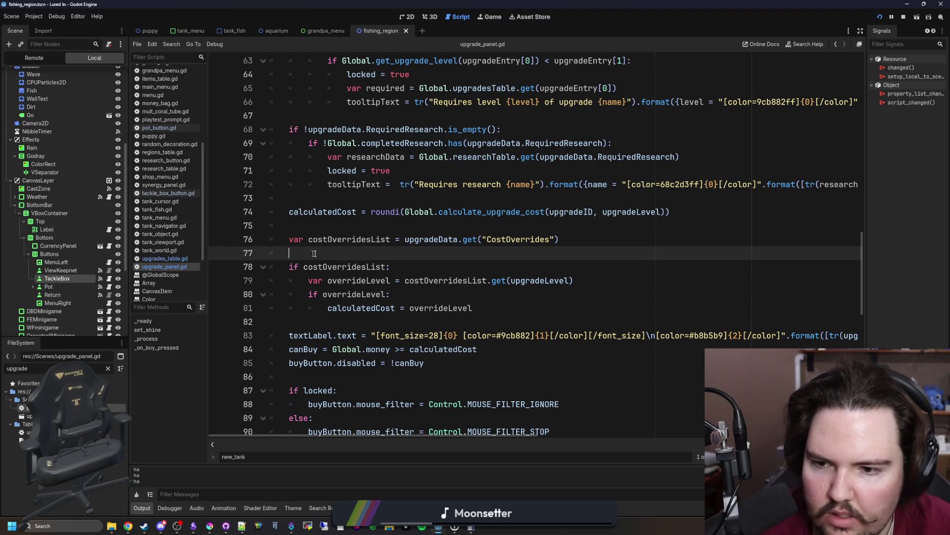
key("BackSpace")
key("Down")
key("Return")
type("print(\"ha\")")
left_click(438, 239)
key("ctrl+s")
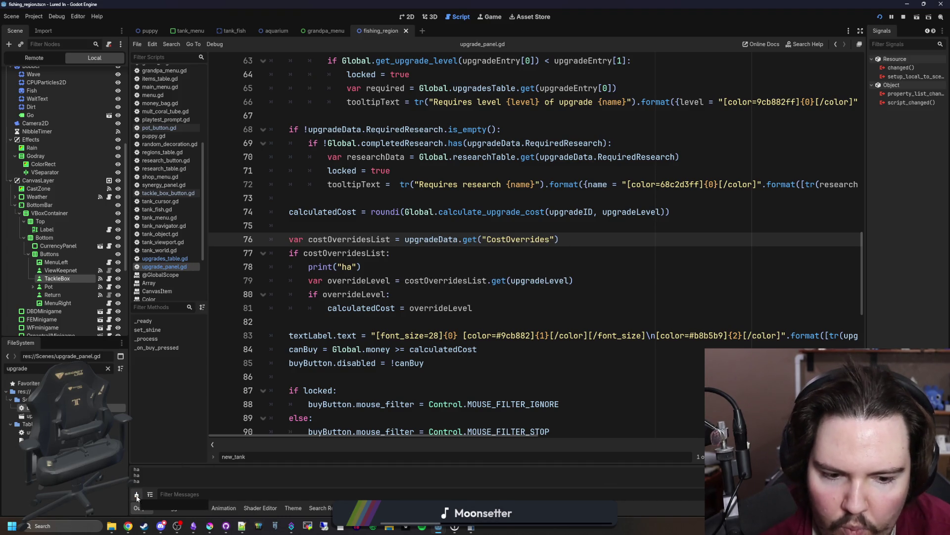
Move the debug print into the overrideLevel check and save.
left_click(391, 272)
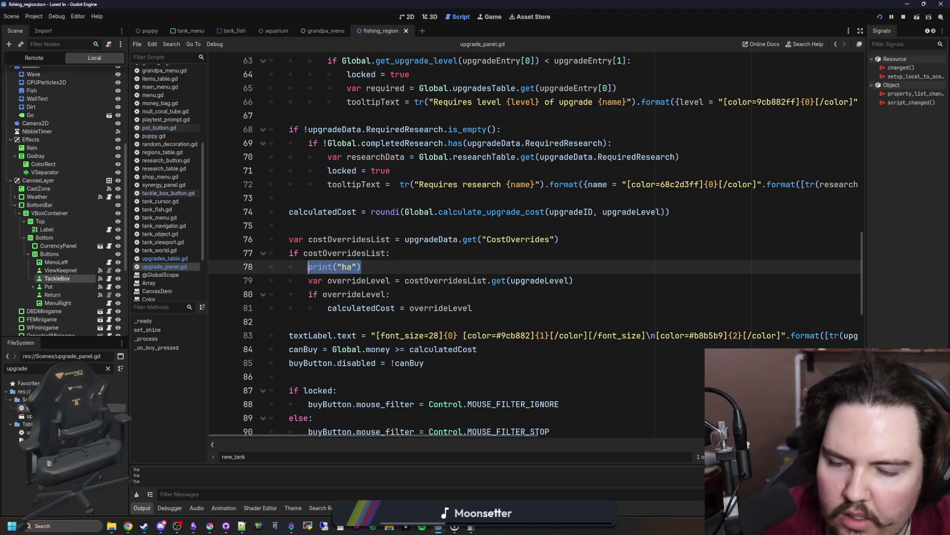
key("BackSpace")
key("BackSpace")
key("BackSpace")
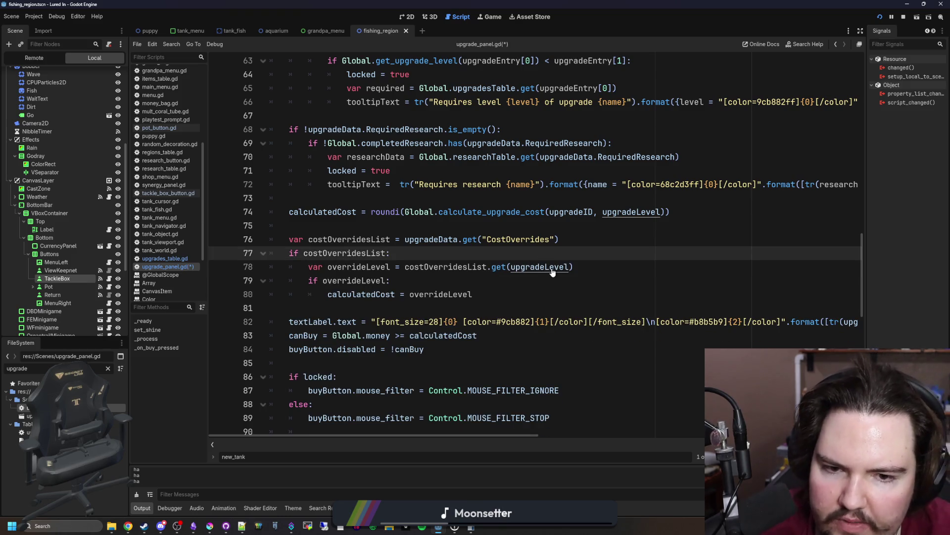
left_click(454, 280)
key("Return")
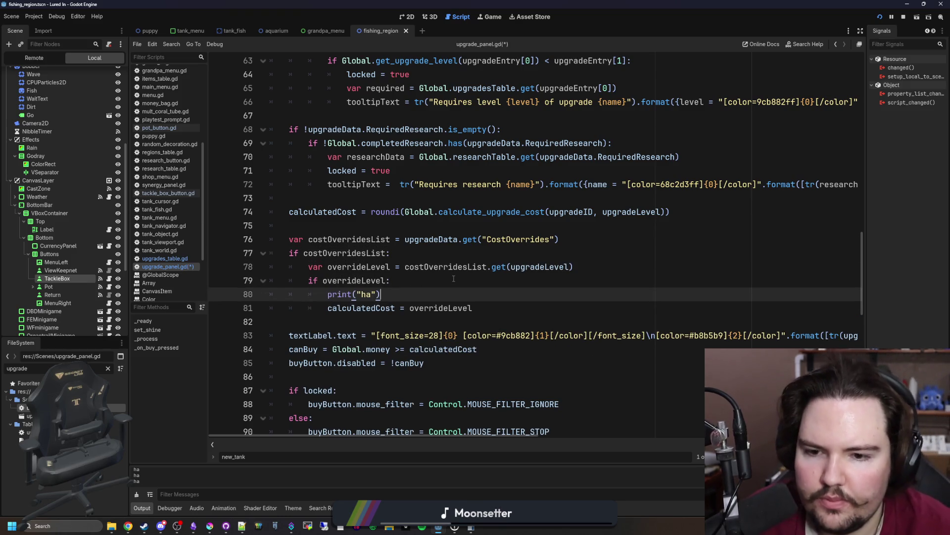
left_click(453, 278)
key("ctrl+s")
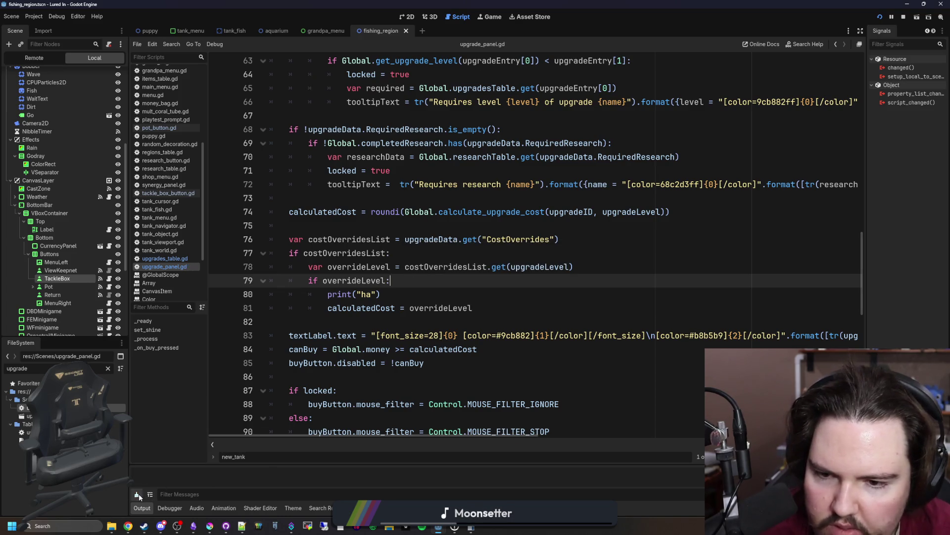
Add print(upgradeLevel) under the list check, save, and enlarge the output panel.
left_click(483, 255)
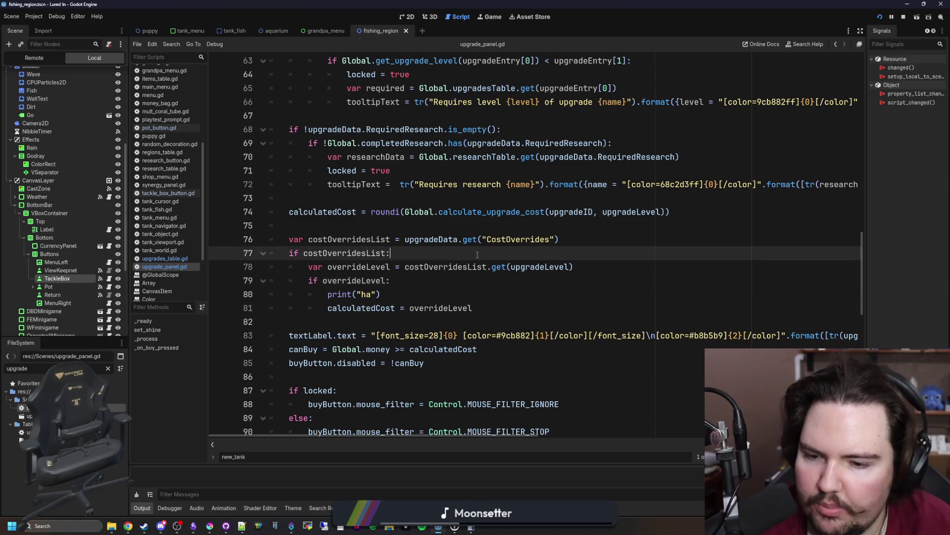
key("Return")
type("print(upgrad")
type("eLevel")
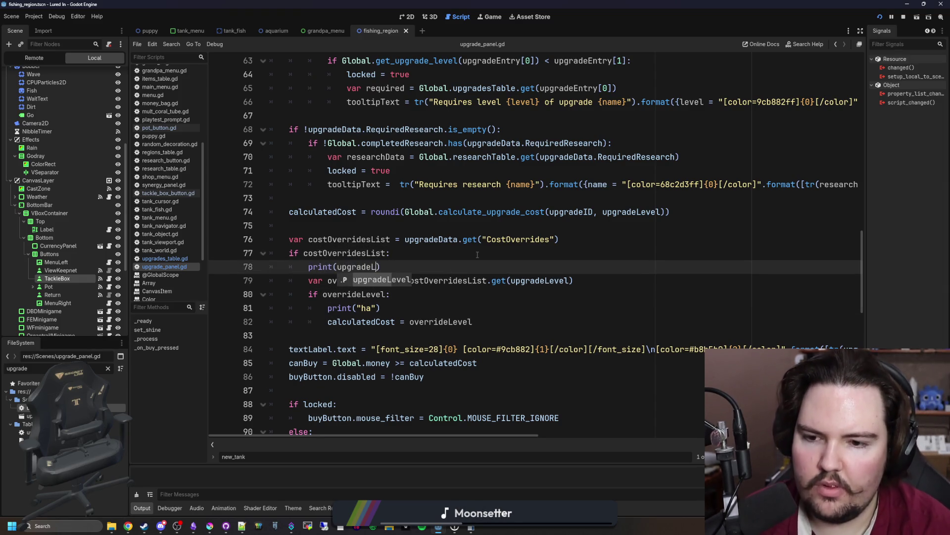
key("ctrl+s")
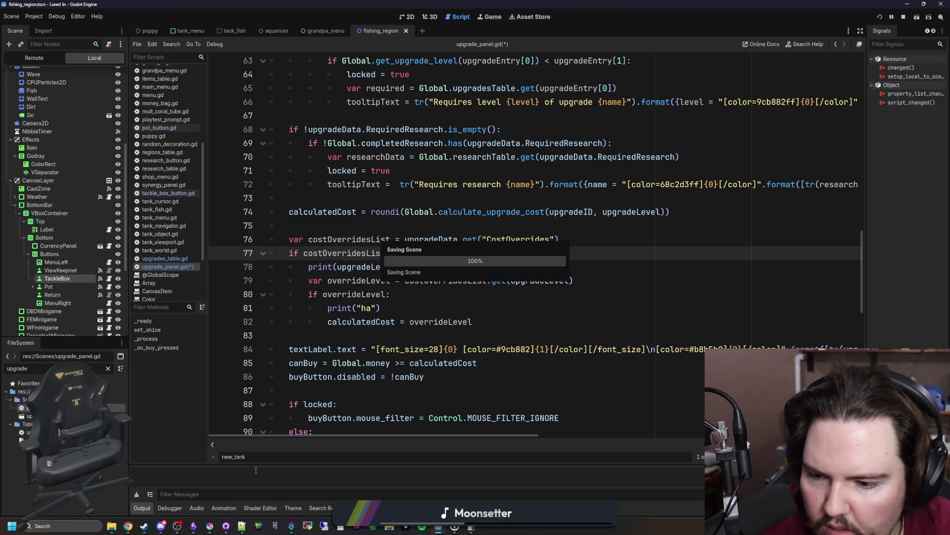
left_click_drag(256, 465, 266, 402)
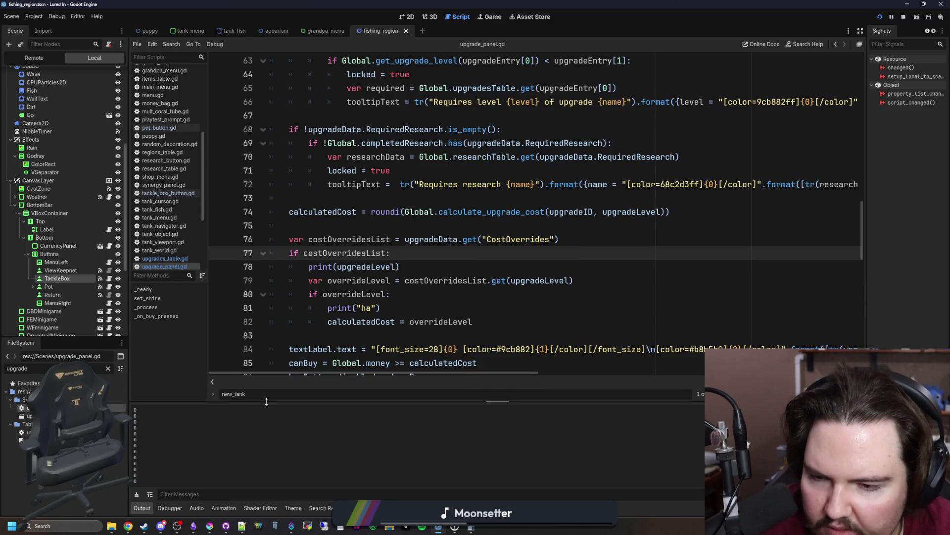
Review the print lines, the costOverridesList check and the overrideLevel condition.
left_click(386, 294)
left_click(426, 277)
left_click(427, 273)
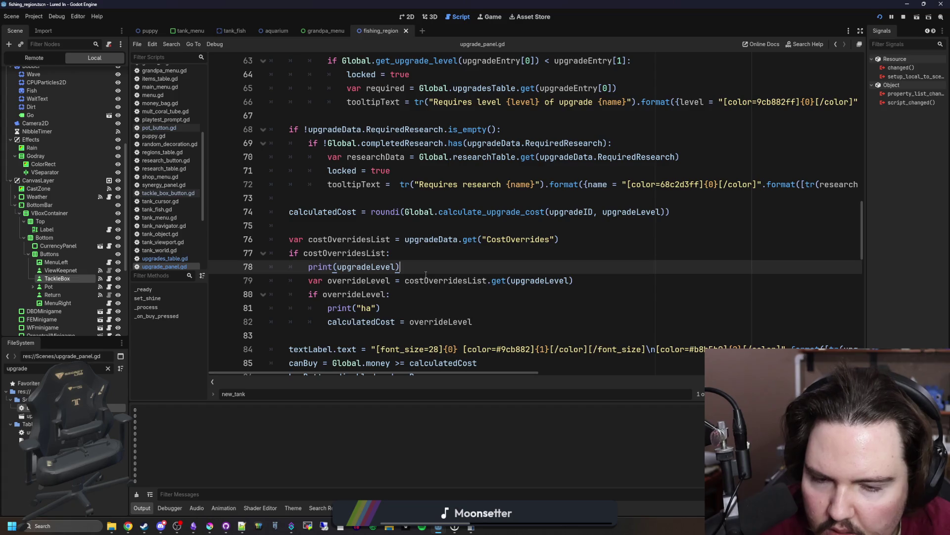
left_click(363, 253)
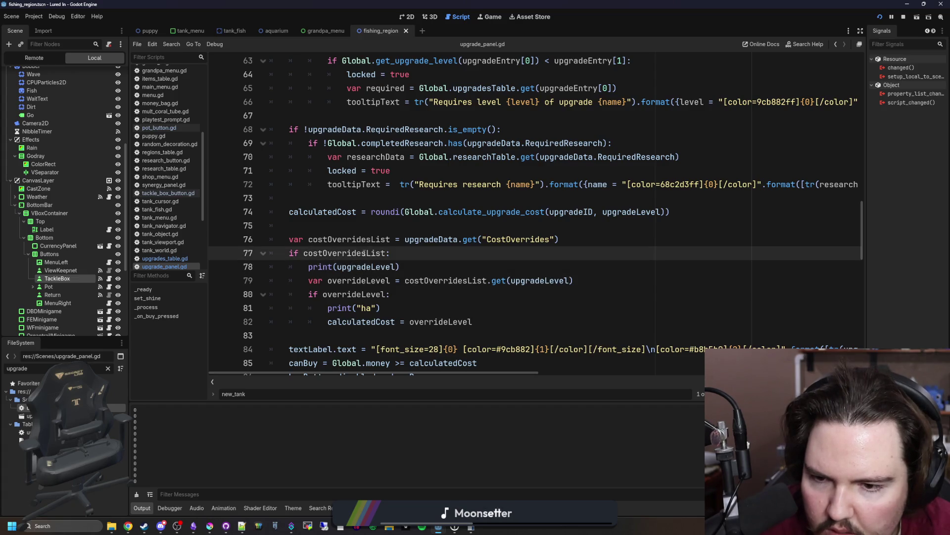
left_click(387, 294)
left_click(376, 253)
left_click(449, 268)
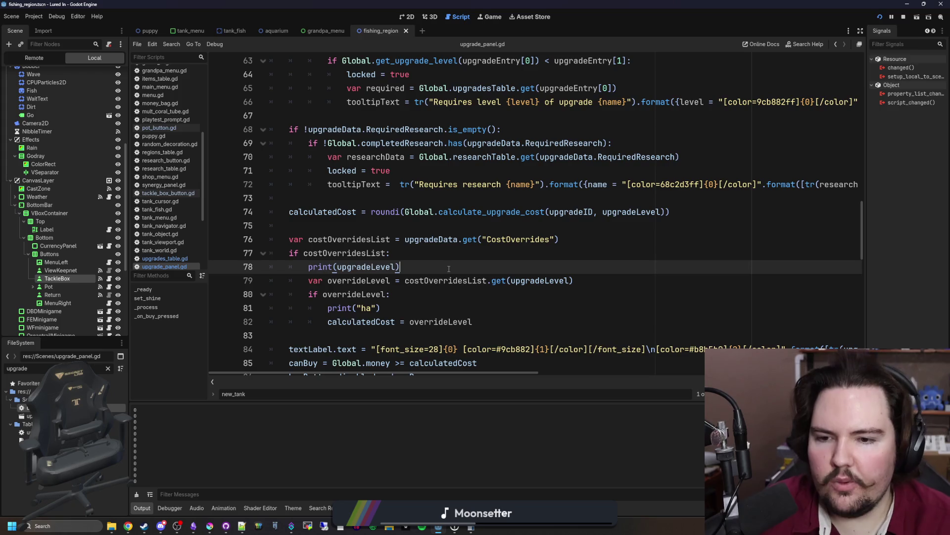
left_click(389, 294)
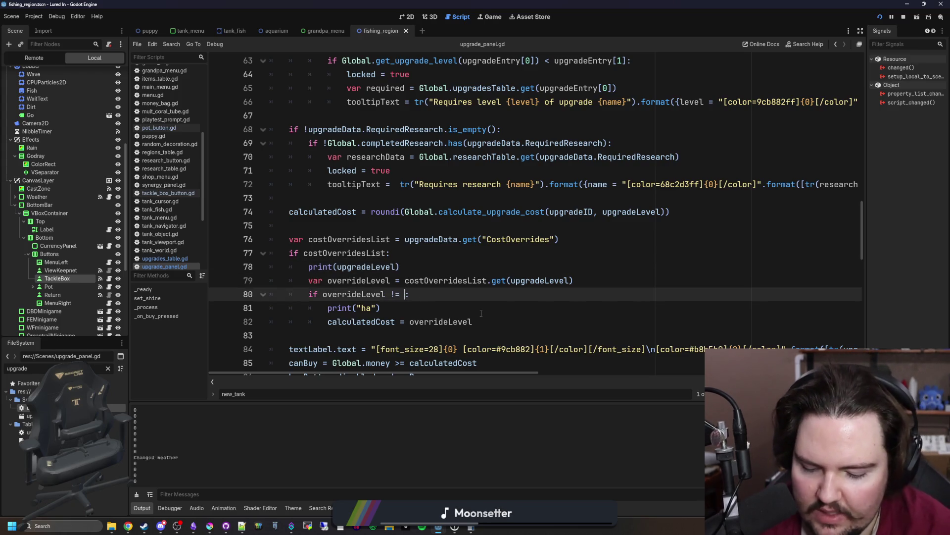
type("null:")
Delete the print(upgradeLevel) and print("ha") lines, save, and view the running game.
left_click(435, 270)
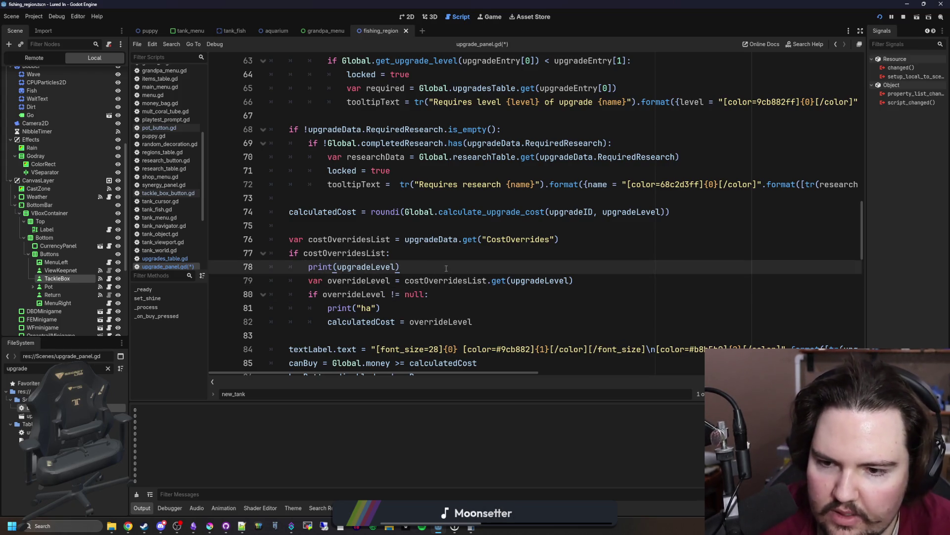
triple_click(445, 269)
key("BackSpace")
key("BackSpace")
triple_click(438, 294)
key("BackSpace")
key("BackSpace")
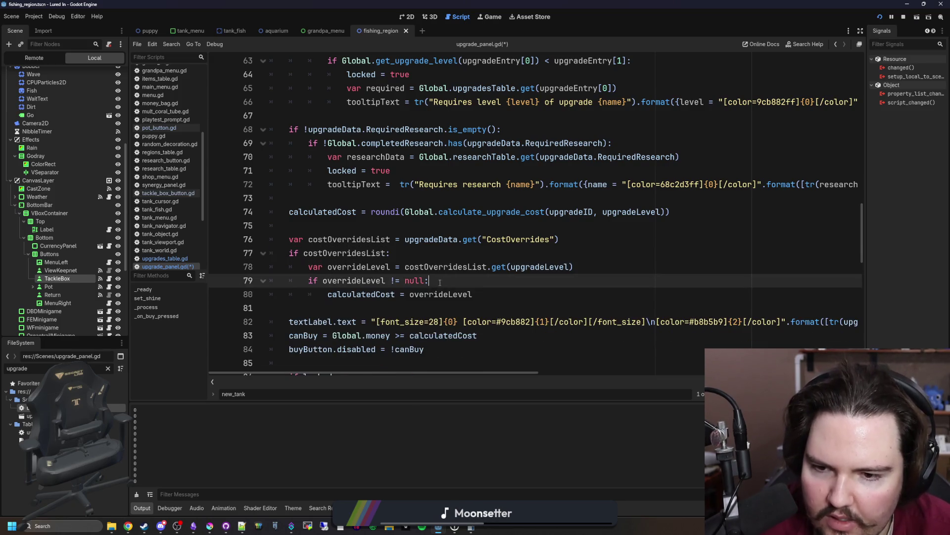
key("ctrl+s")
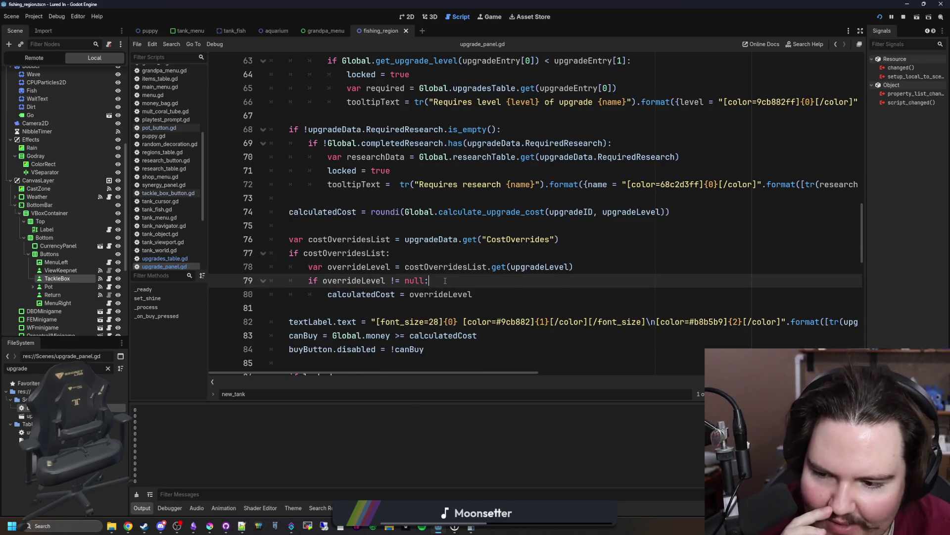
left_click(493, 17)
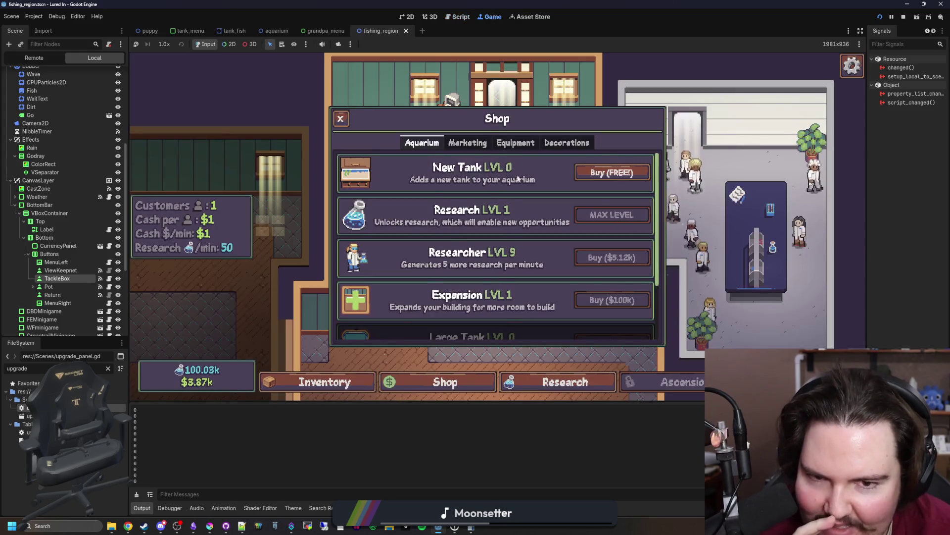
Restart the game from the main menu and buy the free New Tank in the Shop.
left_click(614, 186)
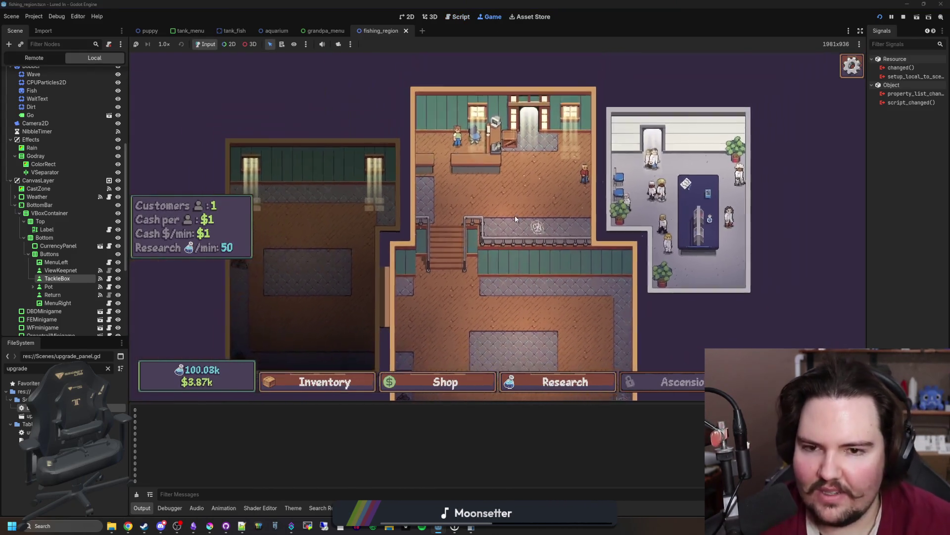
left_click(437, 383)
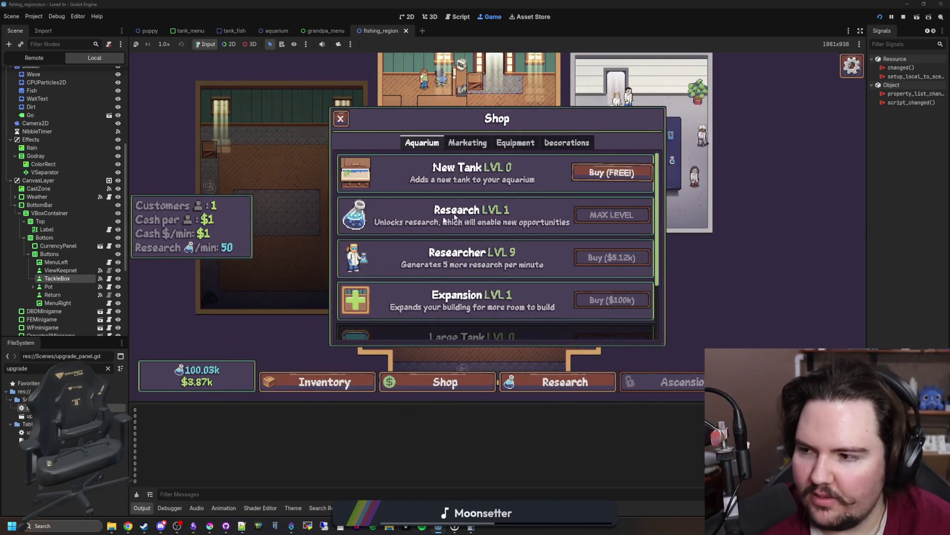
key("Escape")
left_click(481, 251)
left_click(201, 227)
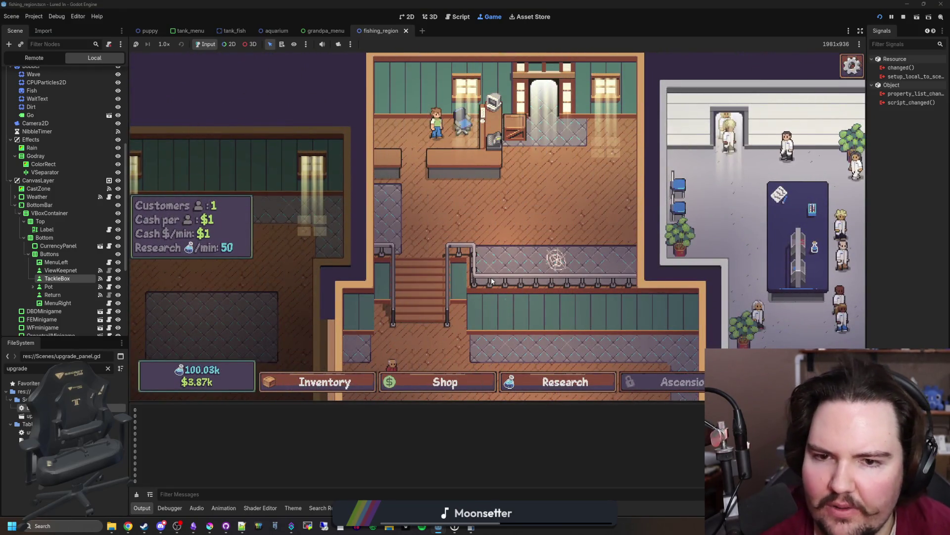
left_click(451, 385)
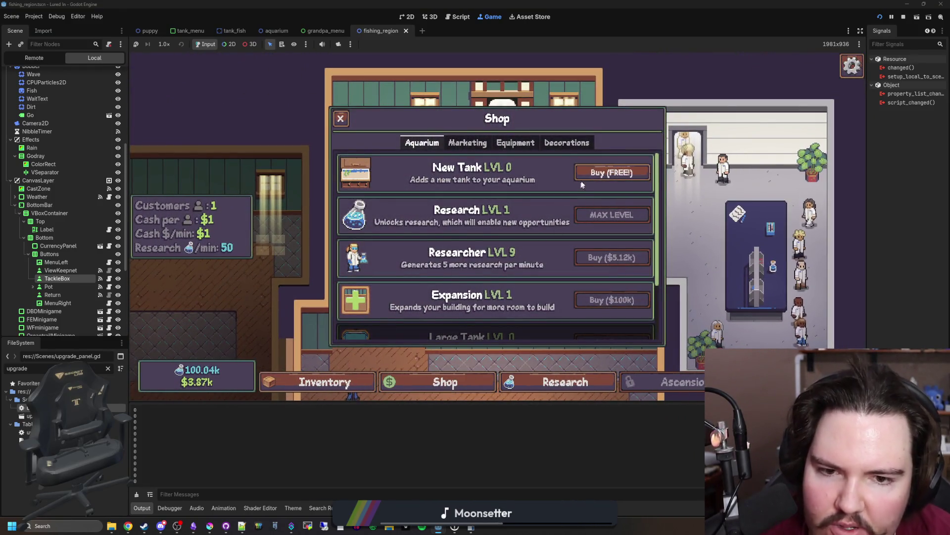
left_click(596, 173)
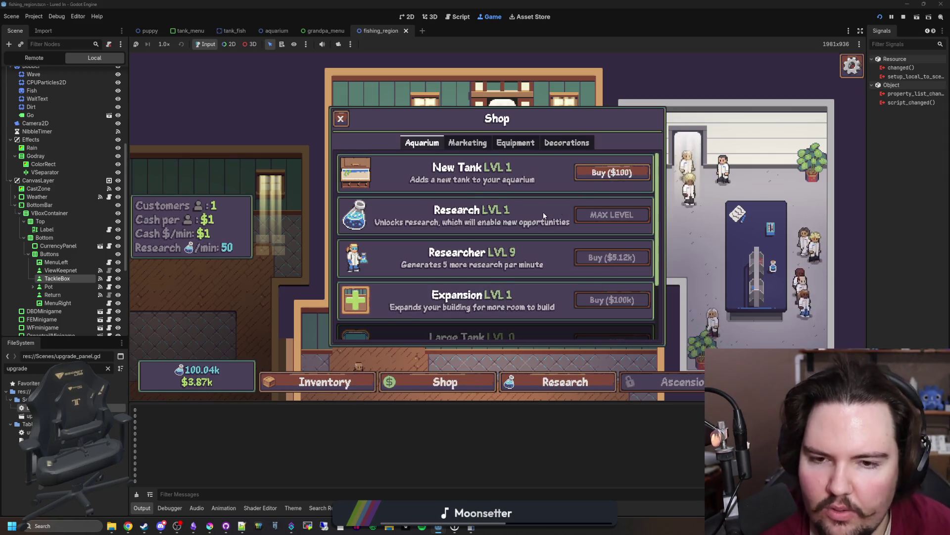
Restart again and buy a second New Tank for $100, reaching LVL 2.
key("Escape")
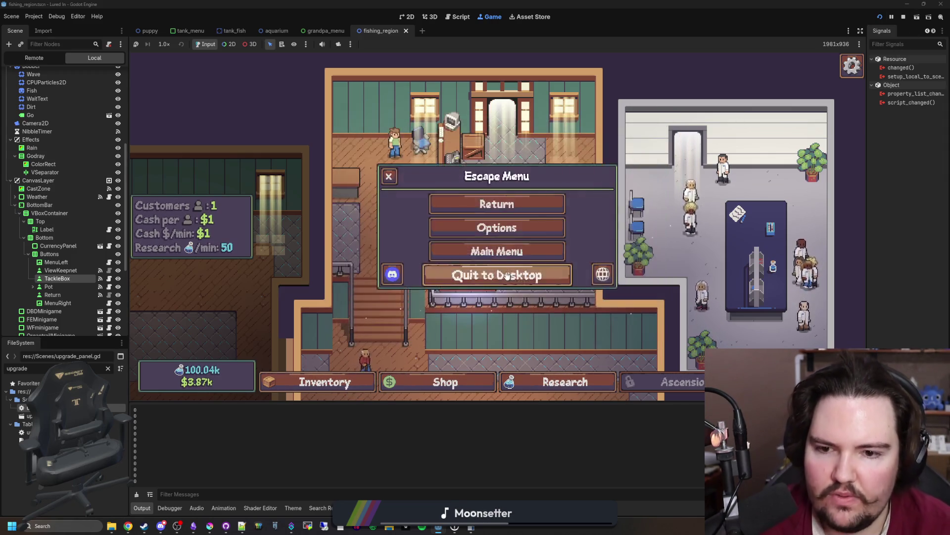
left_click(509, 271)
left_click(264, 238)
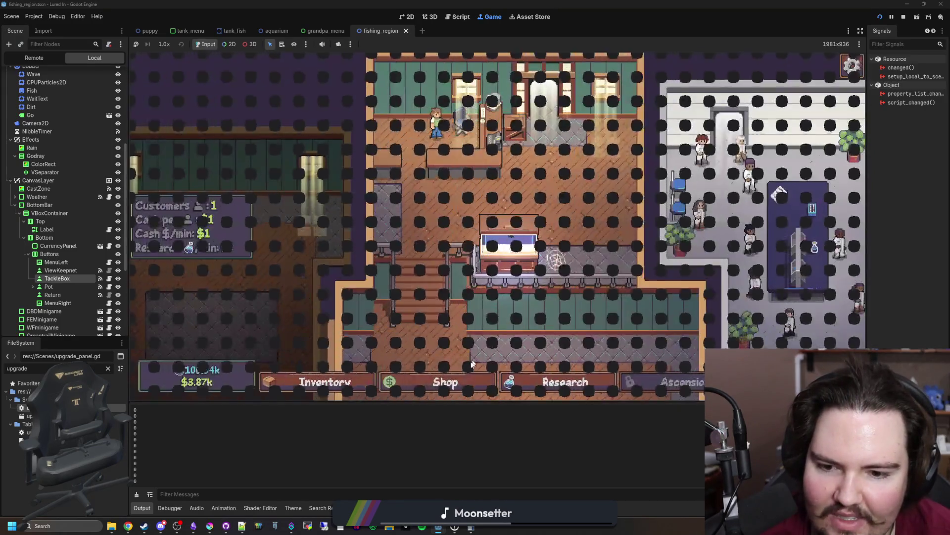
left_click(602, 173)
key("Escape")
Run setupgrade li.upgrade.mm_tank, restart, and confirm the Shop shows New Tank LVL 0 FREE.
key("grave")
type("setupgrad")
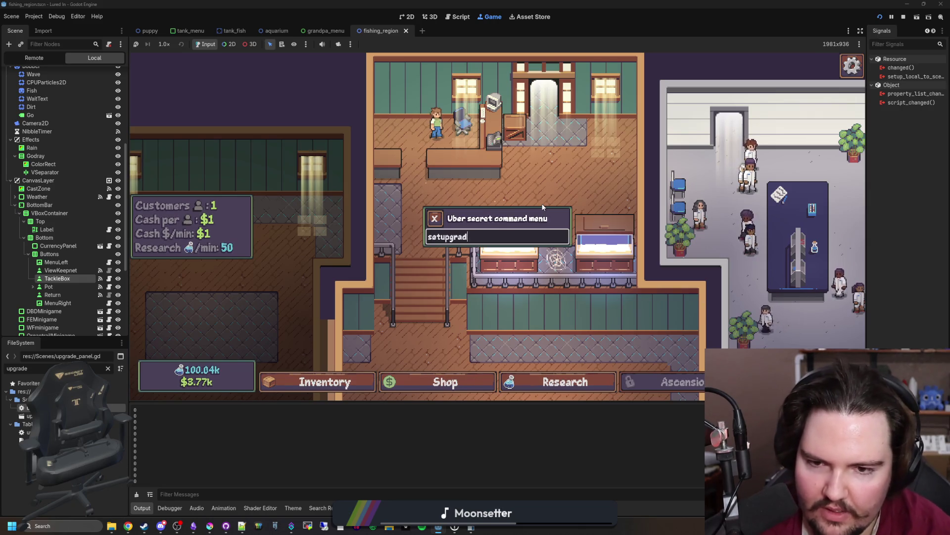
type("e li.upgrade.mm_tank")
key("Return")
key("Escape")
left_click(484, 251)
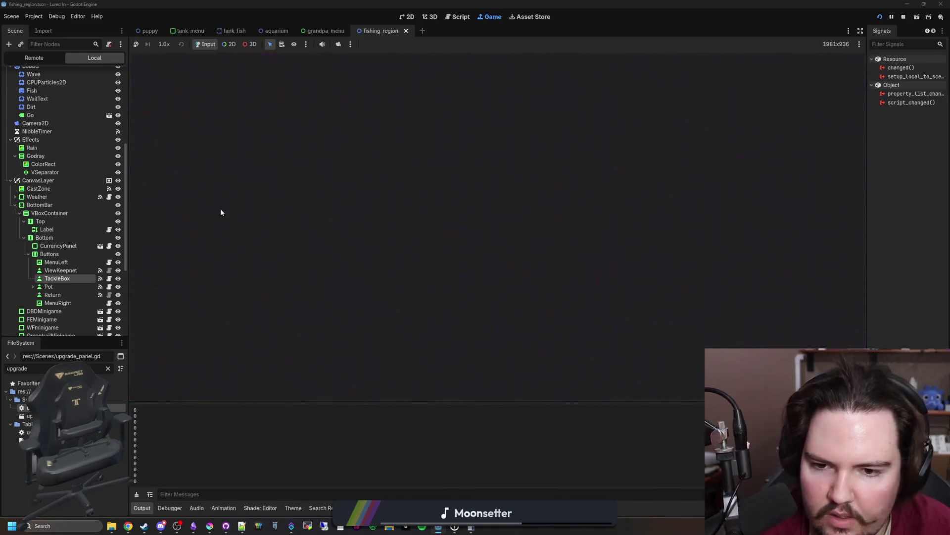
left_click(219, 236)
left_click(431, 386)
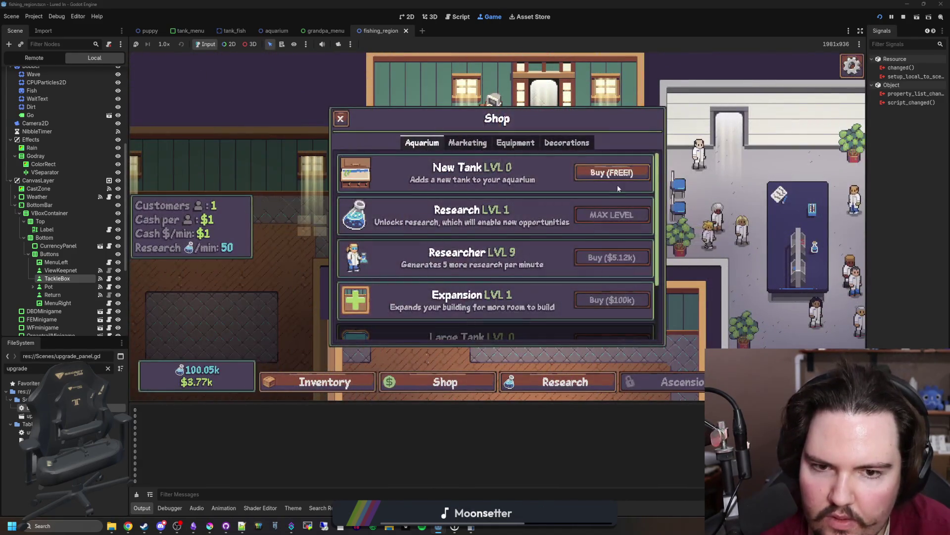
Find the money_particles call in _on_buy_pressed and copy it.
key("ctrl+F3")
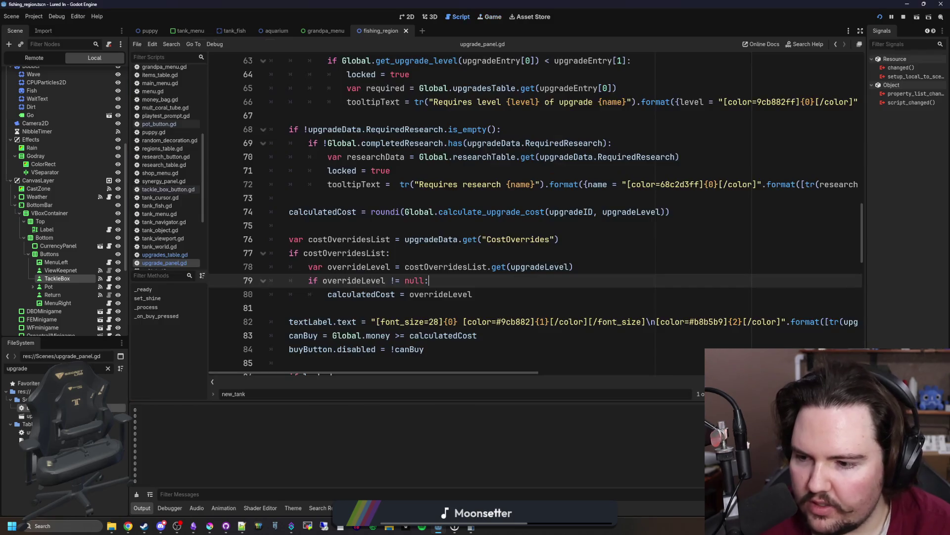
left_click(474, 266)
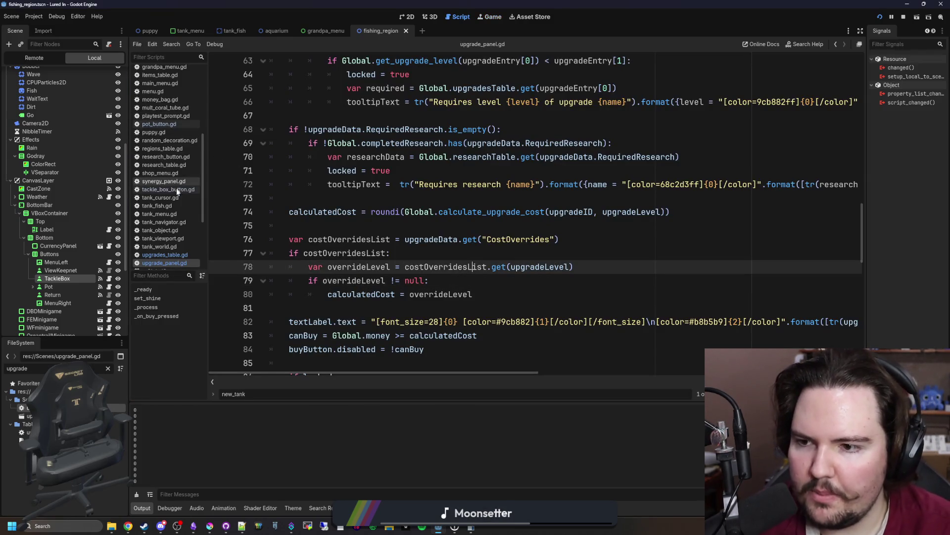
scroll(429, 264, "down", 5)
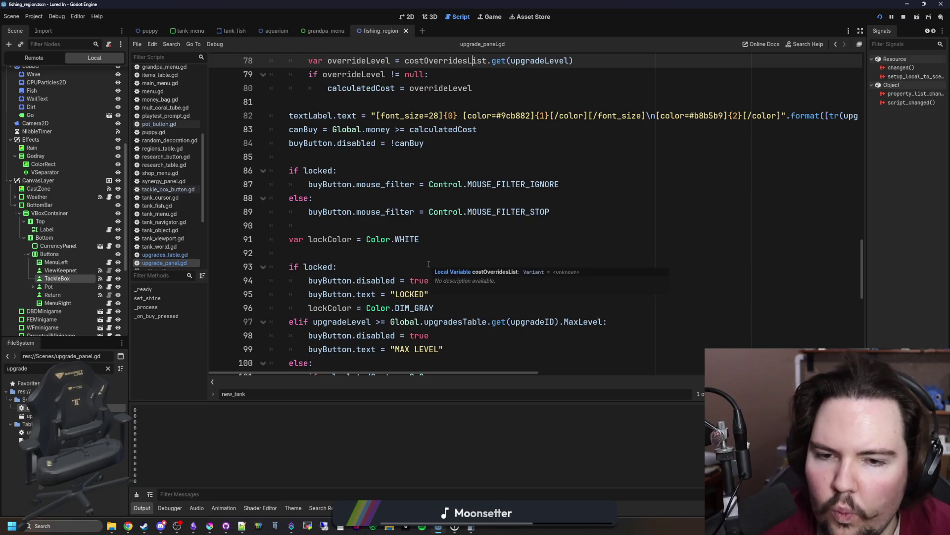
scroll(428, 264, "down", 5)
scroll(445, 240, "down", 5)
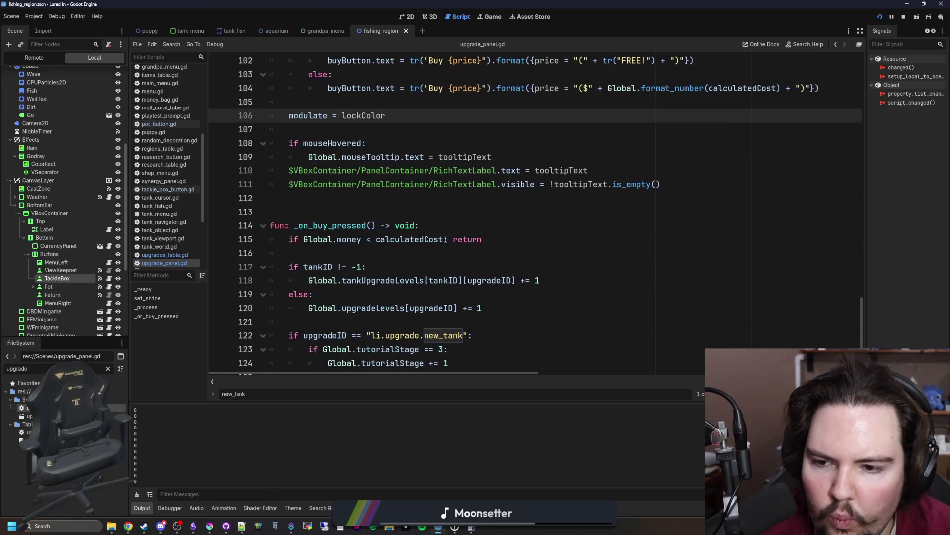
left_click(445, 240)
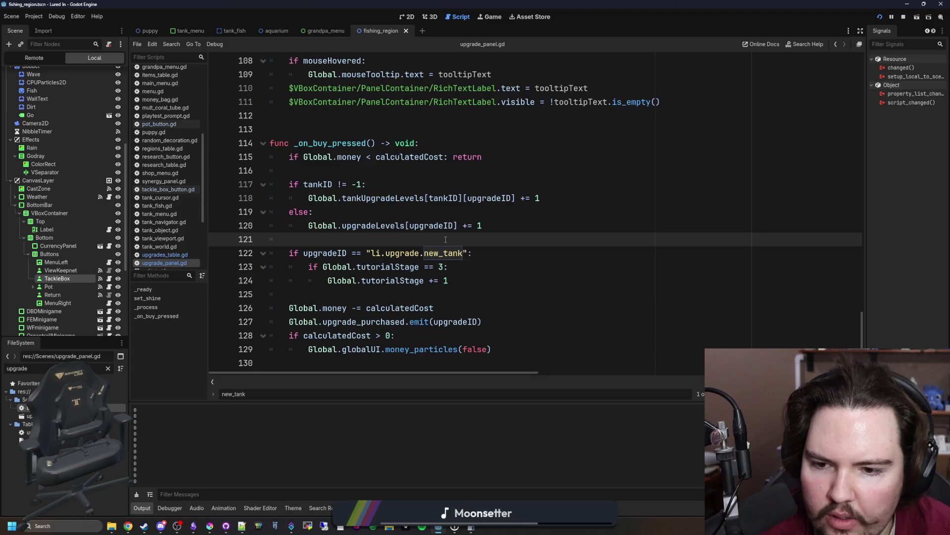
left_click(448, 308)
left_click(419, 335)
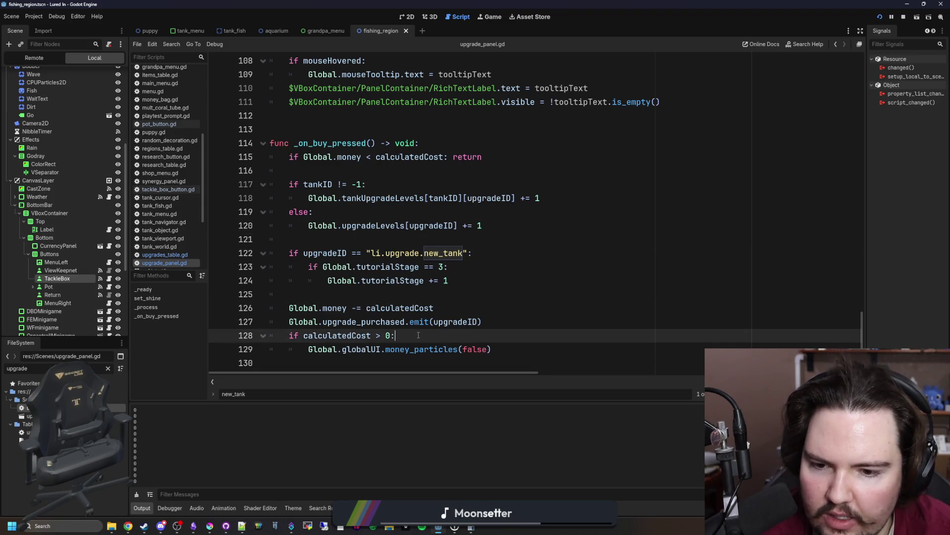
left_click_drag(512, 351, 306, 352)
key("ctrl+c")
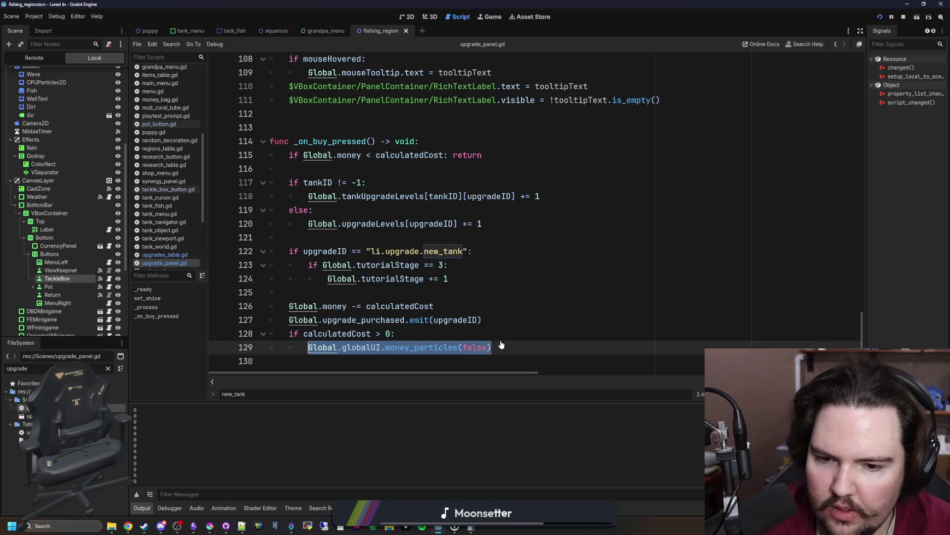
left_click(501, 344)
Add an else branch calling Global.globalUI.sparkle_particles(false) and save.
key("Return")
type("e:")
key("Return")
key("ctrl+v")
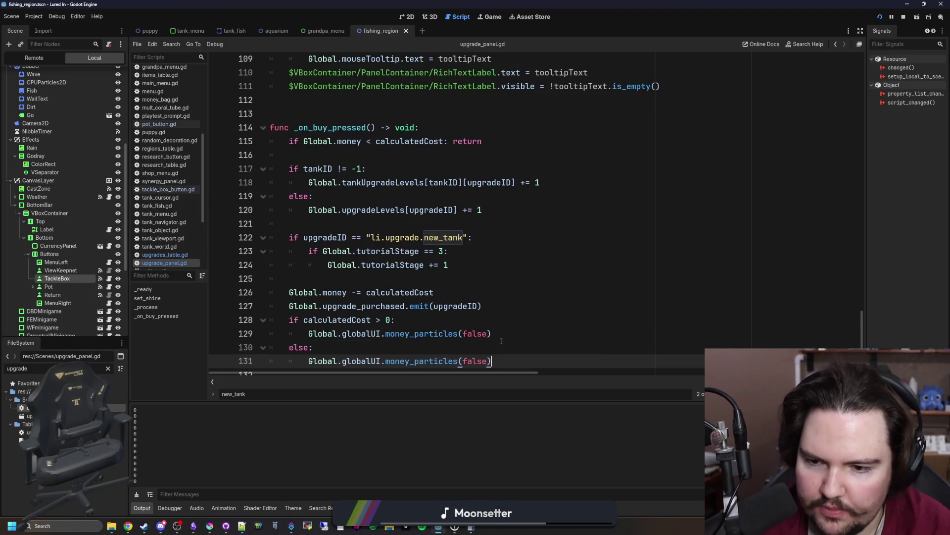
double_click(421, 361)
type("spark")
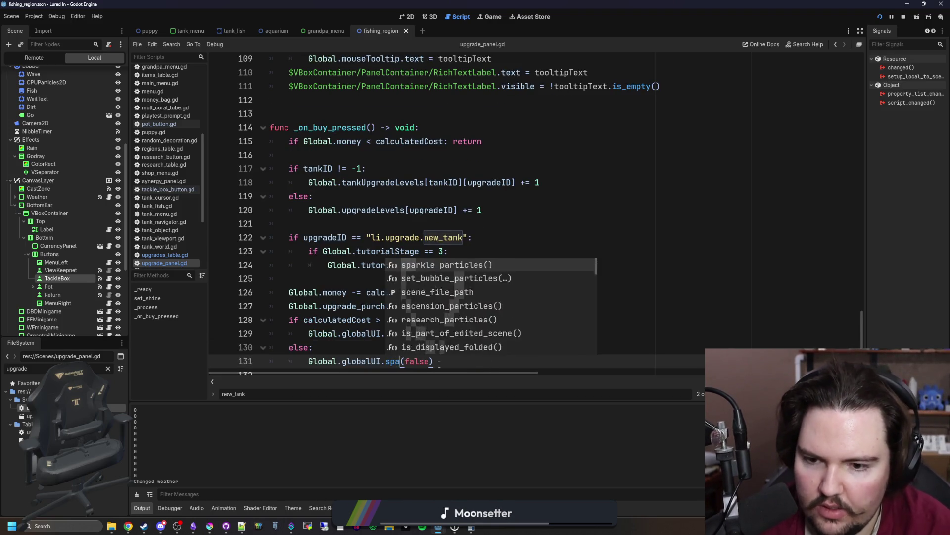
key("Return")
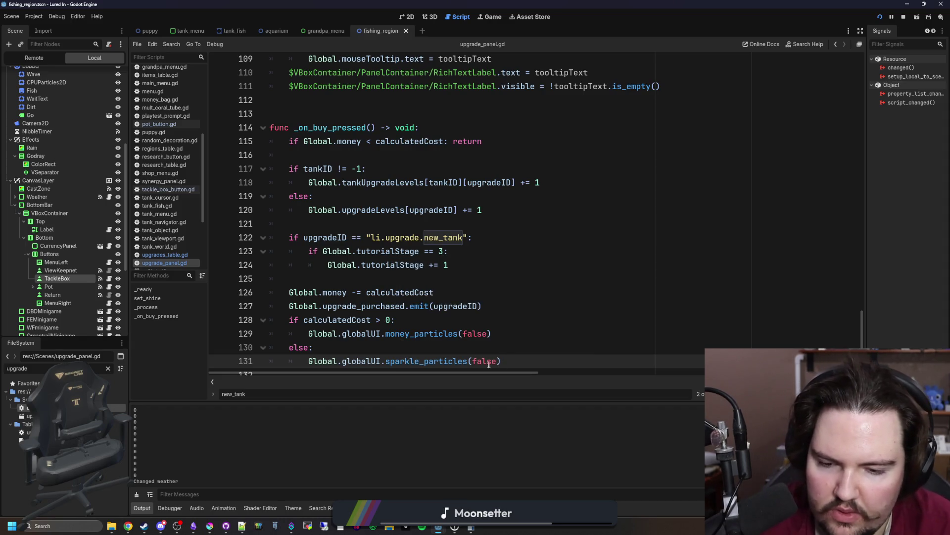
left_click(435, 333)
left_click(434, 345)
key("ctrl+s")
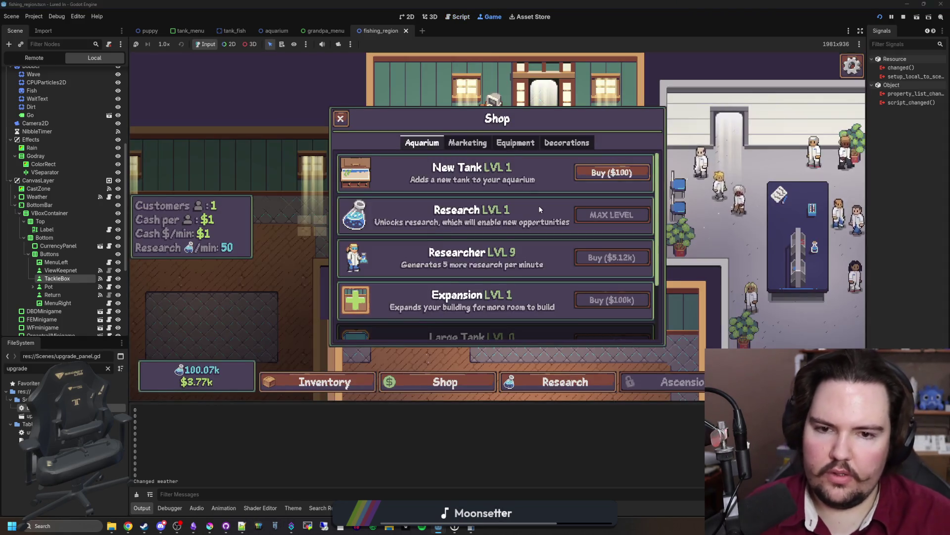
Reset New Tank with setupgrade li.upgrade.new_tank 0, restart, and buy the free tank.
key("grave")
type("setupg")
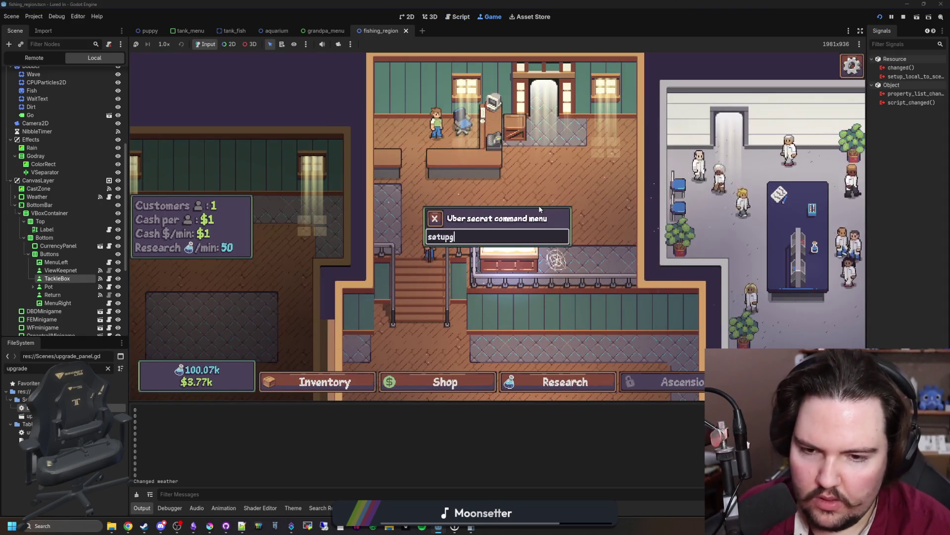
type("rade li.upgrade.new_tank 0")
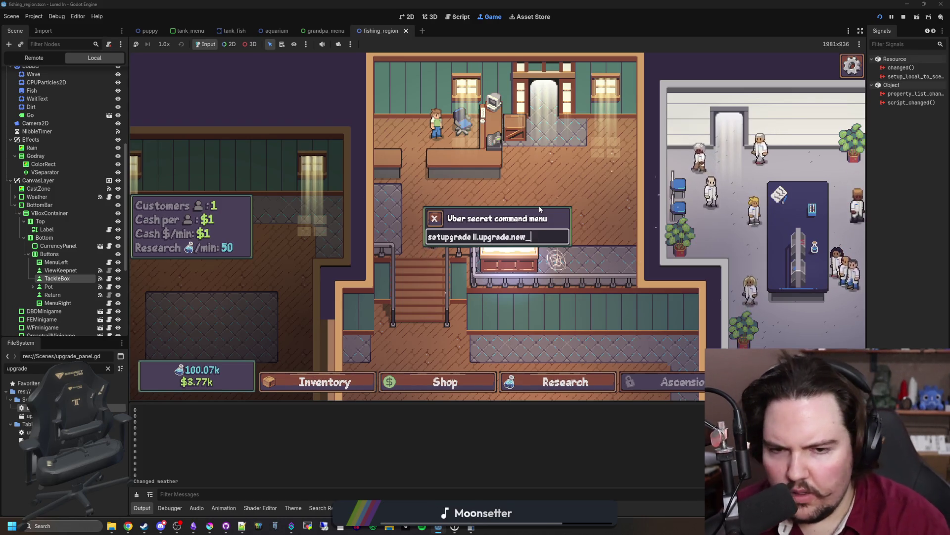
key("Return")
key("Escape")
left_click(484, 248)
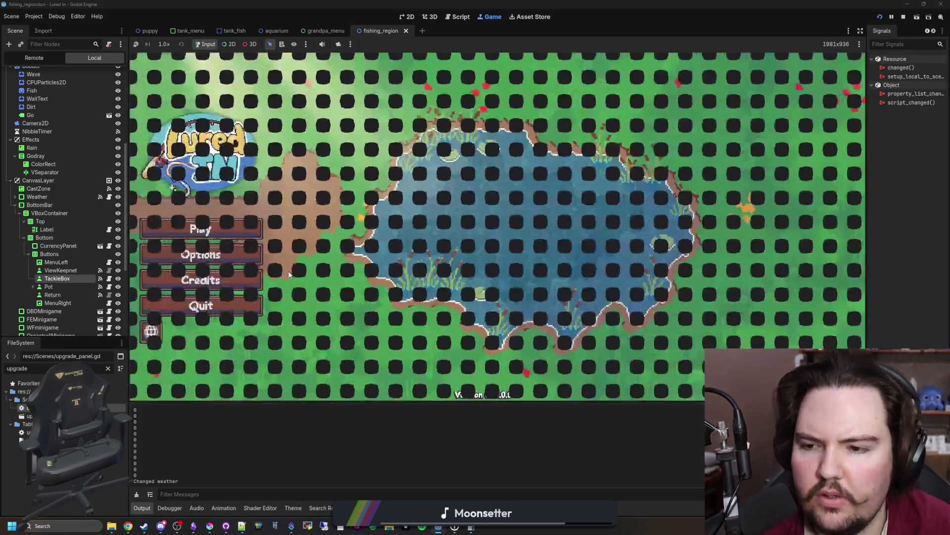
left_click(247, 236)
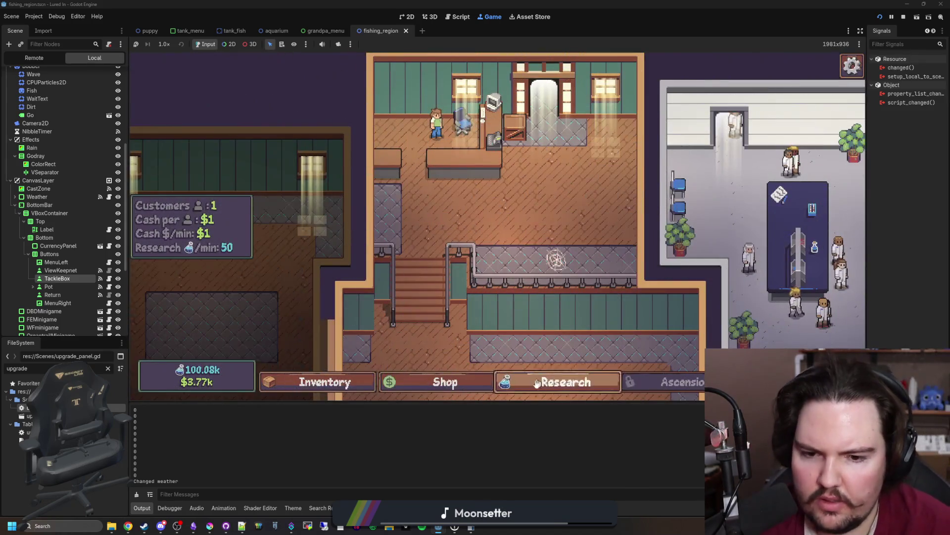
left_click(457, 380)
left_click(610, 173)
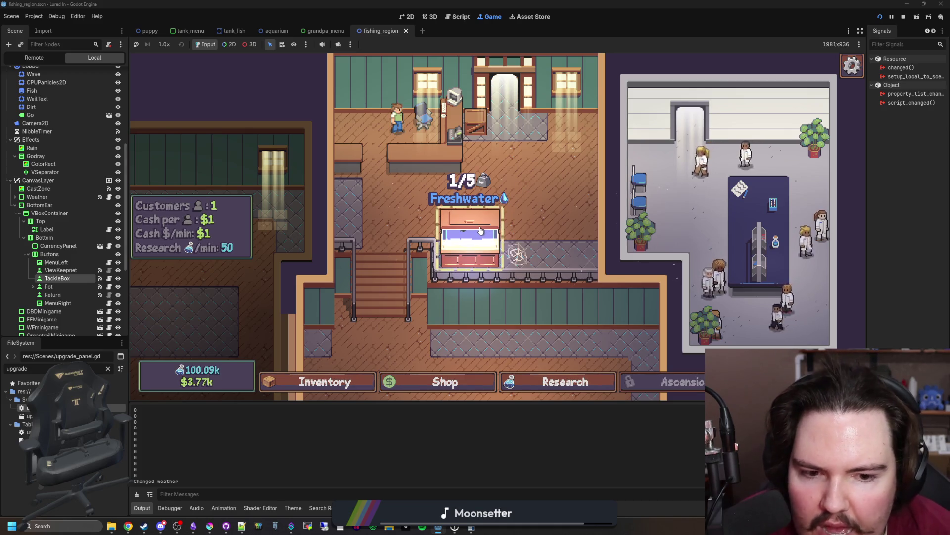
Scroll the game view, then switch to the Weblate page in Chrome.
scroll(480, 230, "down", 2)
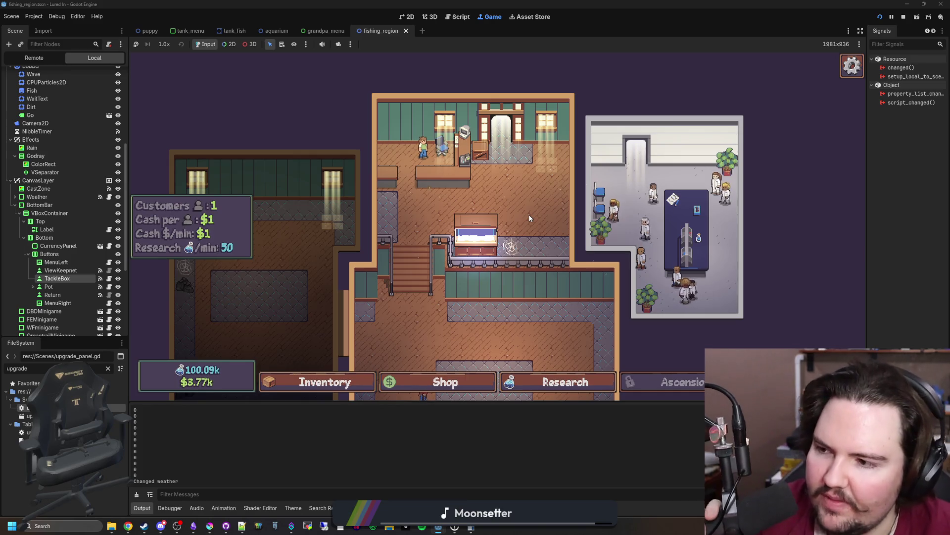
scroll(529, 218, "up", 2)
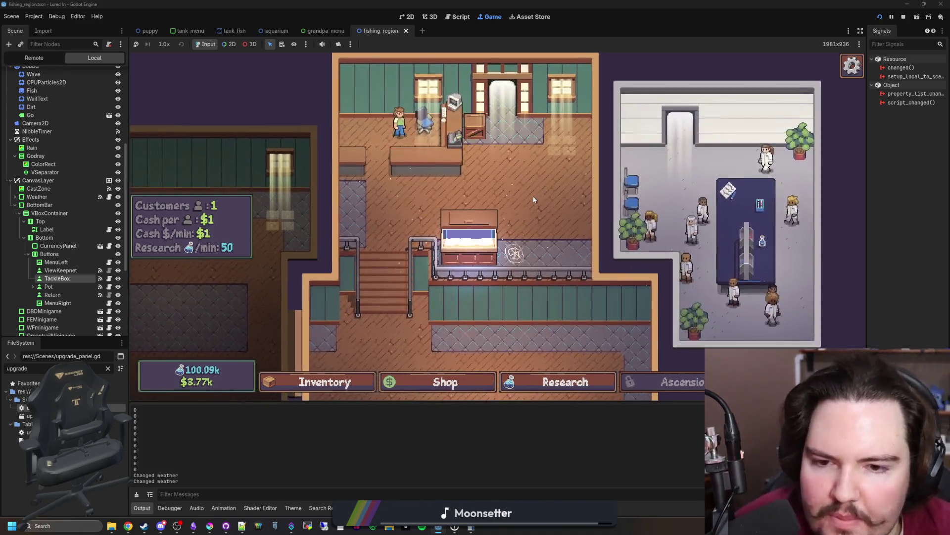
key("alt+Tab")
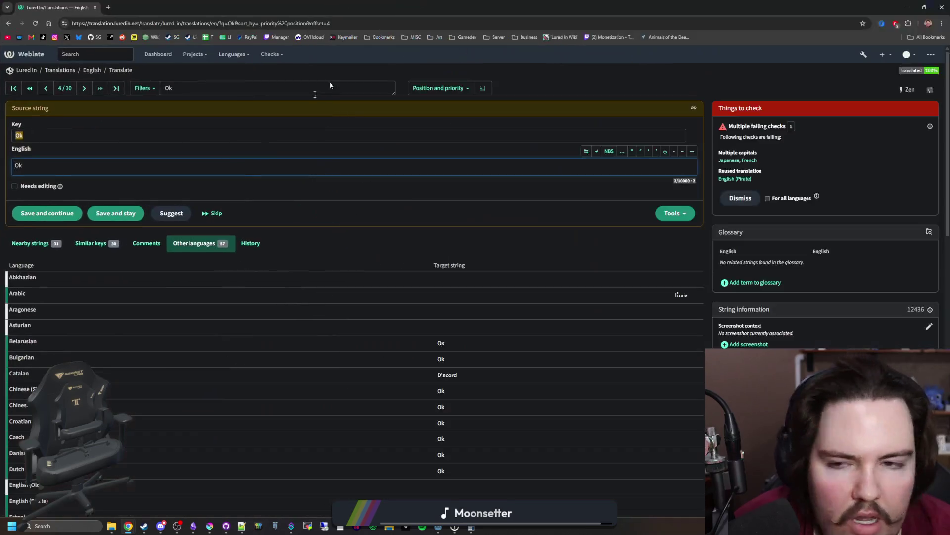
Search 'tutorial' and step through TRAVEL, SELL, TANK and MOVE, selecting MOVE's source text.
double_click(184, 88)
type("tutorial")
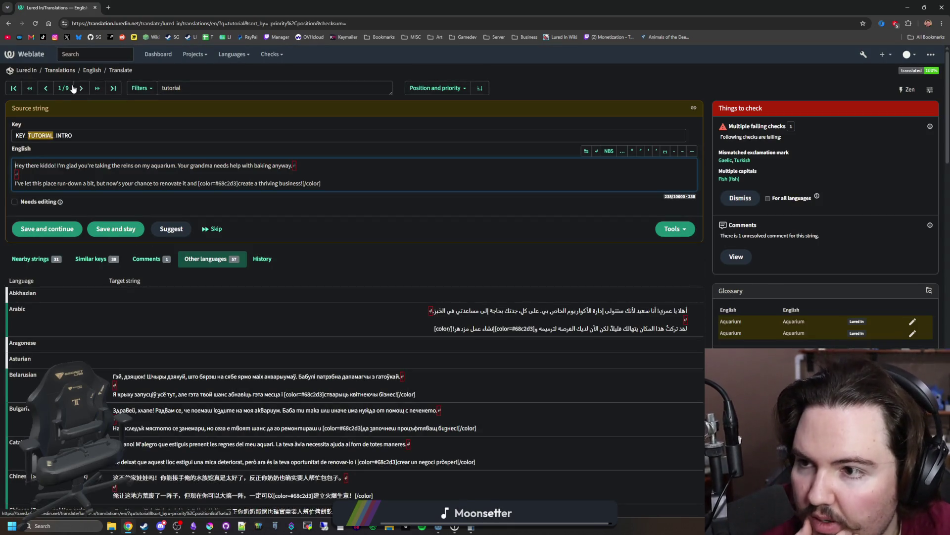
left_click(77, 88)
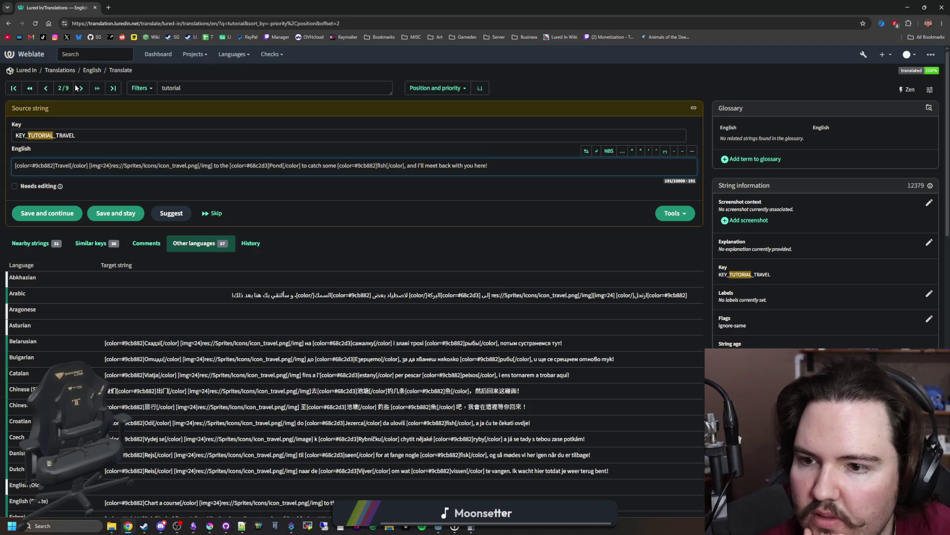
left_click(76, 87)
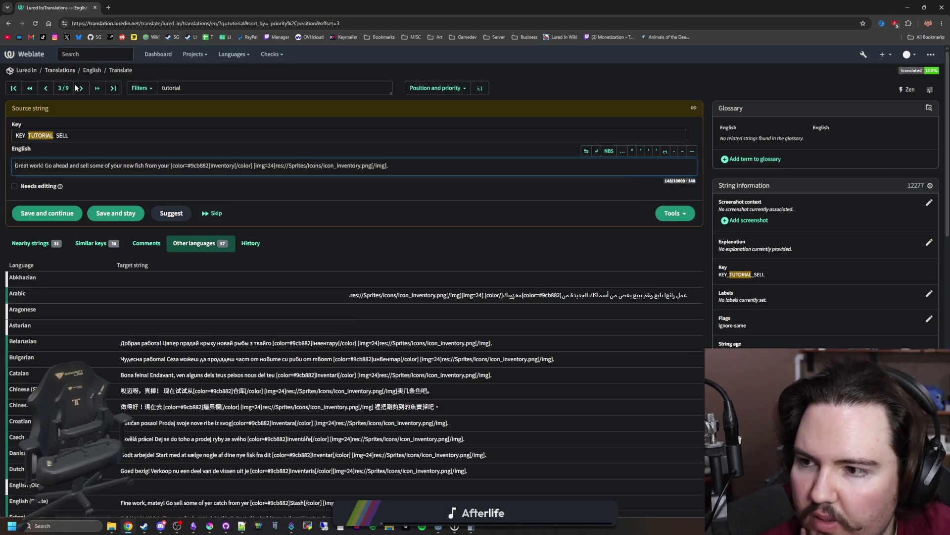
left_click(76, 86)
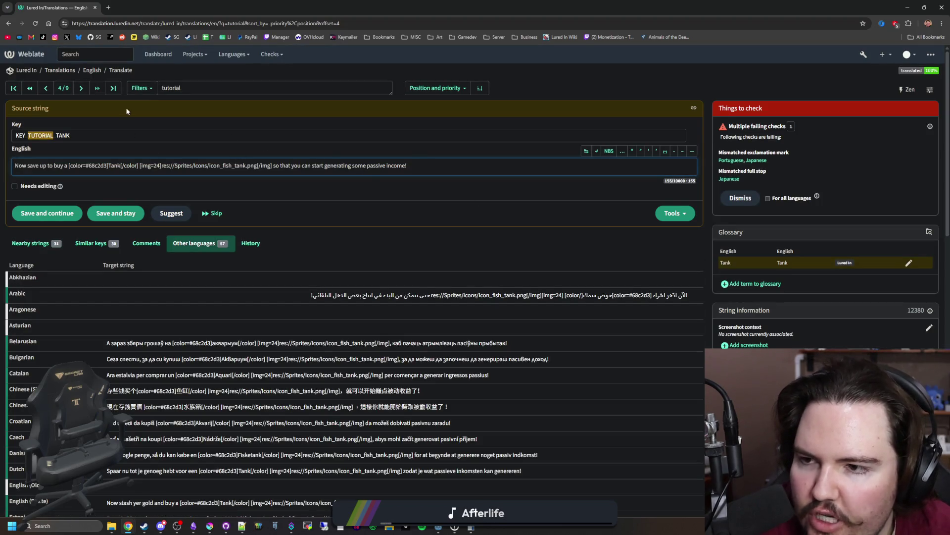
left_click(85, 90)
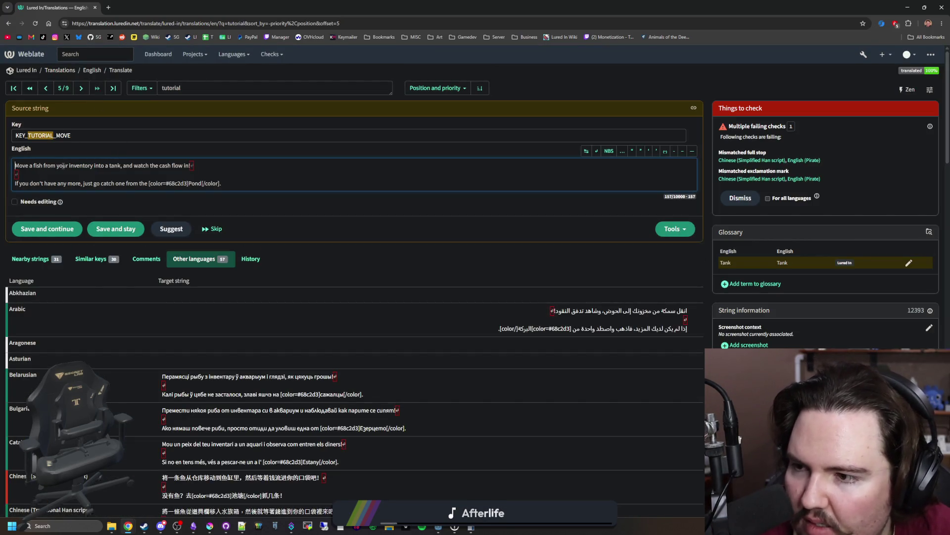
left_click_drag(71, 166, 266, 190)
left_click(267, 190)
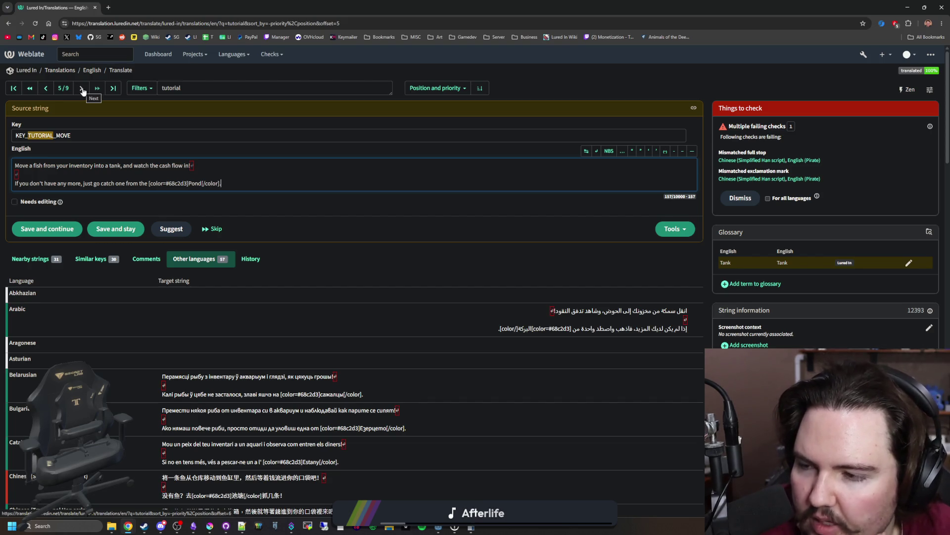
Step ahead to the last tutorial string, then back to KEY_TUTORIAL_TANK at 4/9.
left_click(83, 90)
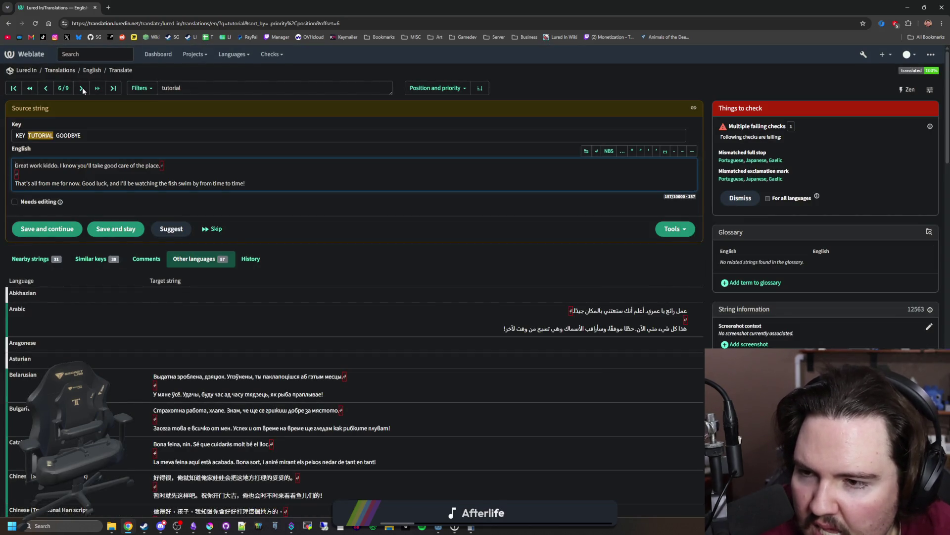
left_click(81, 92)
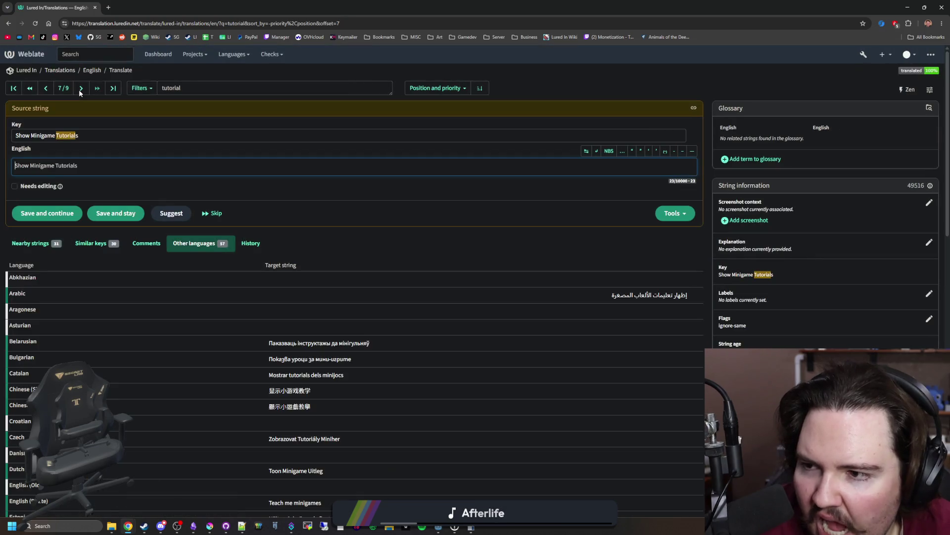
left_click(81, 92)
left_click(81, 92)
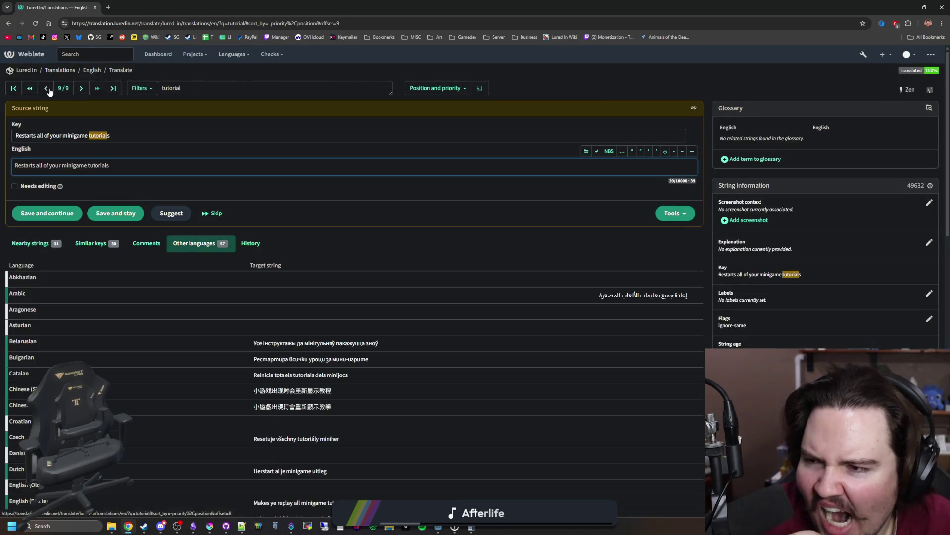
left_click(44, 89)
left_click(44, 89)
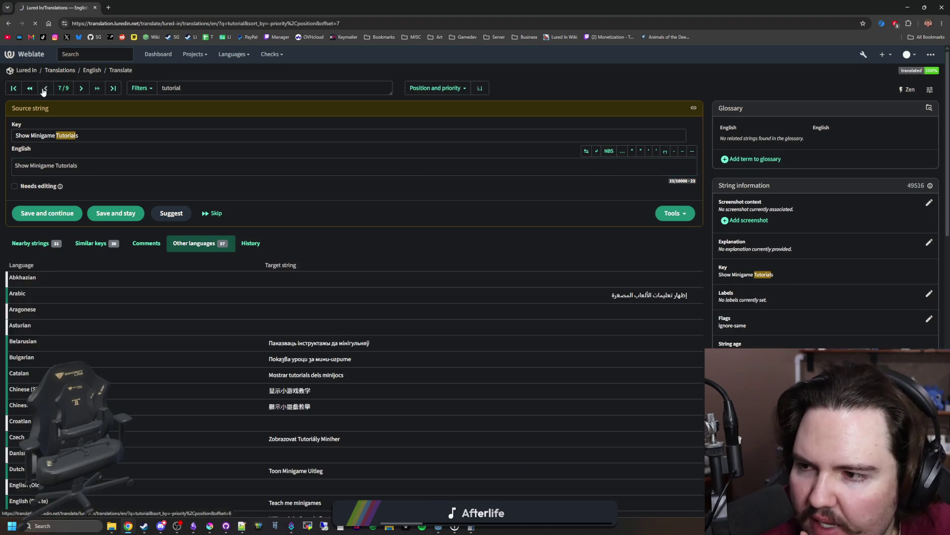
left_click(44, 89)
left_click(44, 89)
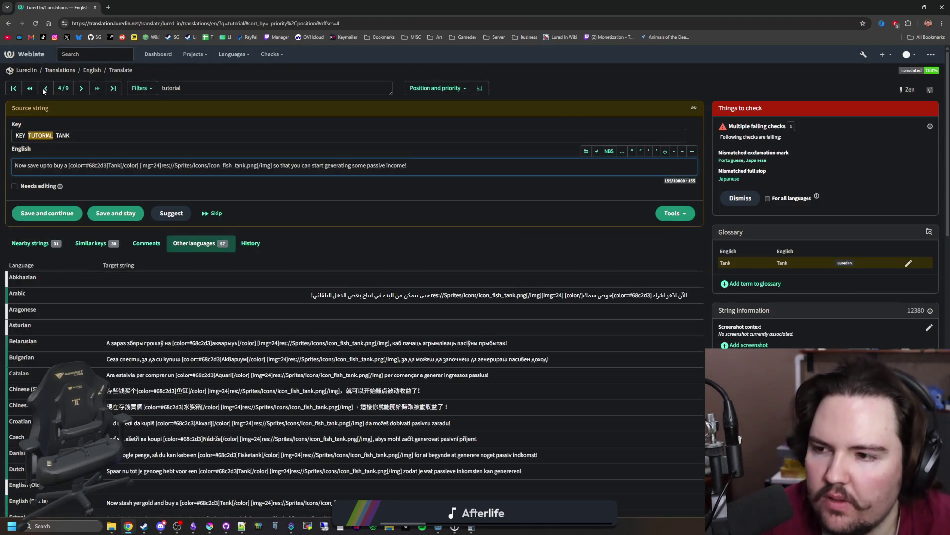
left_click(44, 89)
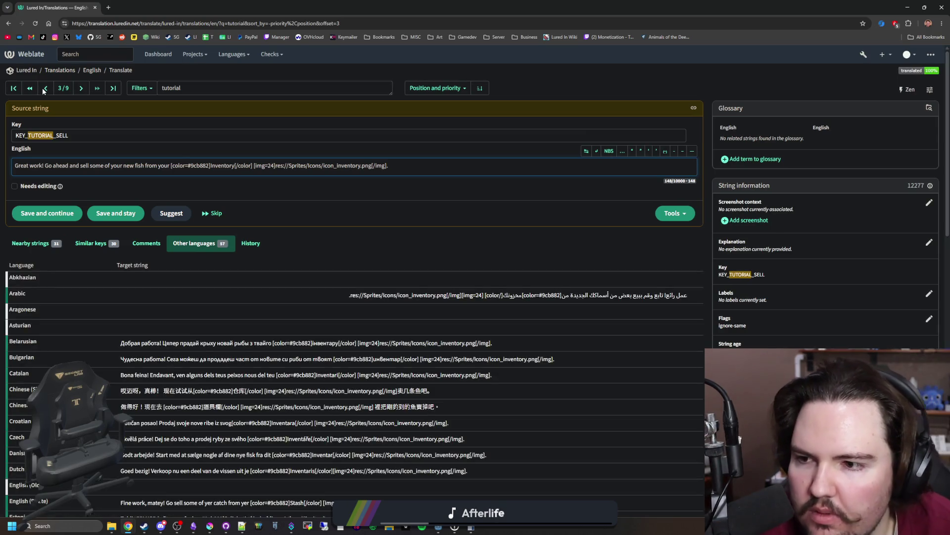
left_click(78, 89)
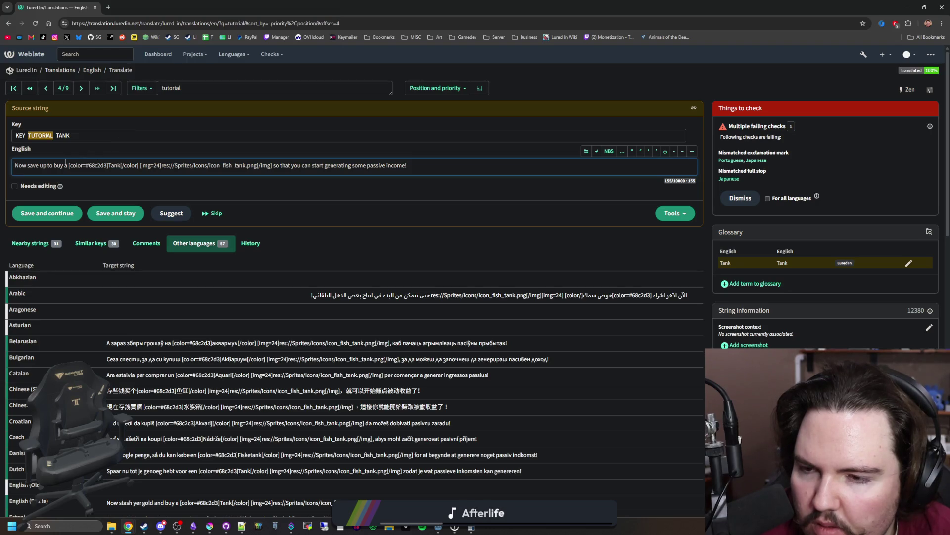
key("alt+Tab")
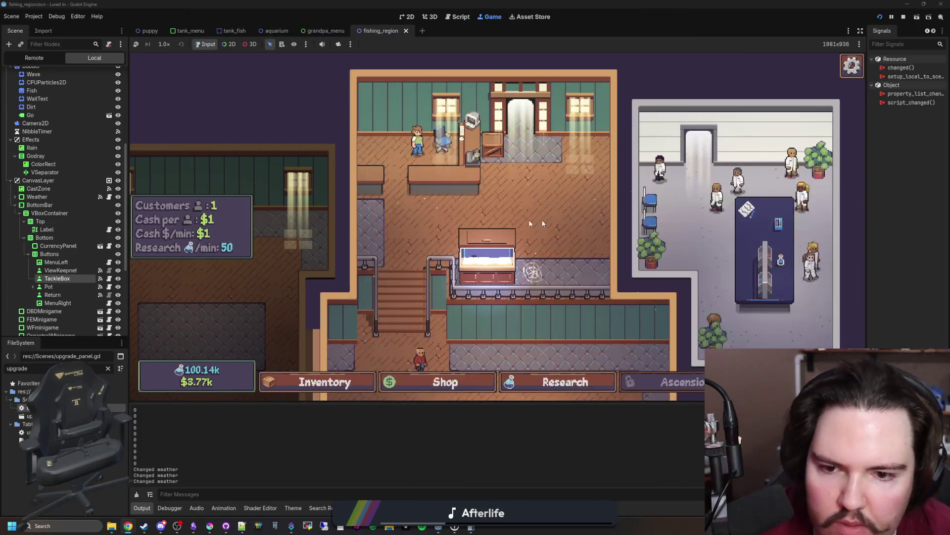
scroll(465, 193, "down", 3)
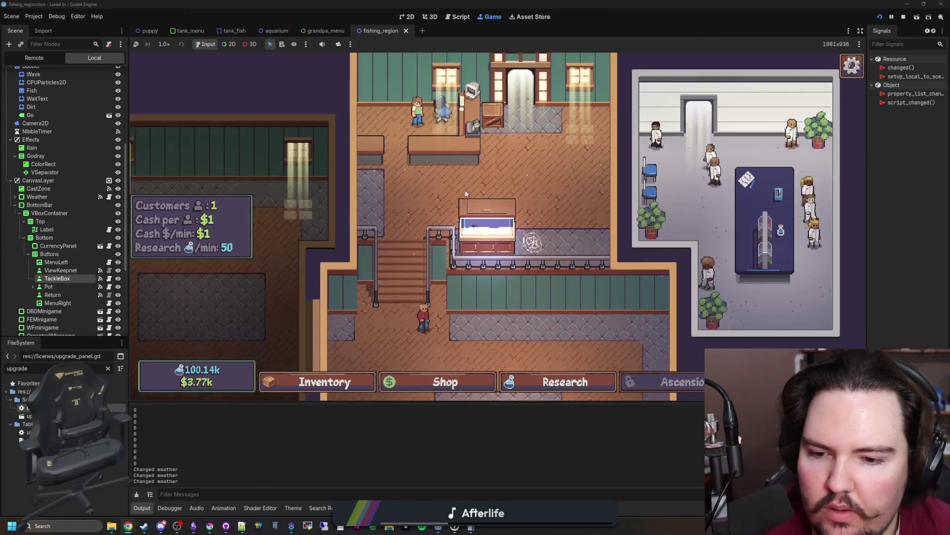
scroll(429, 253, "down", 3)
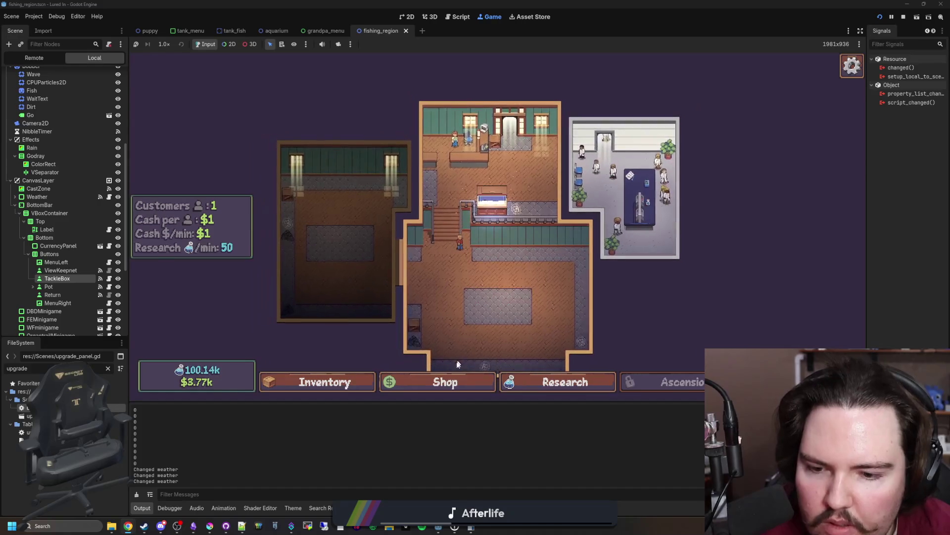
left_click(445, 382)
key("Escape")
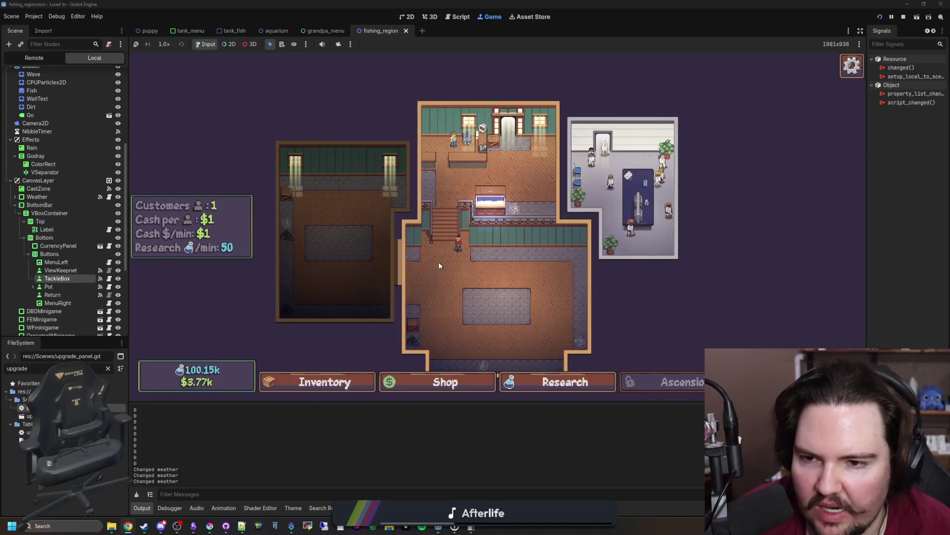
scroll(438, 266, "up", 3)
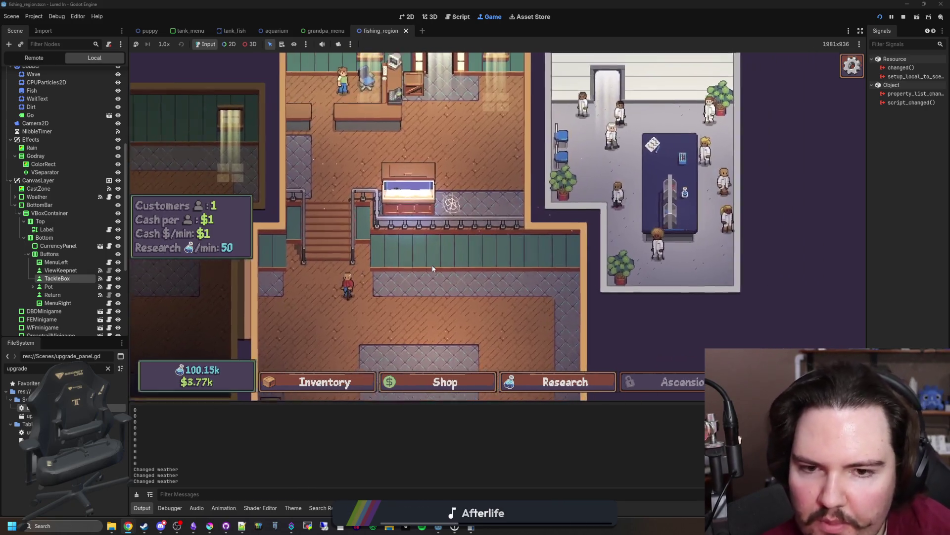
mouse_move(433, 269)
left_mouse_down()
mouse_move(405, 282)
mouse_move(476, 293)
left_mouse_up()
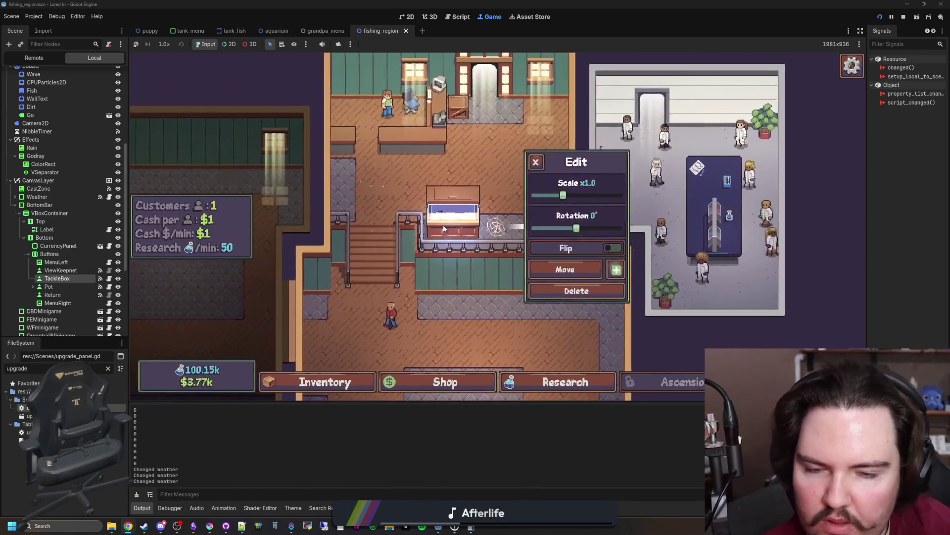
key("Escape")
scroll(552, 162, "down", 3)
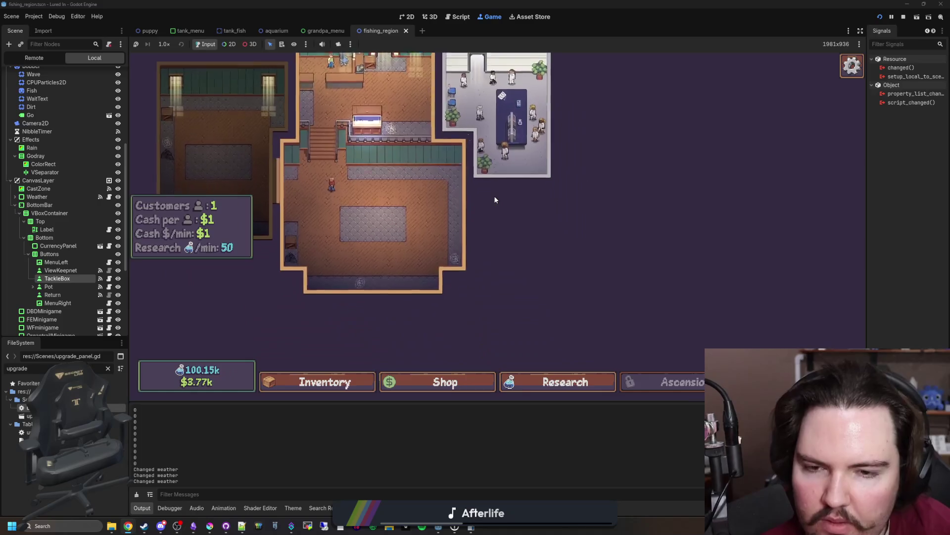
scroll(569, 214, "up", 3)
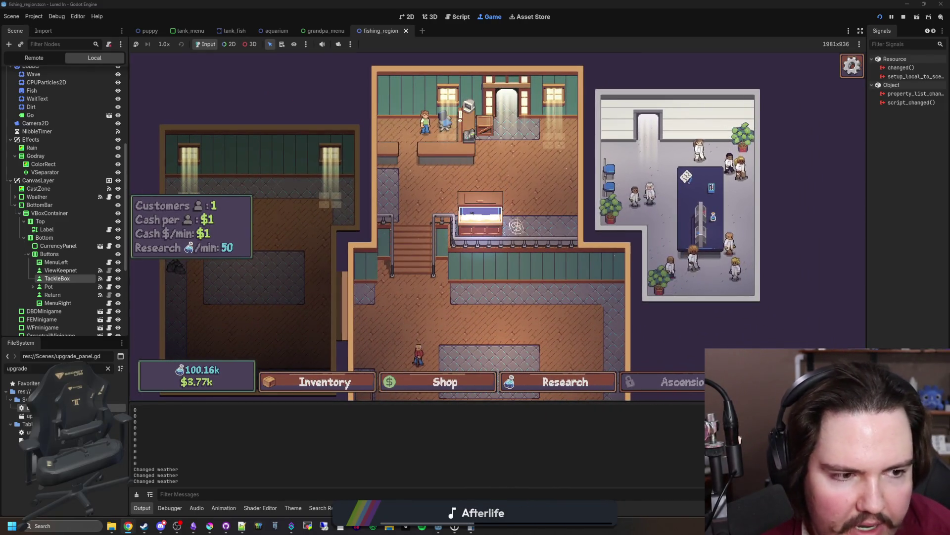
key("alt+Tab")
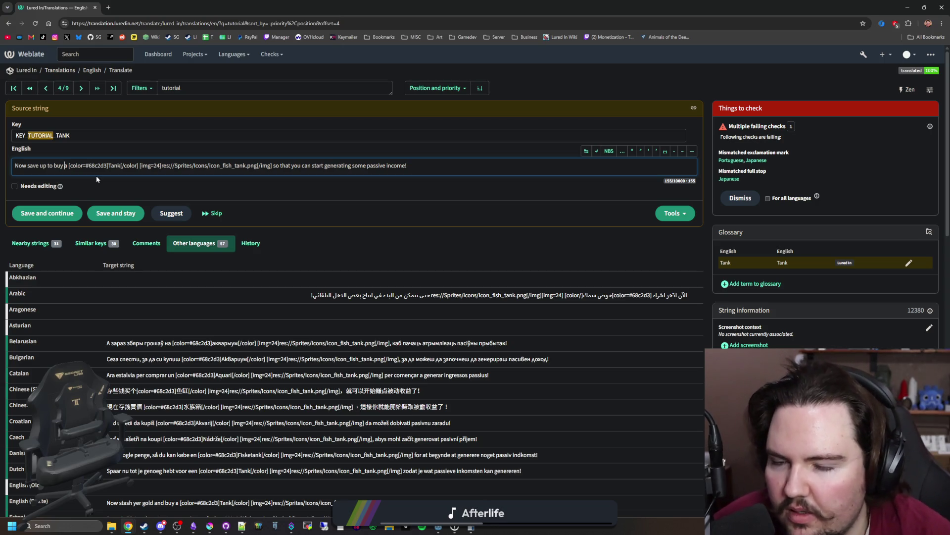
Draft a new opening, 'I've got an old tank… that I'm not using anymore.', in the English text.
key("Home")
type("I've got")
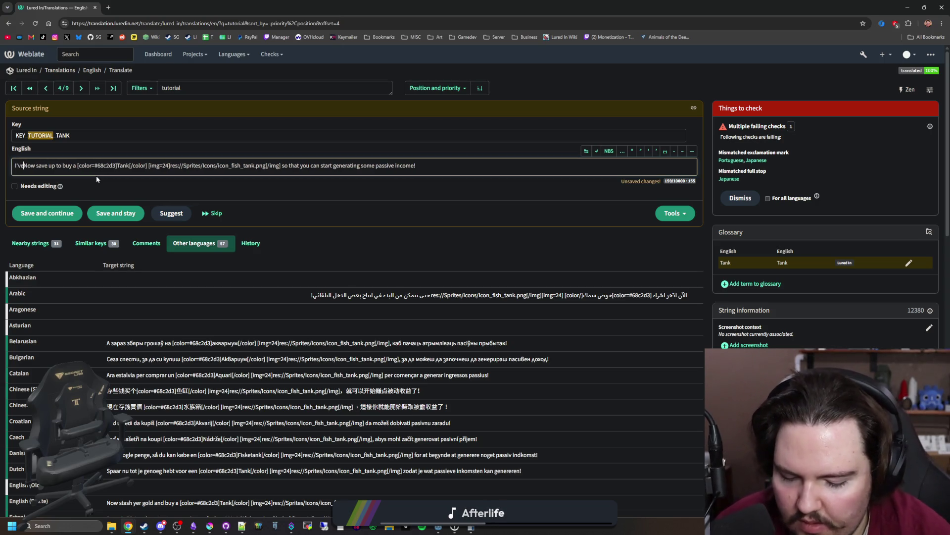
type(" an old tank I")
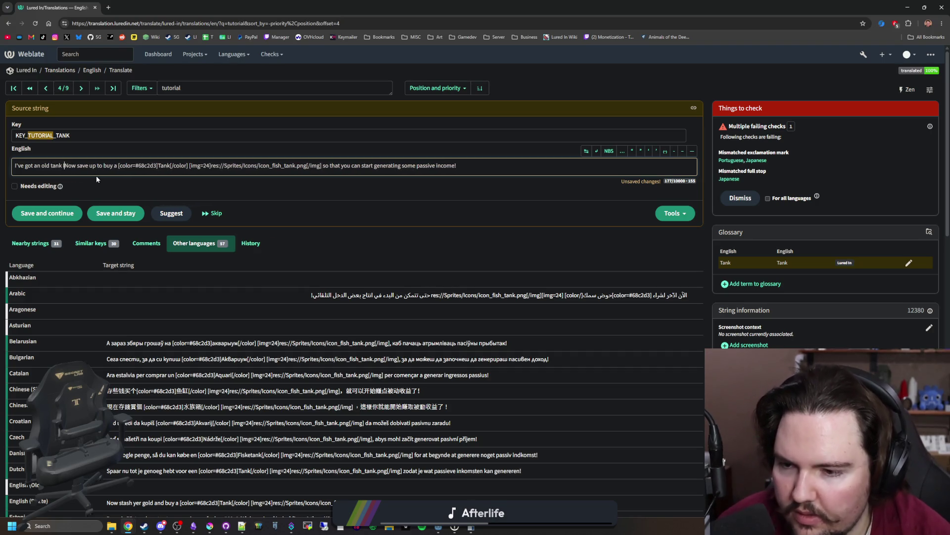
type("'m not using anymore")
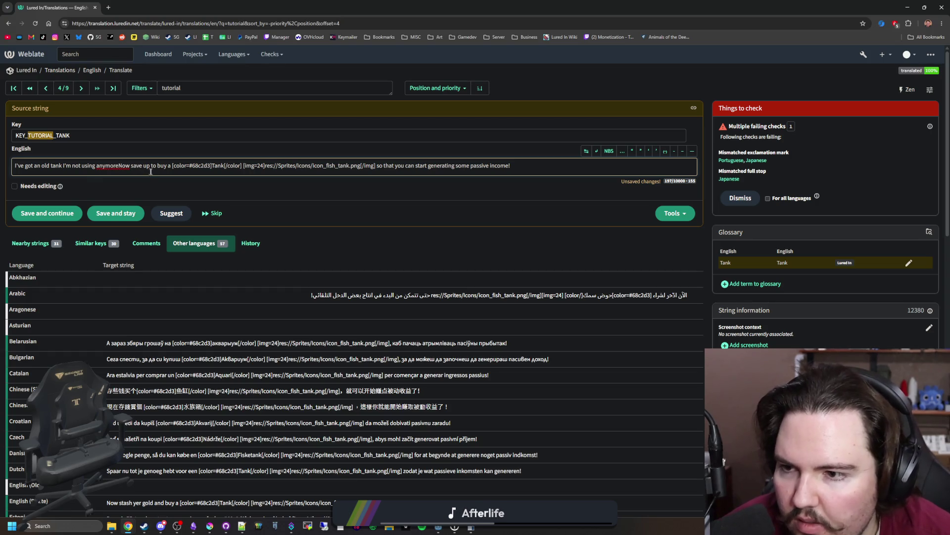
left_click_drag(171, 165, 52, 167)
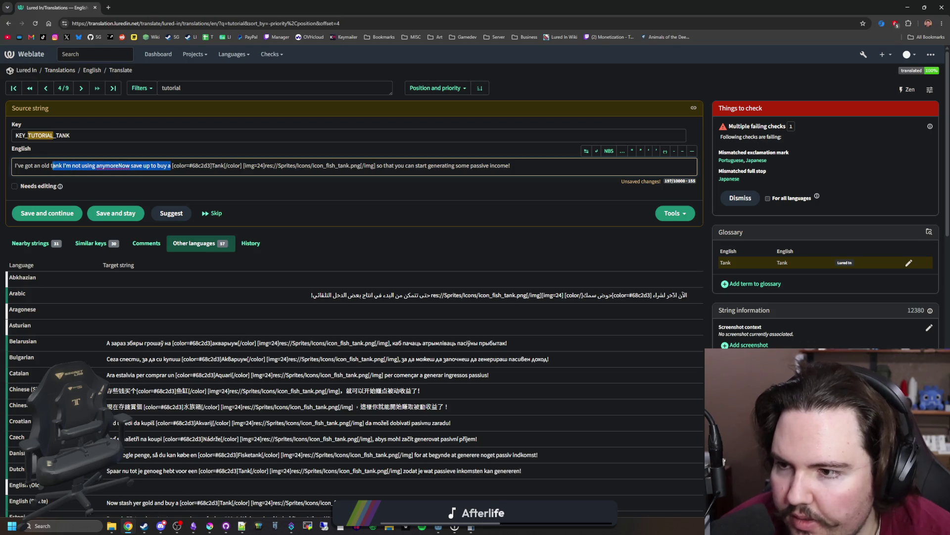
key("BackSpace")
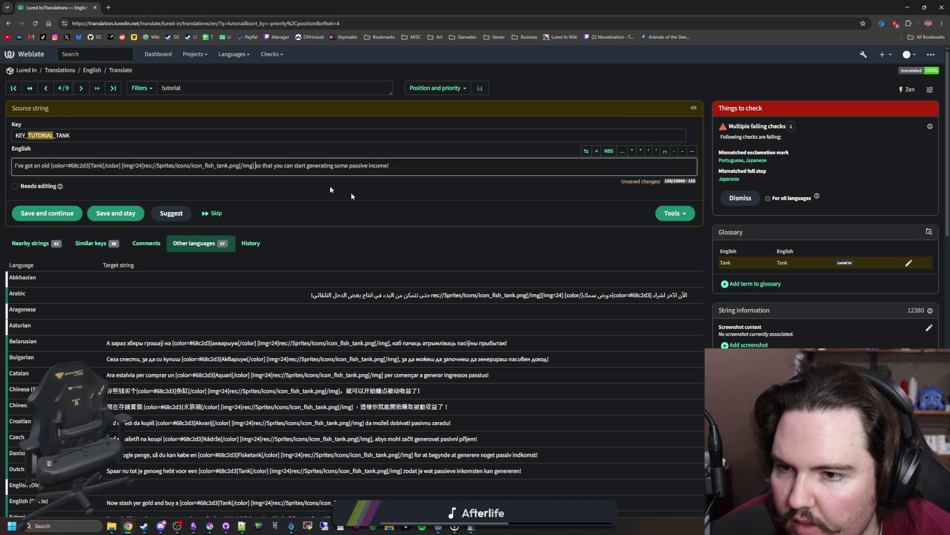
type("that I'")
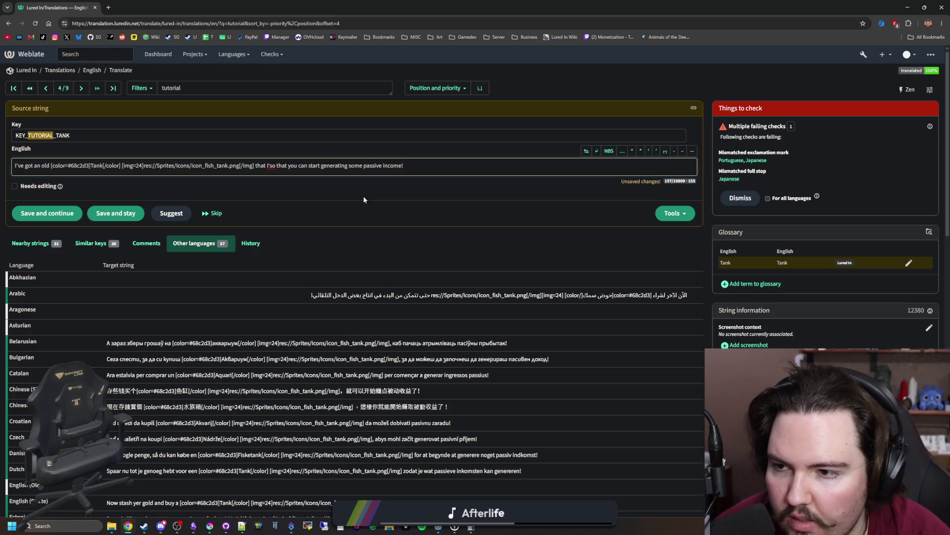
type("m not using a")
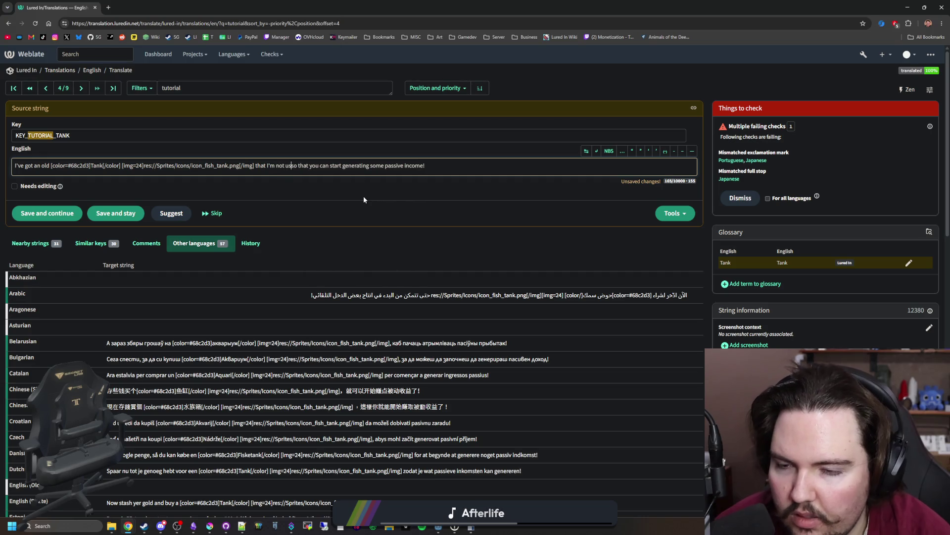
type("nymore.")
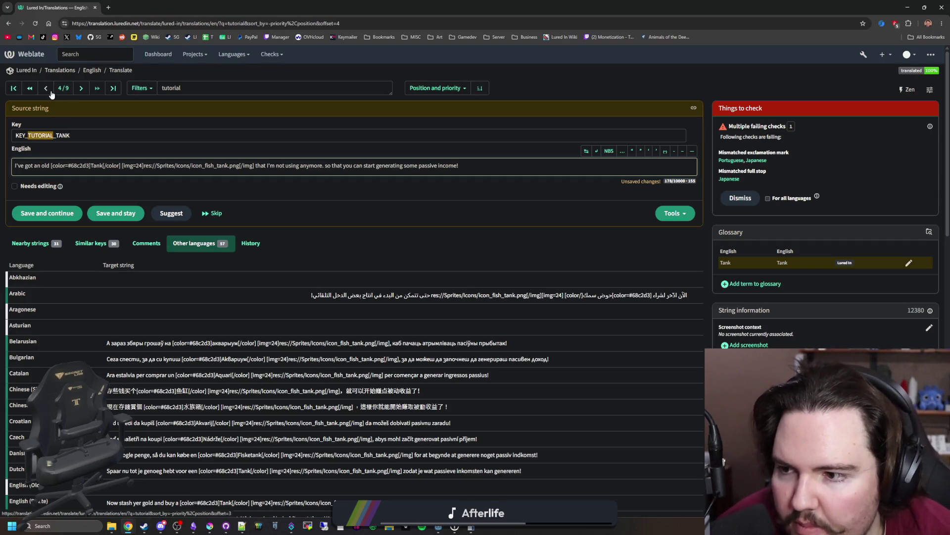
Undo the edits back to the original 'Now save up to buy a Tank…' wording, then go to the next string.
key("Left")
key("BackSpace")
key("Delete")
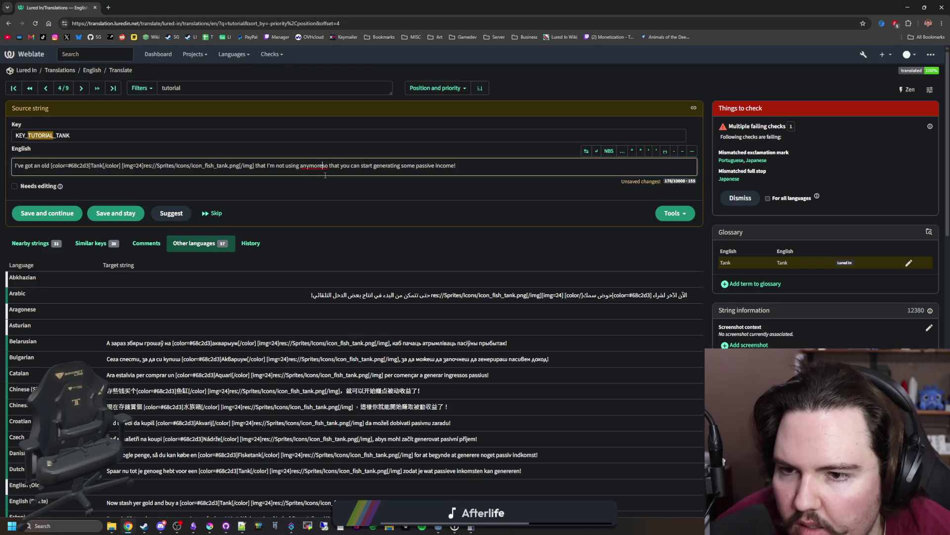
key("BackSpace")
key("BackSpace")
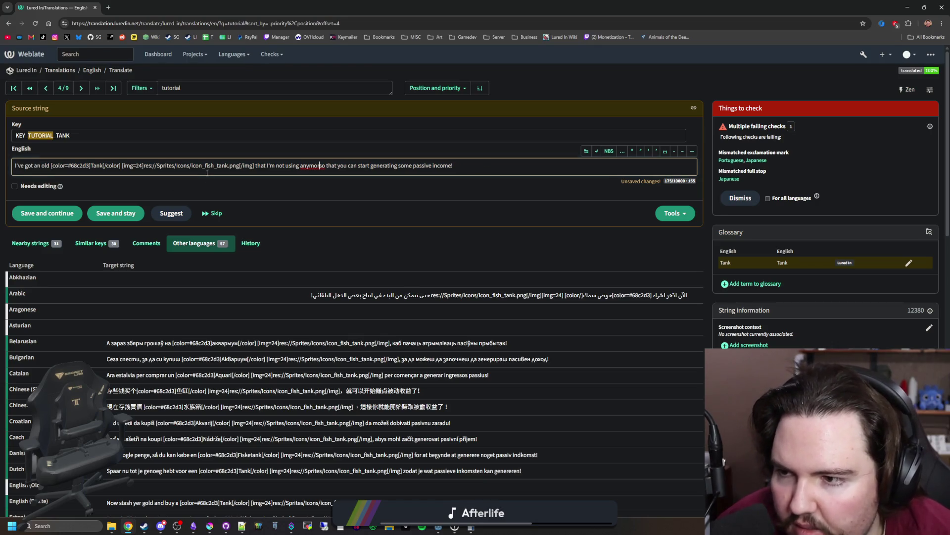
key("ctrl+z")
key("ctrl+z")
key("ctrl+z")
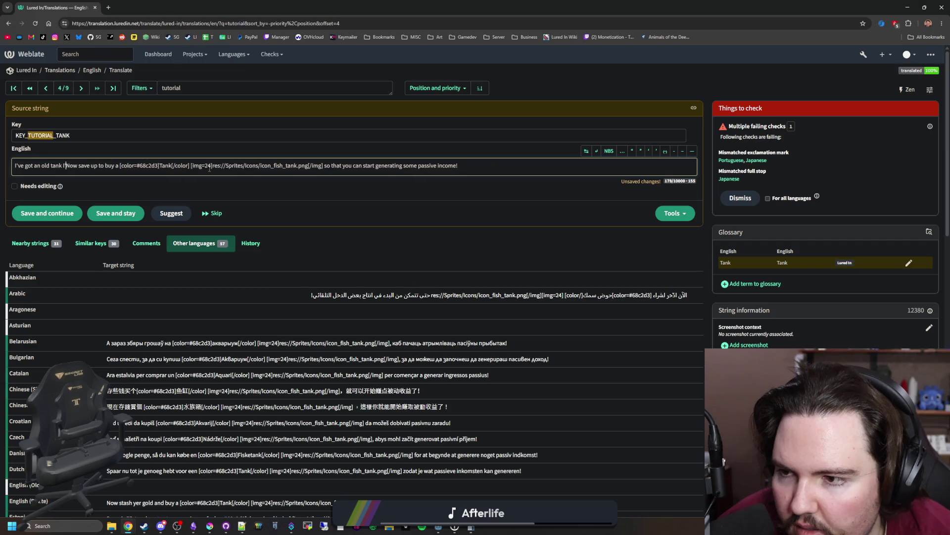
key("ctrl+z")
key("ctrl+z")
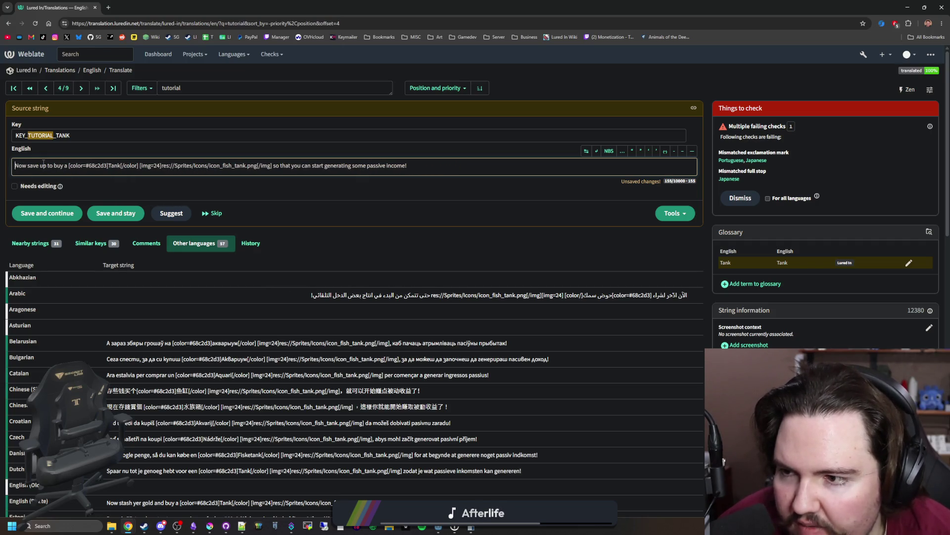
left_click(84, 87)
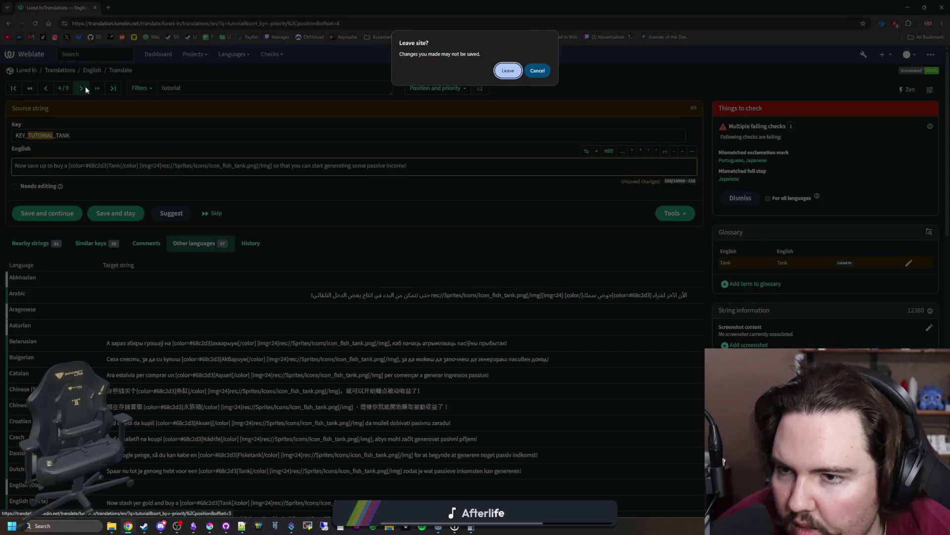
Discard the unsaved edits, return to string 4/9 KEY_TUTORIAL_TANK, and select its English text.
left_click(510, 72)
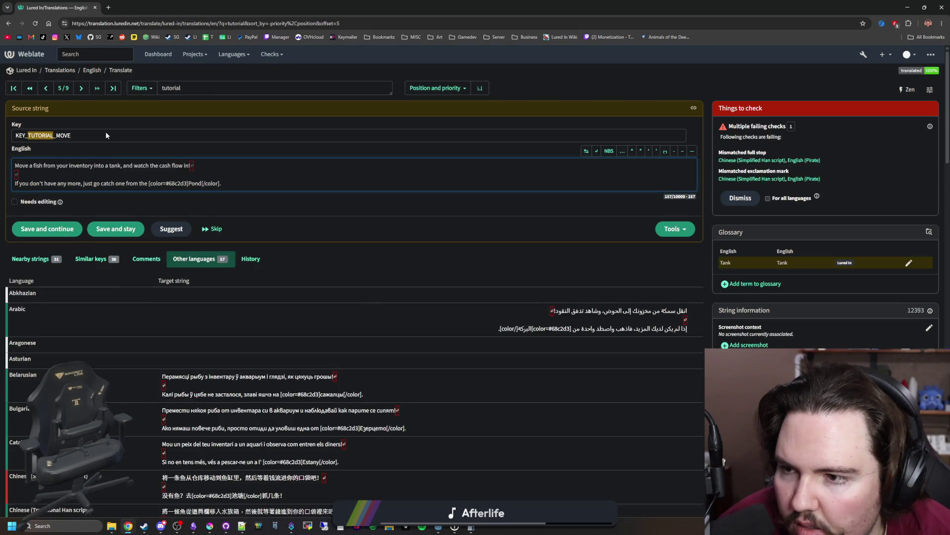
left_click(46, 88)
left_click(48, 89)
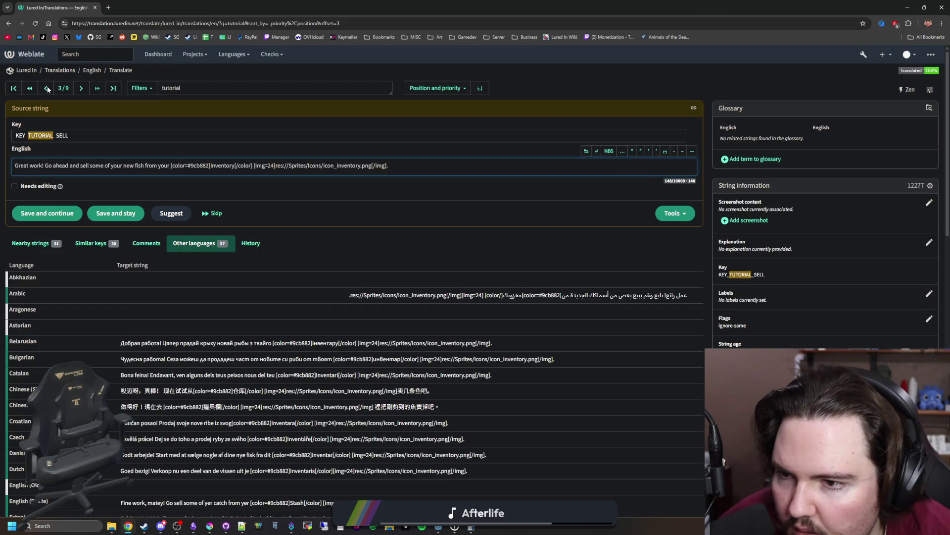
left_click(81, 88)
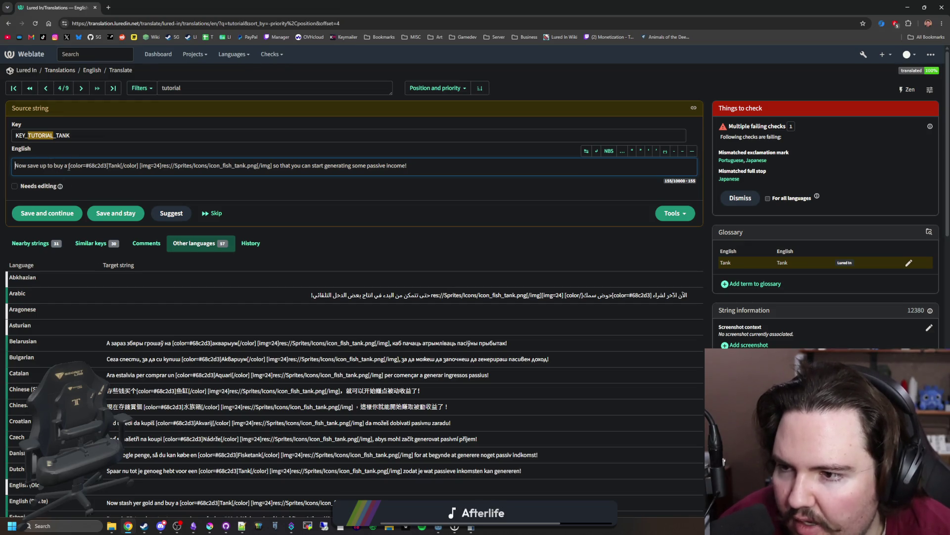
key("shift+Home")
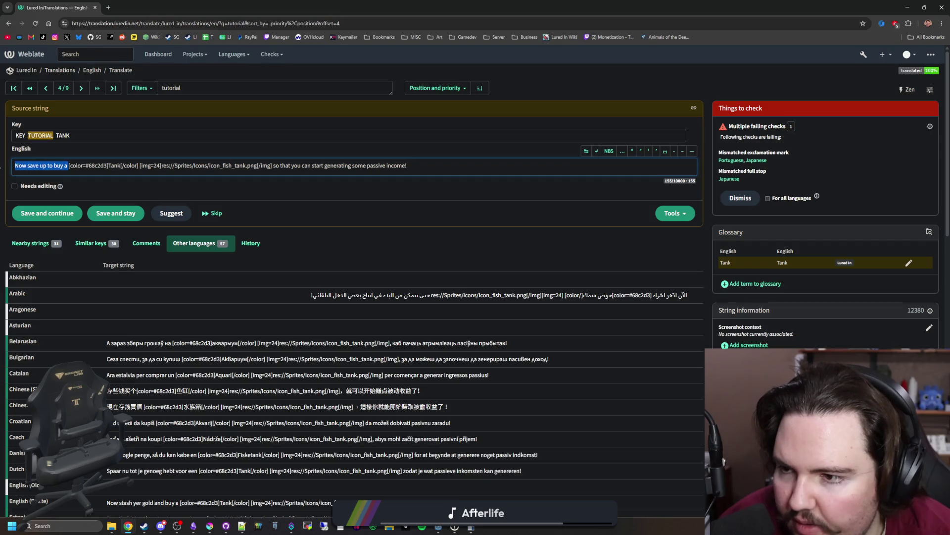
Paste the rewritten text, add '. Go grab it for free from the Shop,', and change 'so that you can' to 'and'.
type("I've got an old [color=#68c2d3]Tank[/color] [img=24]res://Sprites/Icons/icon_fish_tank.png[/img] that I'm not using anymoreso that you can start generating some passive income!")
key("ctrl+z")
key("shift+End")
type("I've got an old [color=#68c2d3]Tank[/color] [img=24]res://Sprites/Icons/icon_fish_tank.png[/img] that I'm not using anymoreso that you can start generating some passive income!")
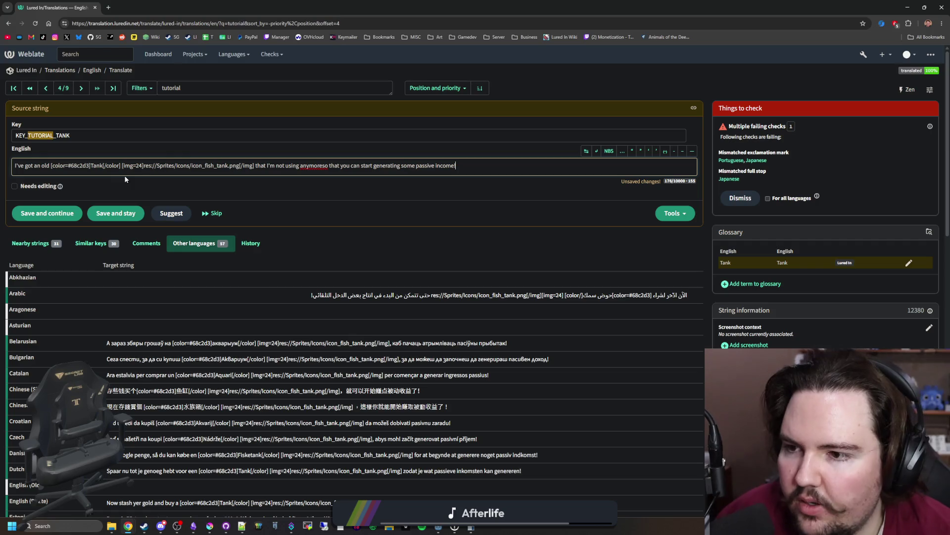
left_click(326, 166)
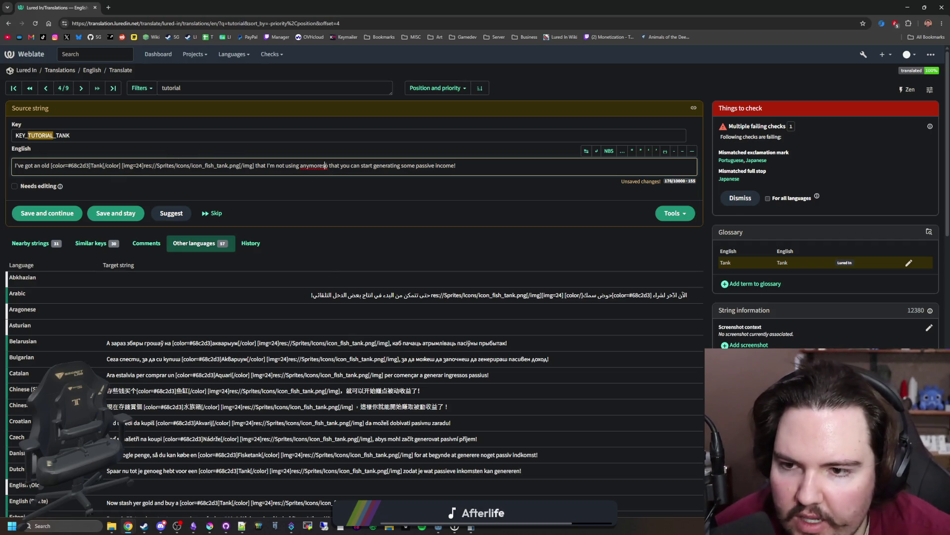
type(". ")
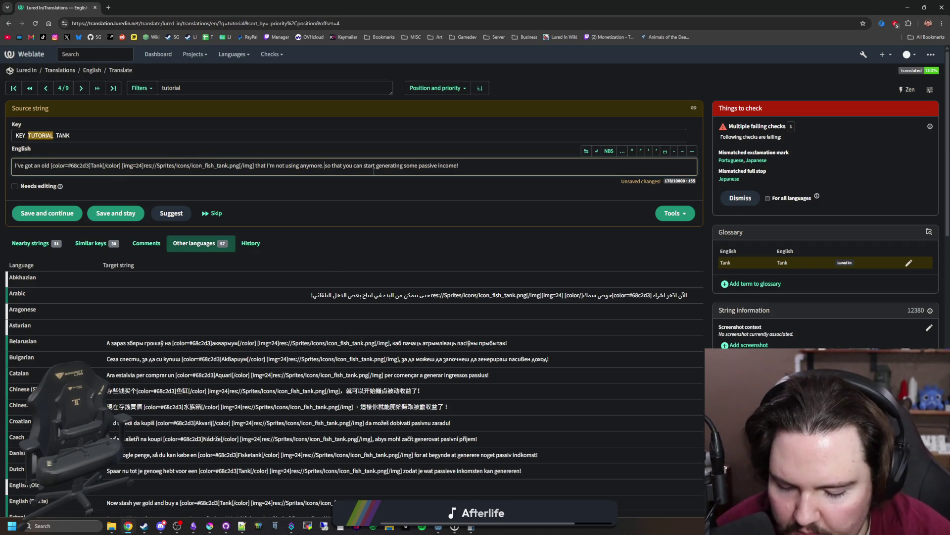
type("Go grab it fr")
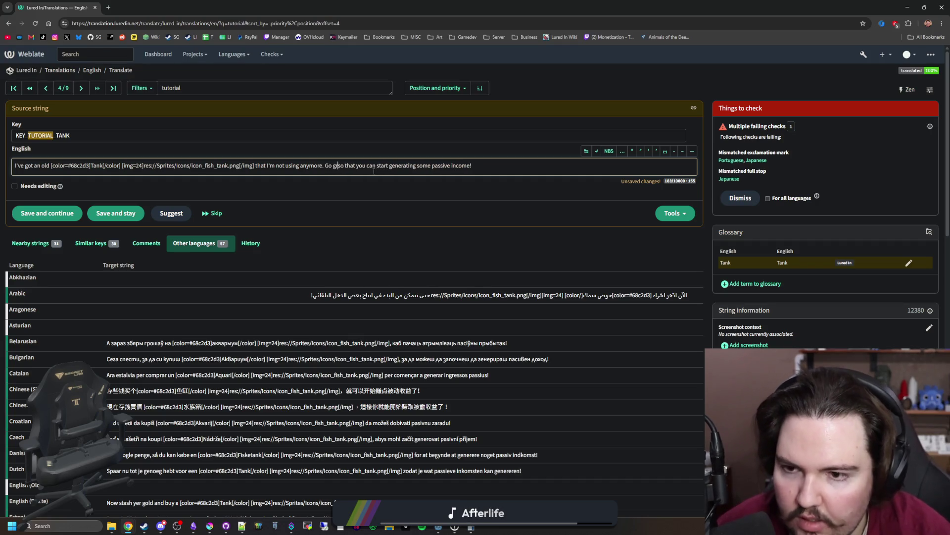
key("BackSpace")
type("or free from ")
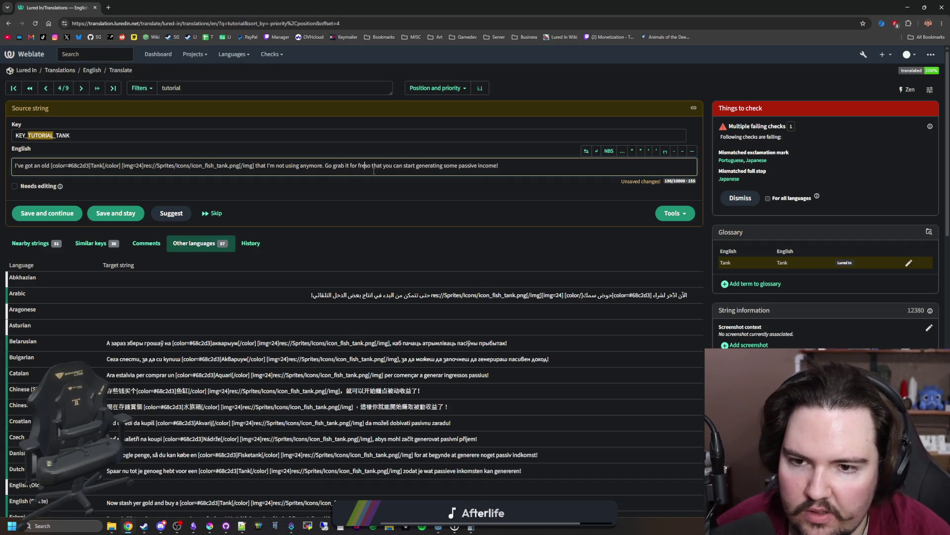
type("the ")
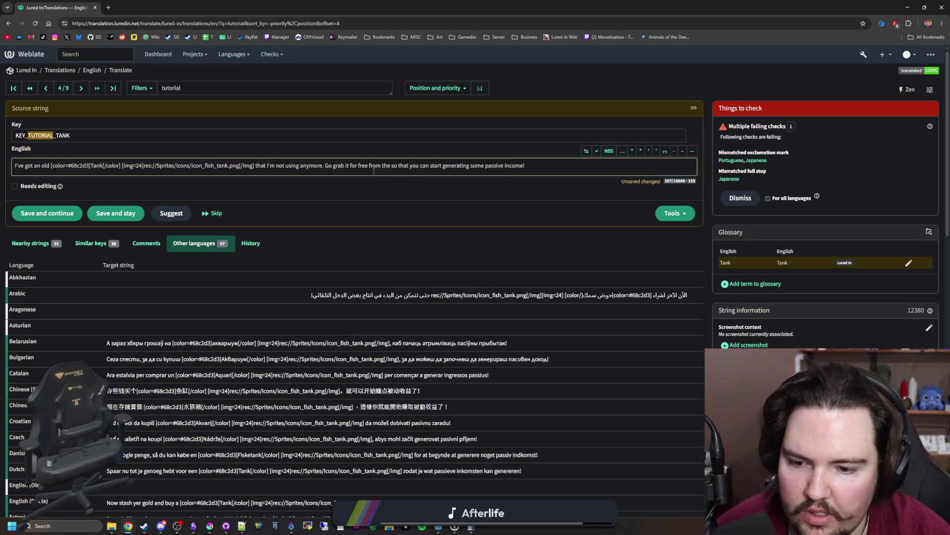
type("Shop,")
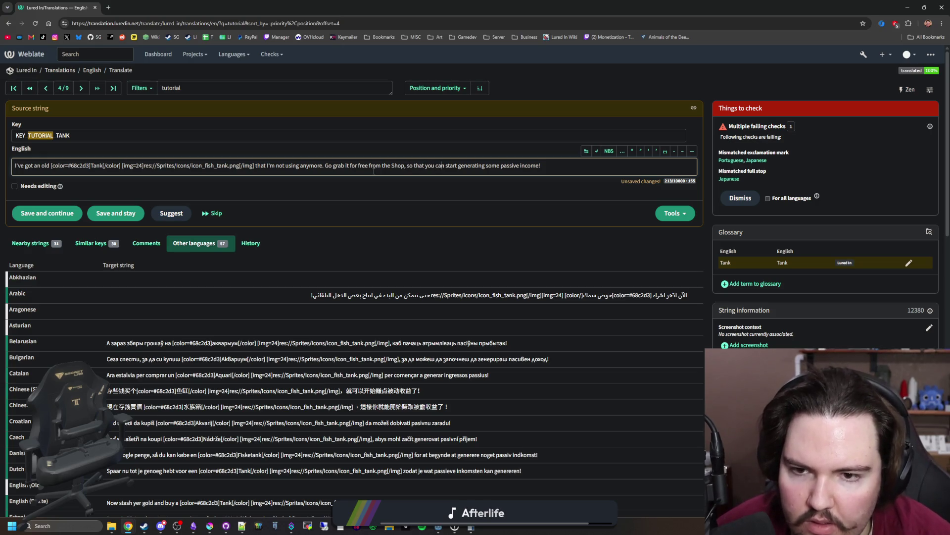
key("BackSpace")
key("BackSpace")
key("BackSpace")
type("and")
Copy the tank icon [img] markup and insert it after 'Shop'.
left_click_drag(254, 166, 125, 170)
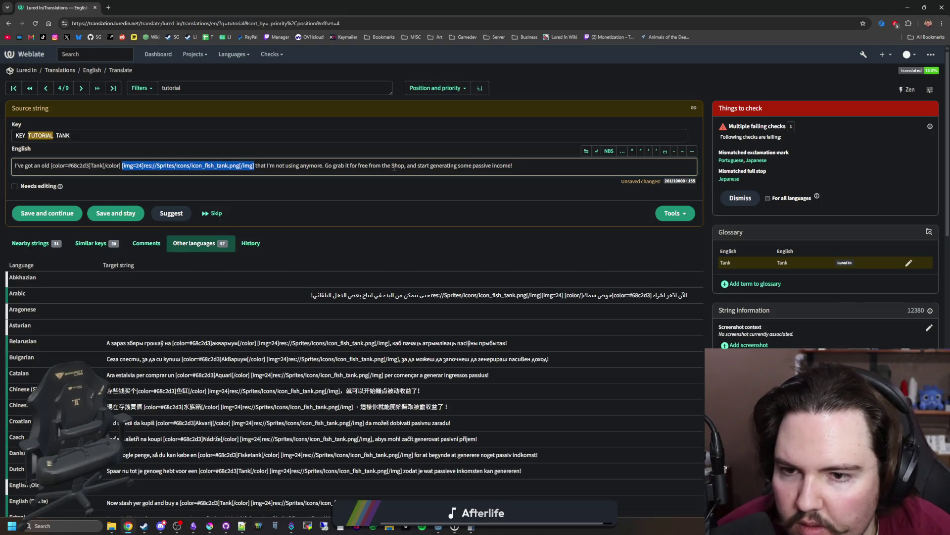
left_click(75, 167)
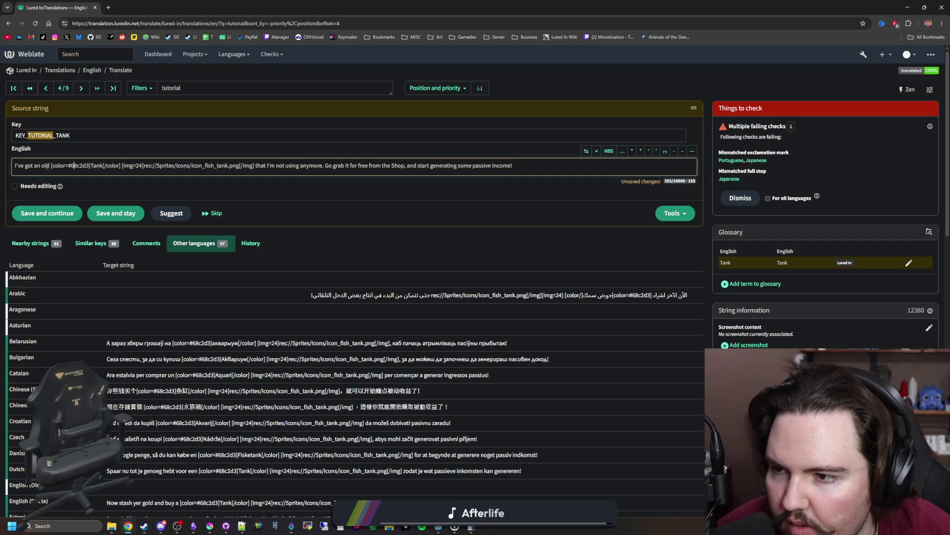
left_click_drag(51, 167, 119, 169)
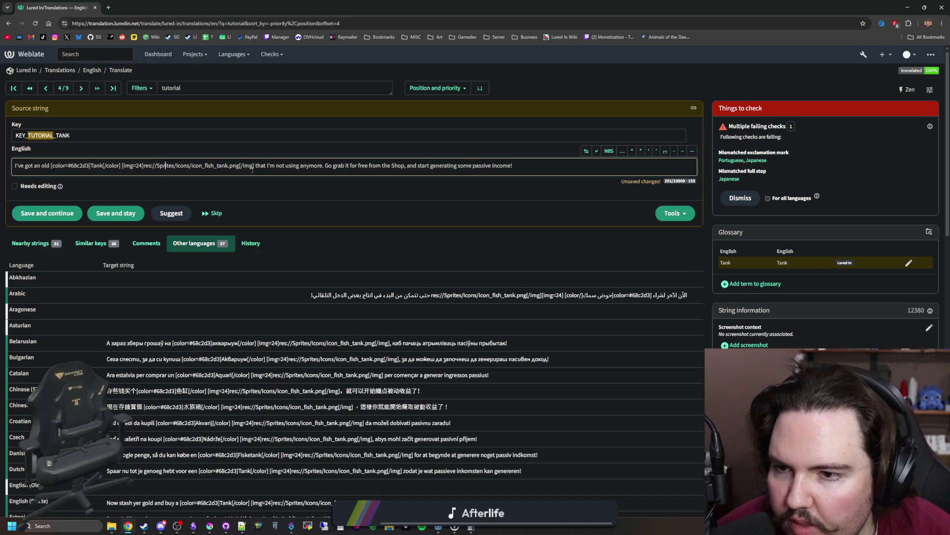
left_click_drag(254, 166, 127, 170)
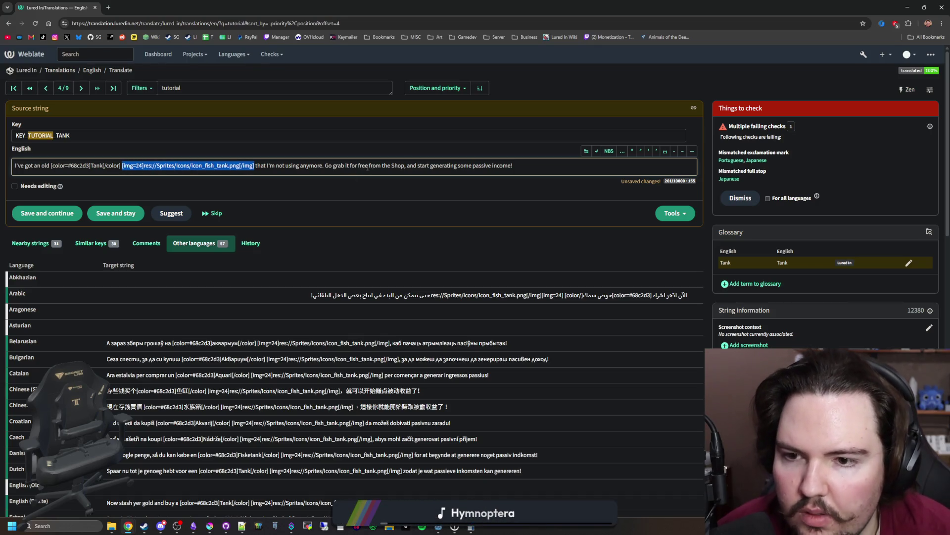
left_click(405, 165)
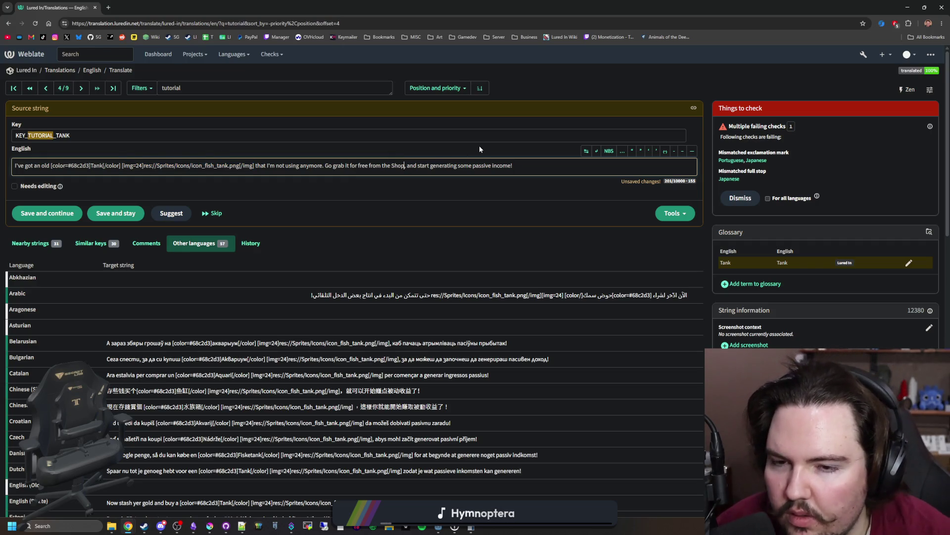
type("[img=24]res://Sprites/Icons/icon_fish_tank.png[/img]")
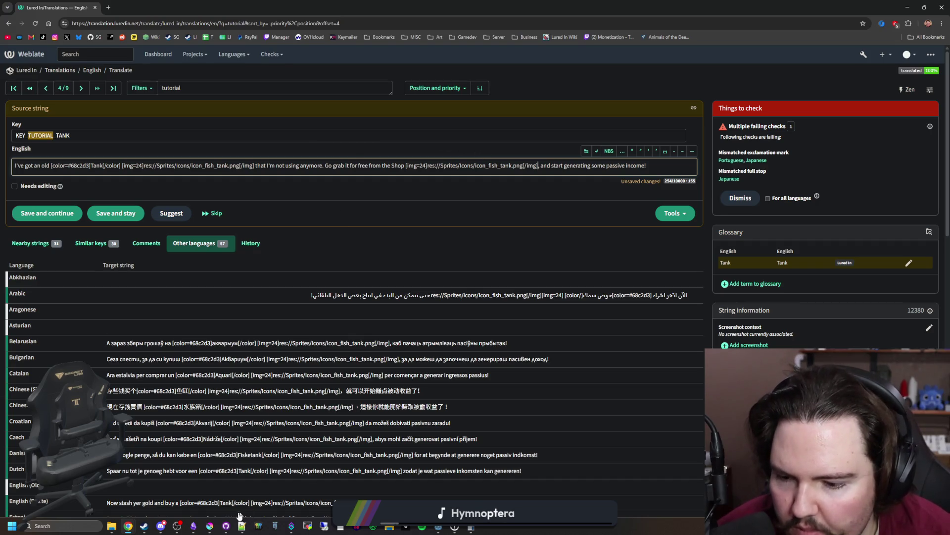
left_click(210, 526)
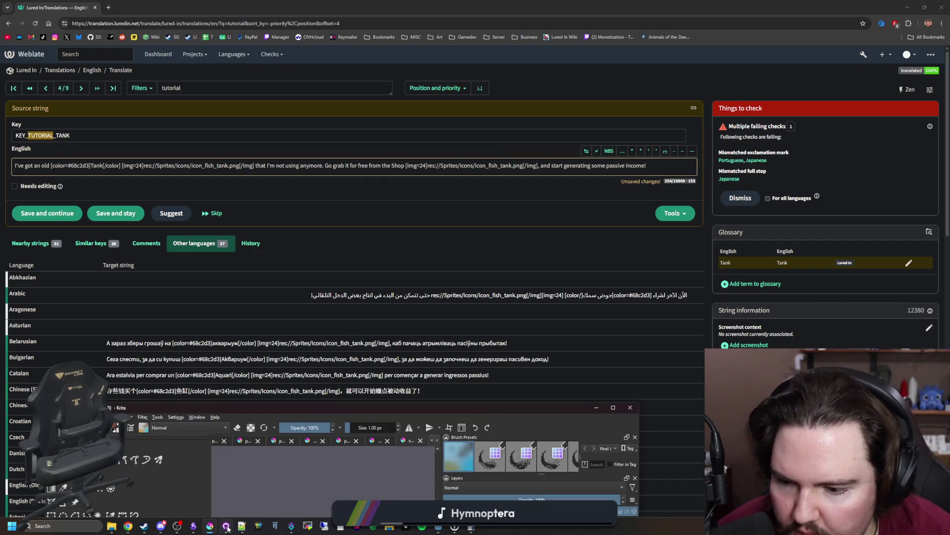
In Godot, filter the FileSystem dock for 'money' to find the money icon.
mouse_move(193, 525)
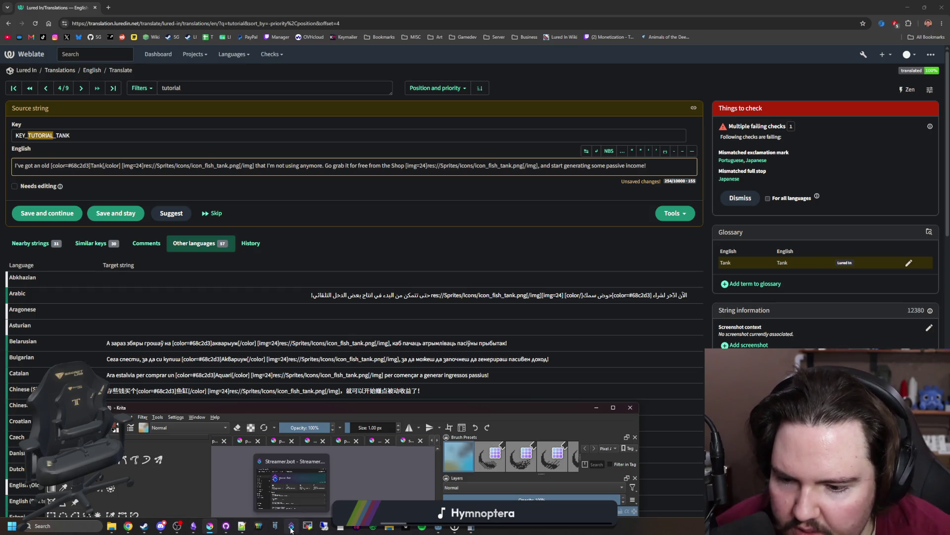
mouse_move(439, 526)
mouse_move(481, 497)
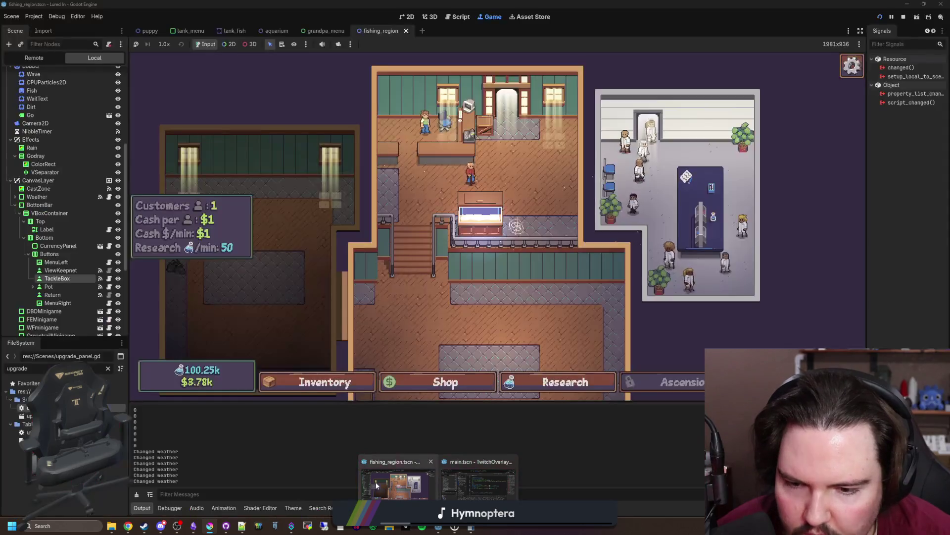
left_click(375, 482)
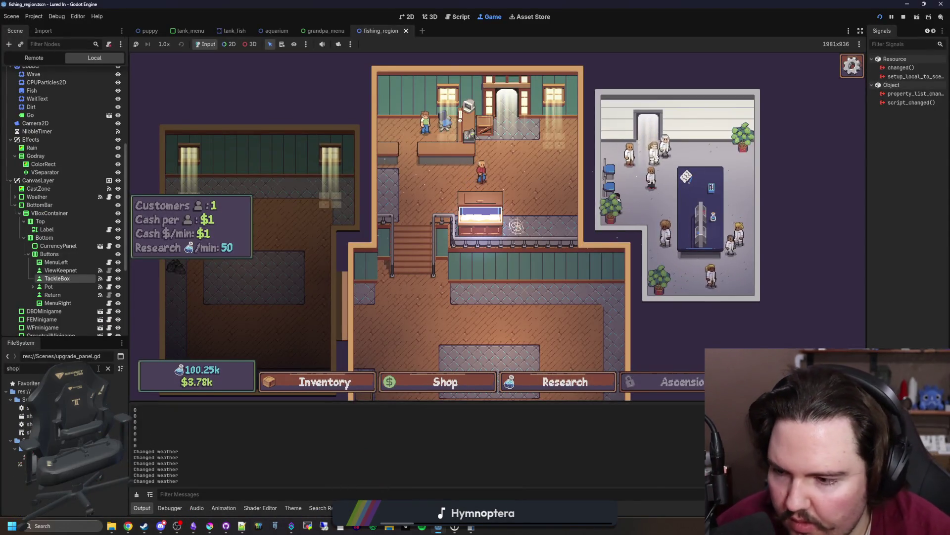
type("shop")
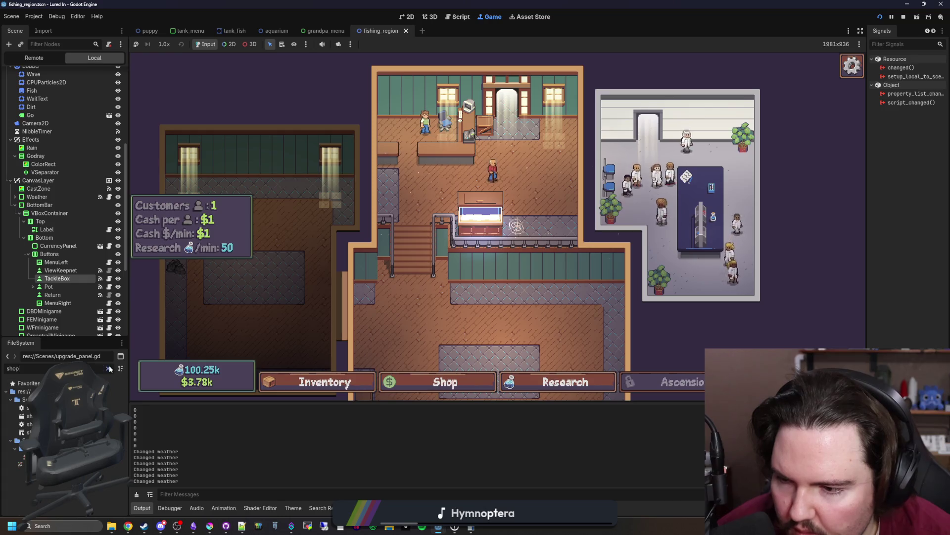
key("BackSpace")
key("BackSpace")
key("BackSpace")
type("dollar")
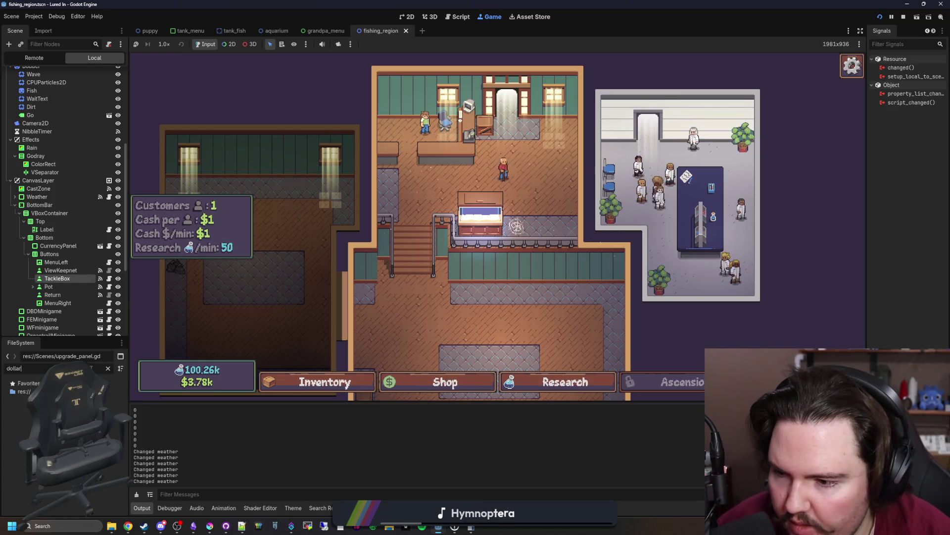
key("BackSpace")
key("BackSpace")
type("icon")
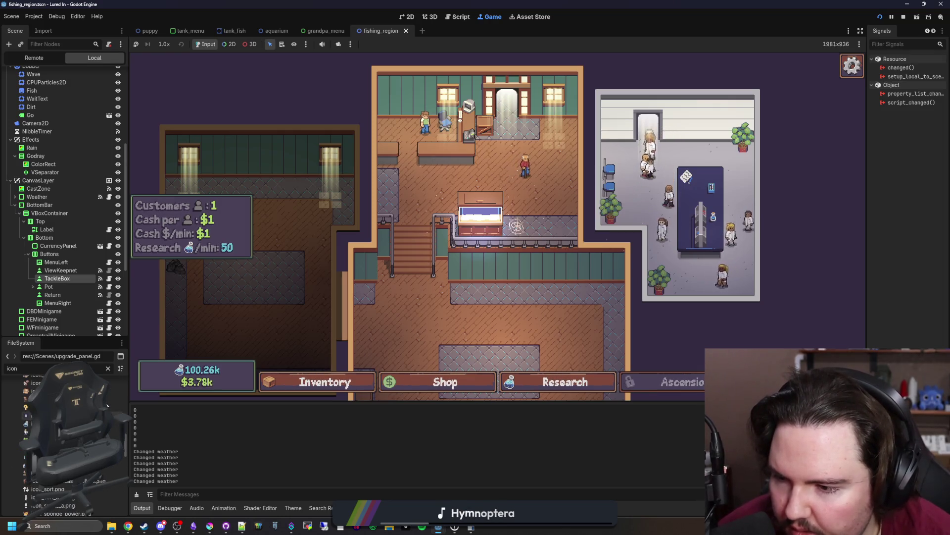
key("ctrl+a")
type("money")
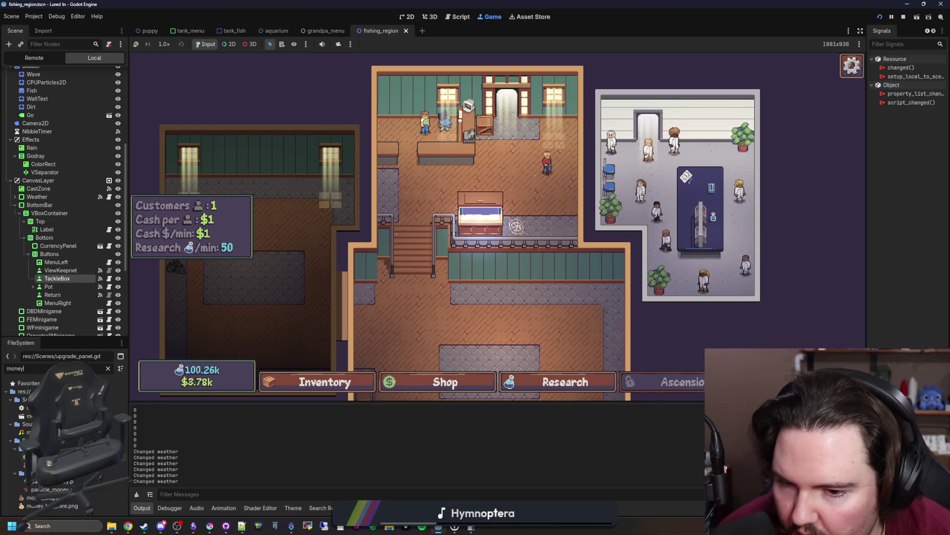
Copy the path of icon_money.png and return to the Weblate page.
right_click(69, 497)
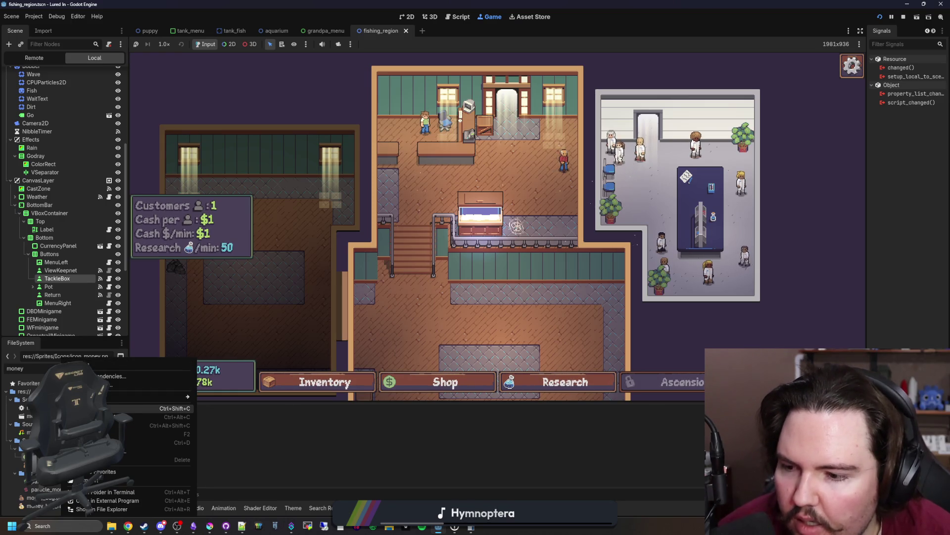
left_click(124, 408)
key("alt+Tab")
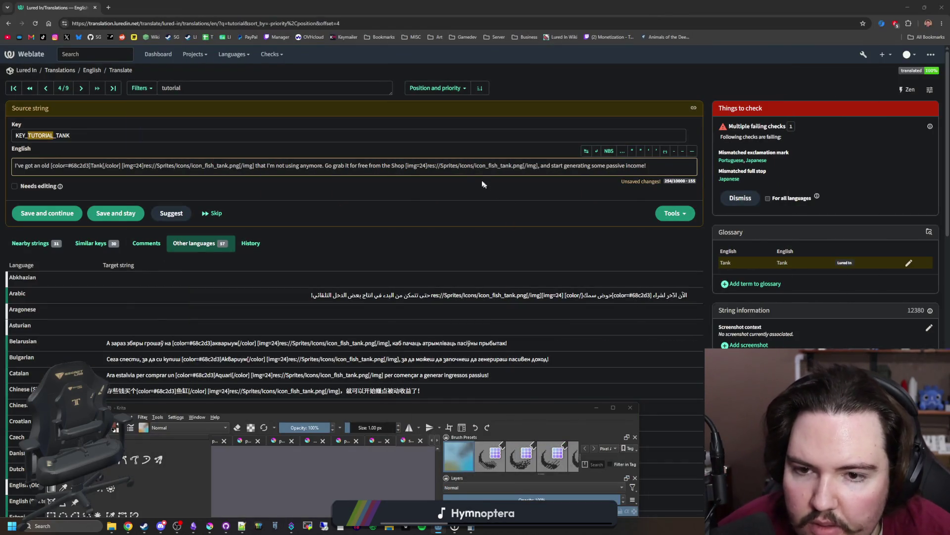
Replace the icon path after Shop with the icon_money.png path and save the string.
left_click(473, 165)
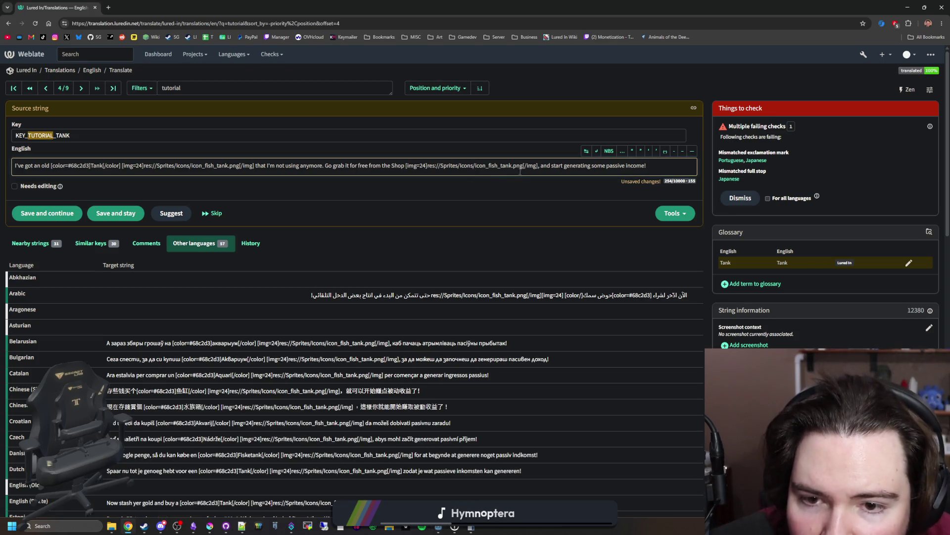
left_click_drag(524, 166, 428, 170)
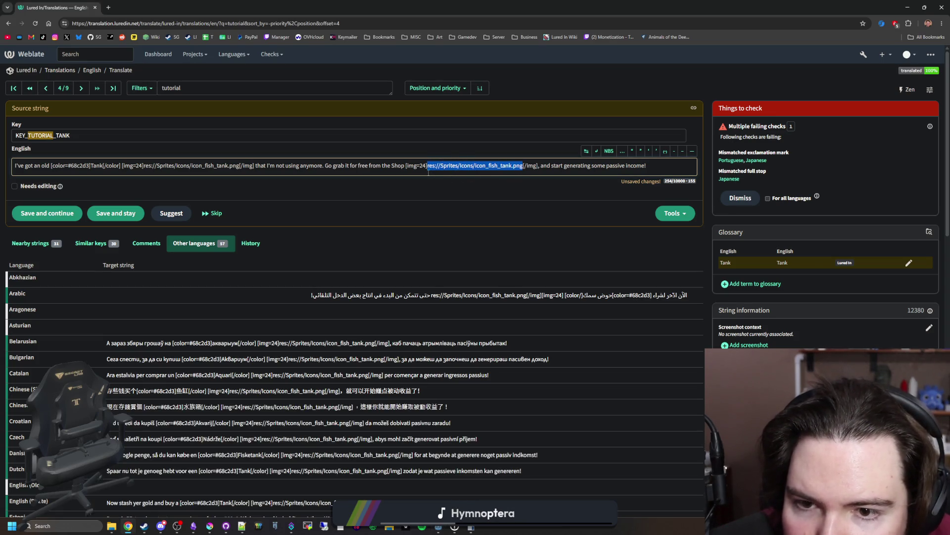
key("ctrl+v")
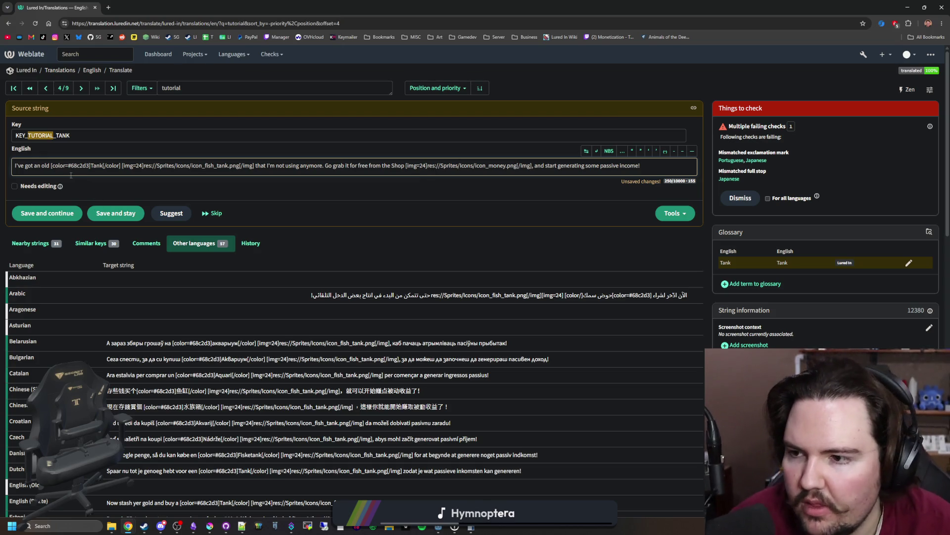
key("ctrl+a")
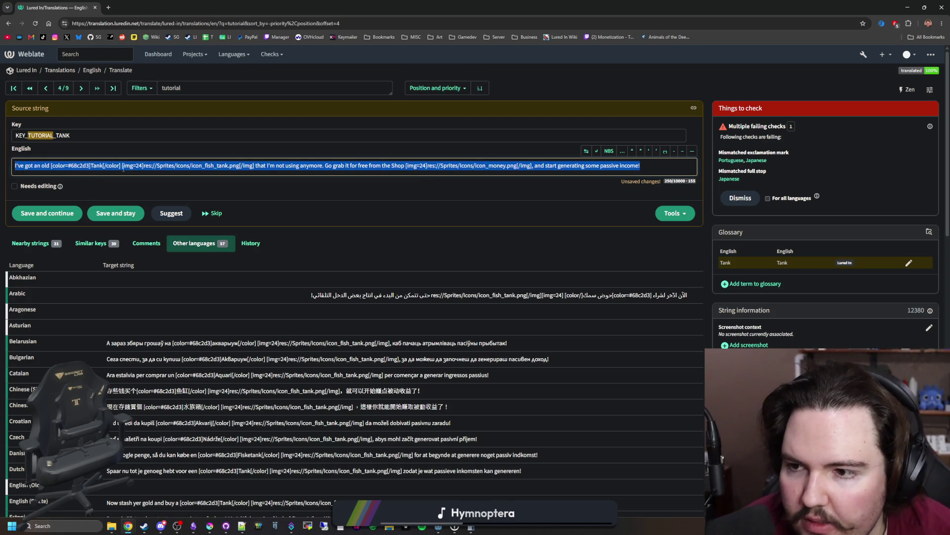
left_click(415, 207)
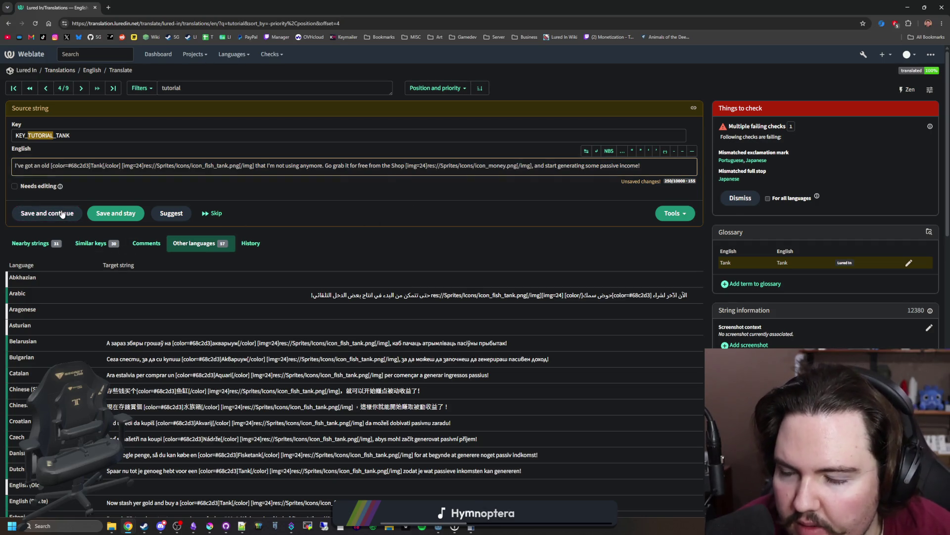
left_click(109, 214)
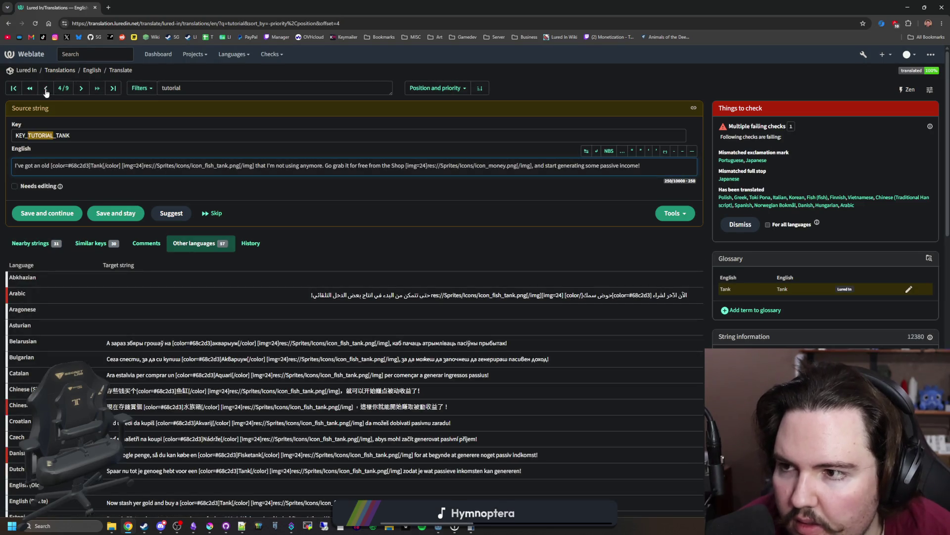
Copy the [color=#9cb882] tag from string 3/9 and return to KEY_TUTORIAL_TANK.
left_click(45, 90)
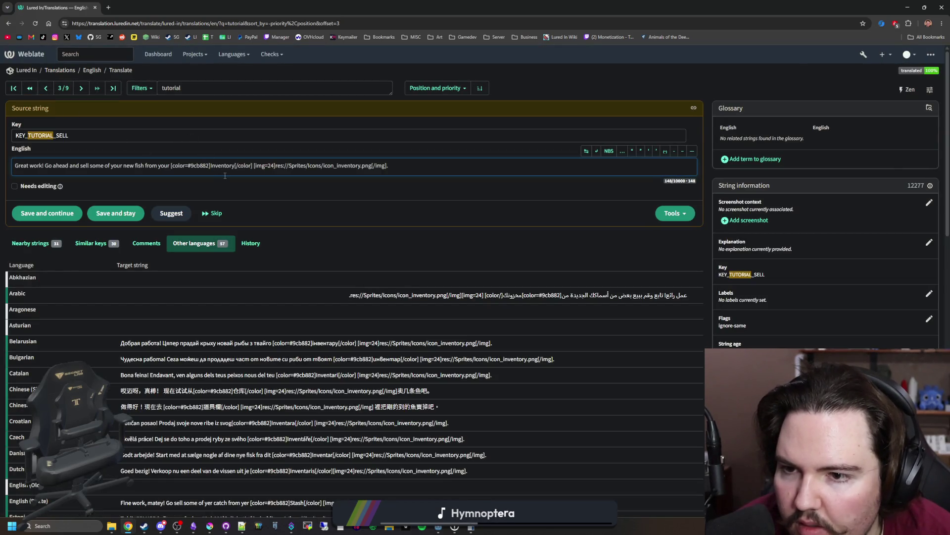
left_click_drag(210, 167, 169, 172)
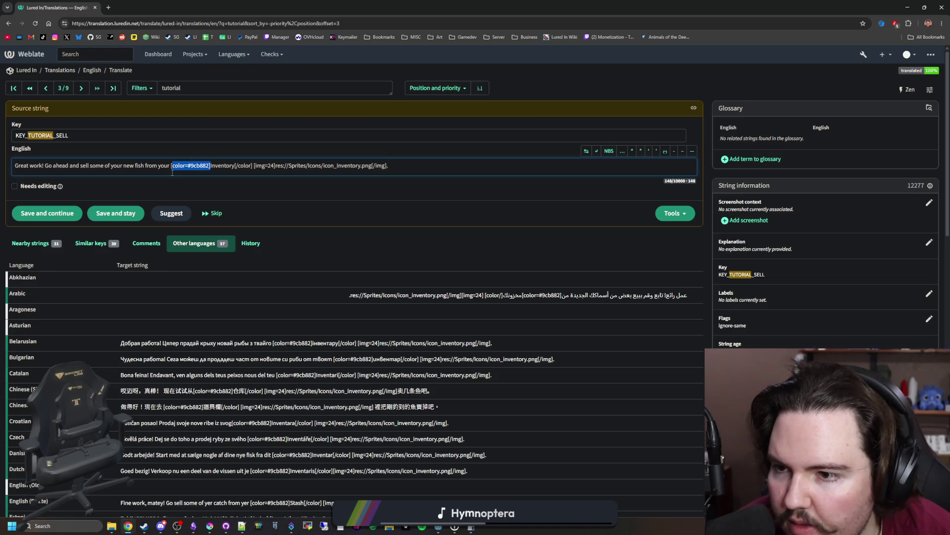
left_click(82, 88)
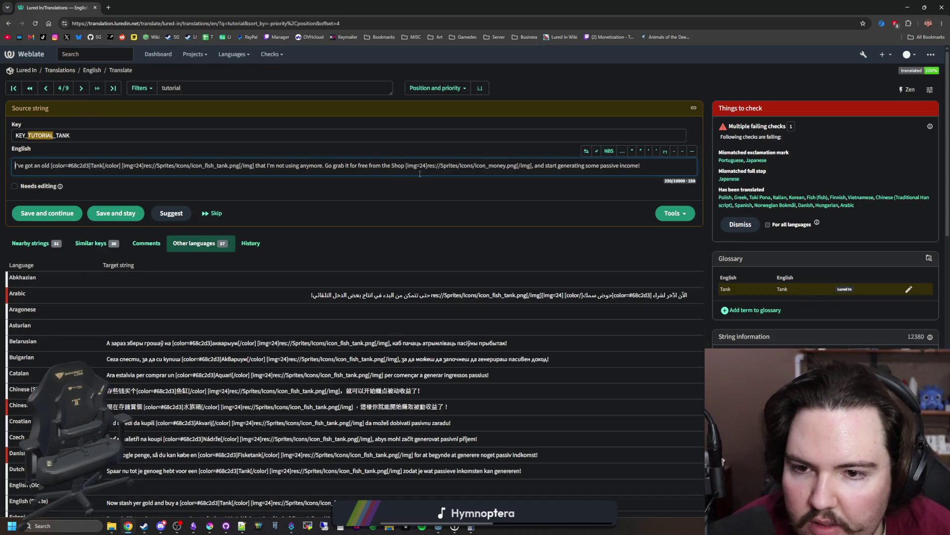
Wrap 'Shop' in [color=#9cb882]…[/color] and save the source string.
key("ctrl+v")
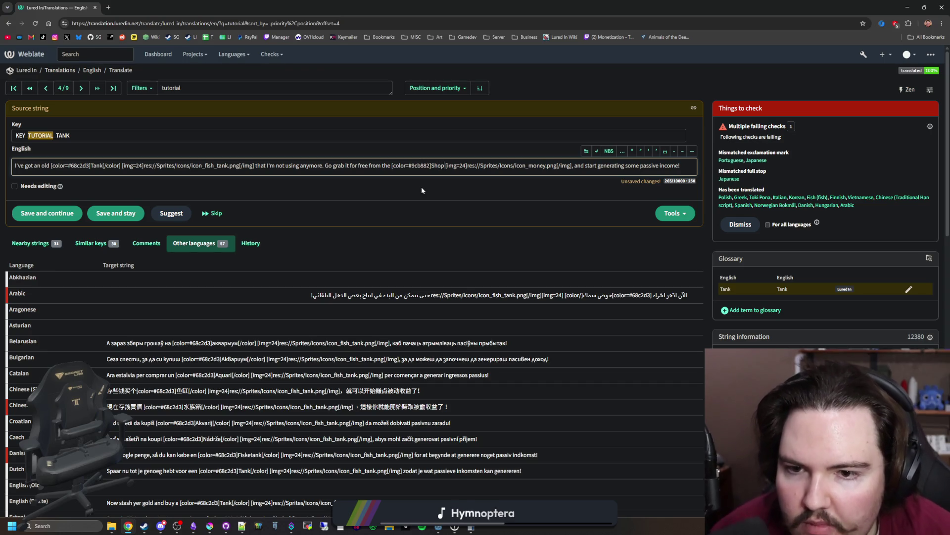
type("[]/color")
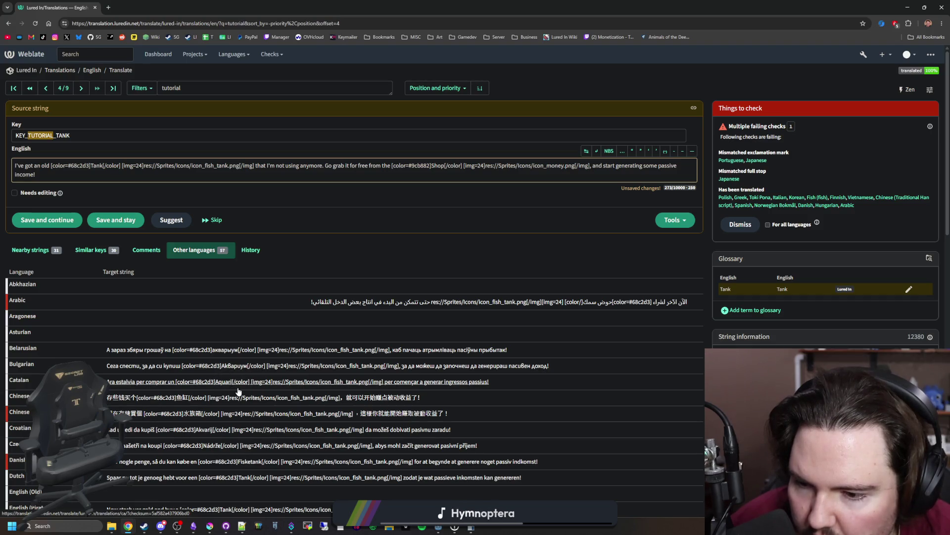
scroll(270, 435, "down", 7)
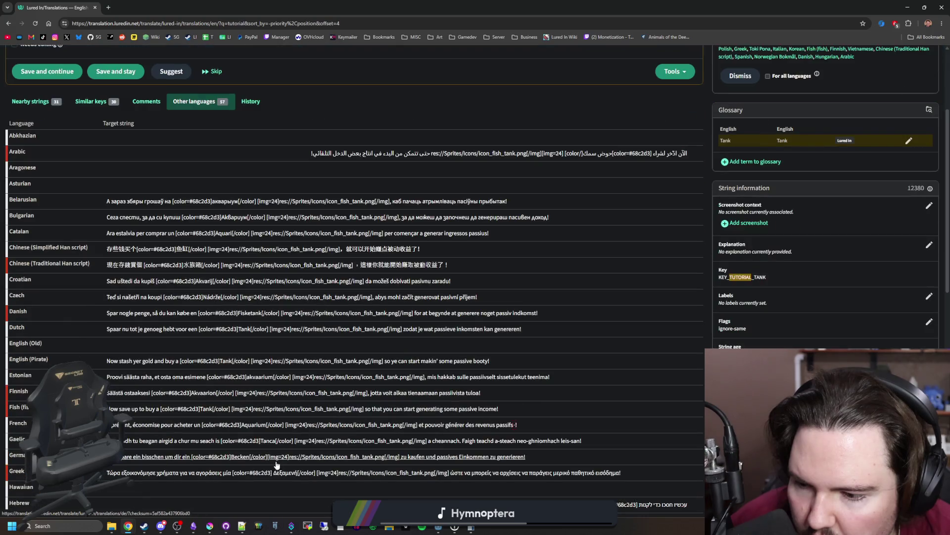
scroll(275, 442, "up", 7)
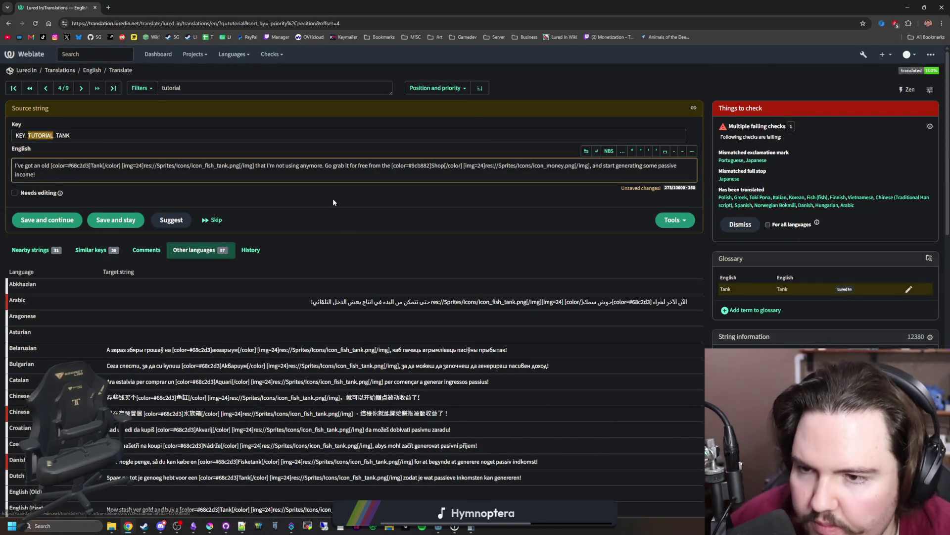
left_click(54, 177)
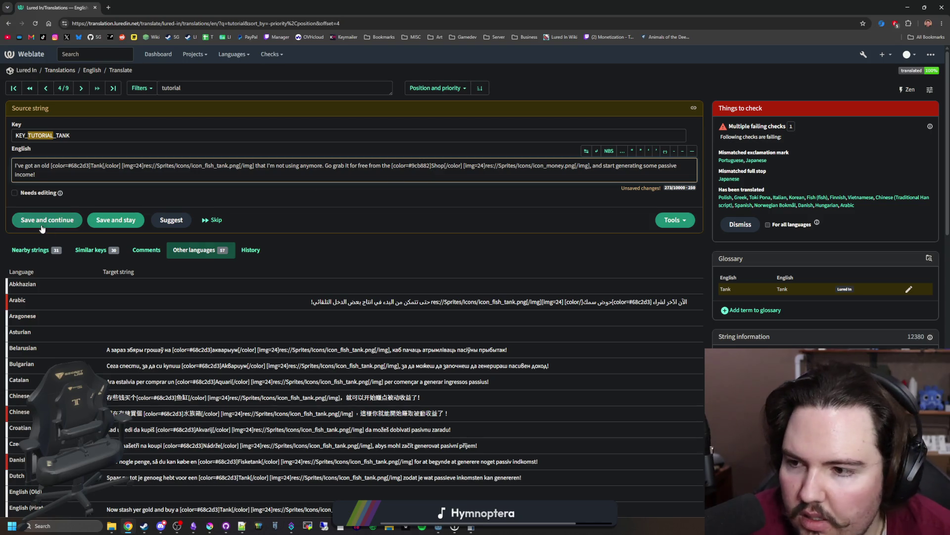
left_click(114, 223)
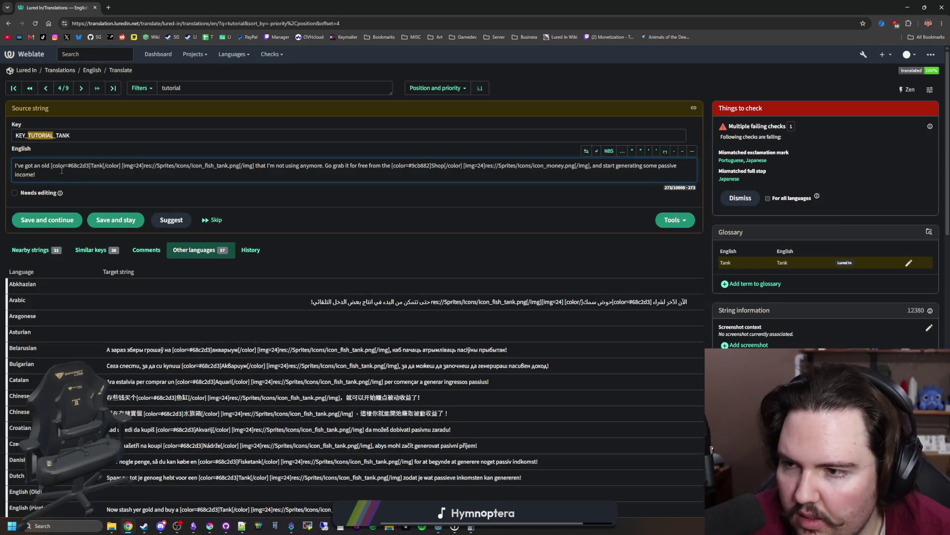
Copy the full English source text and switch back to Godot.
key("ctrl+a")
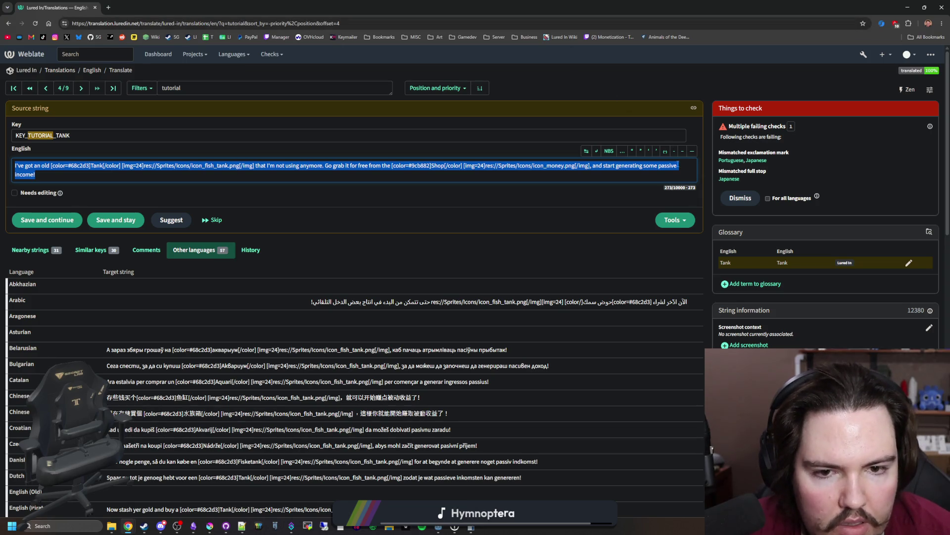
left_click(689, 166)
key("ctrl+a")
key("super+Down")
left_click(673, 265)
key("alt+Tab")
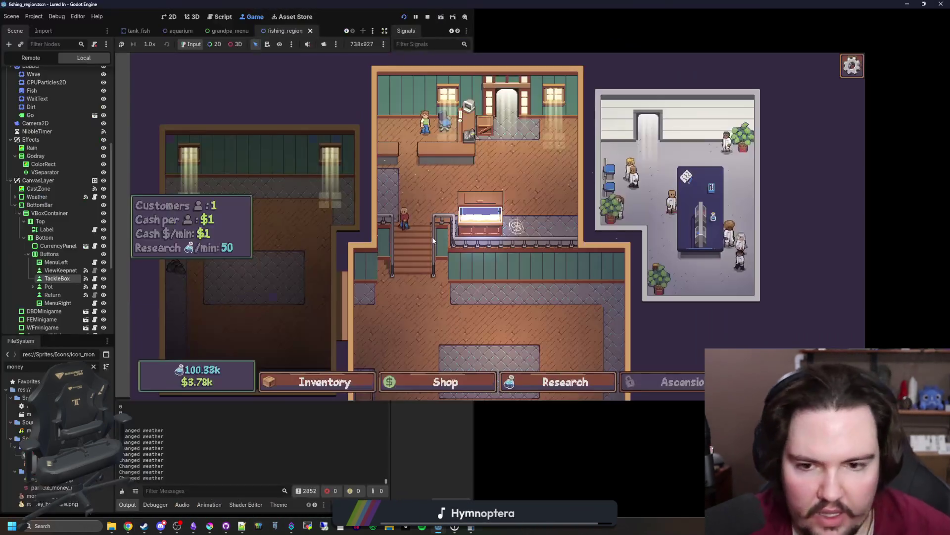
Filter the FileSystem for 'grand' and open the grandpa_menu.gd script.
left_click(108, 368)
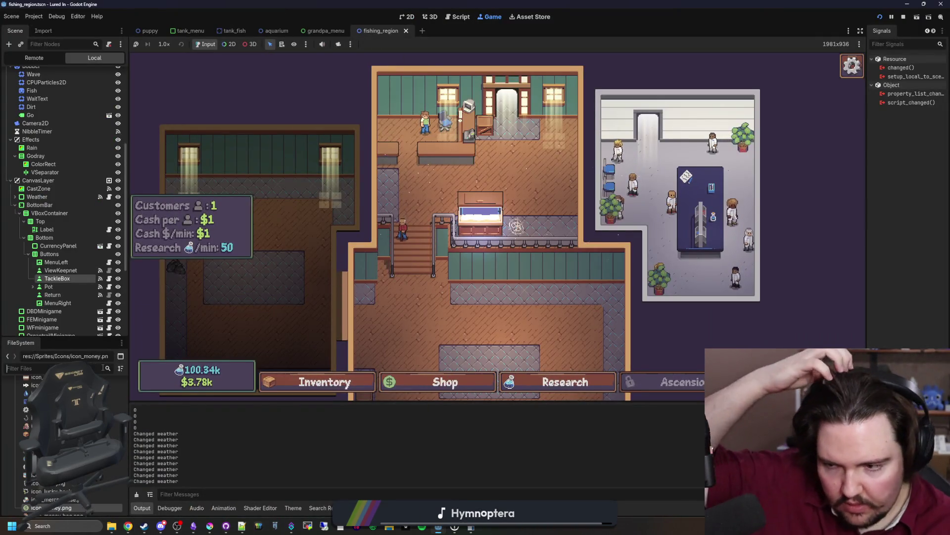
type("grand")
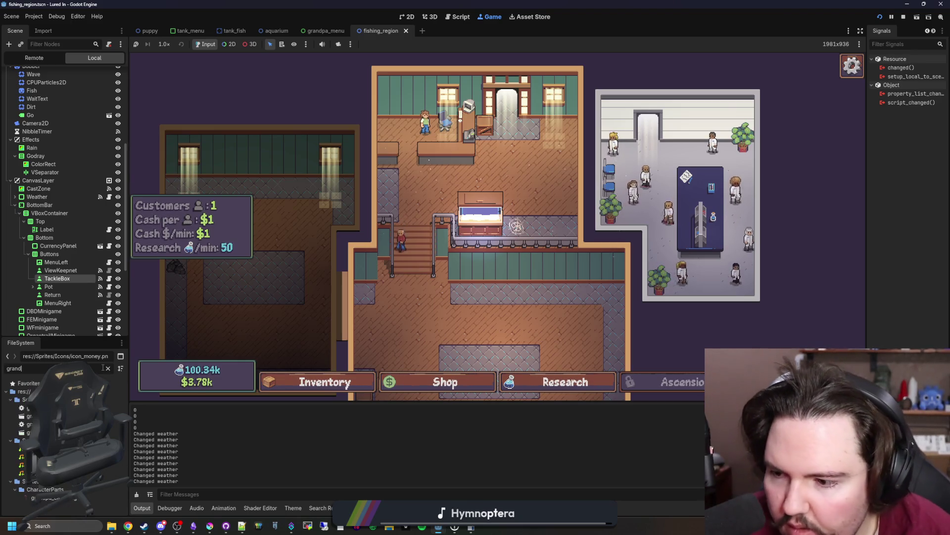
double_click(30, 407)
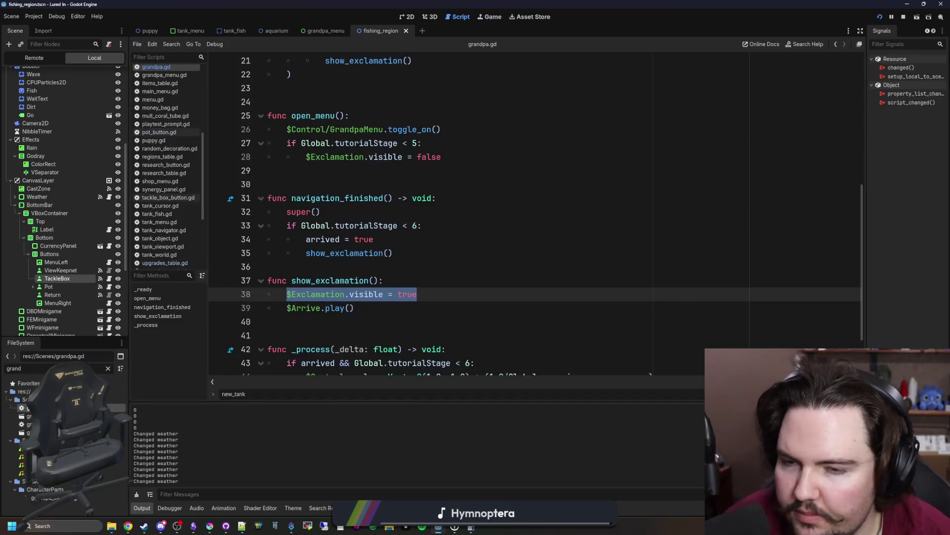
left_click(376, 157)
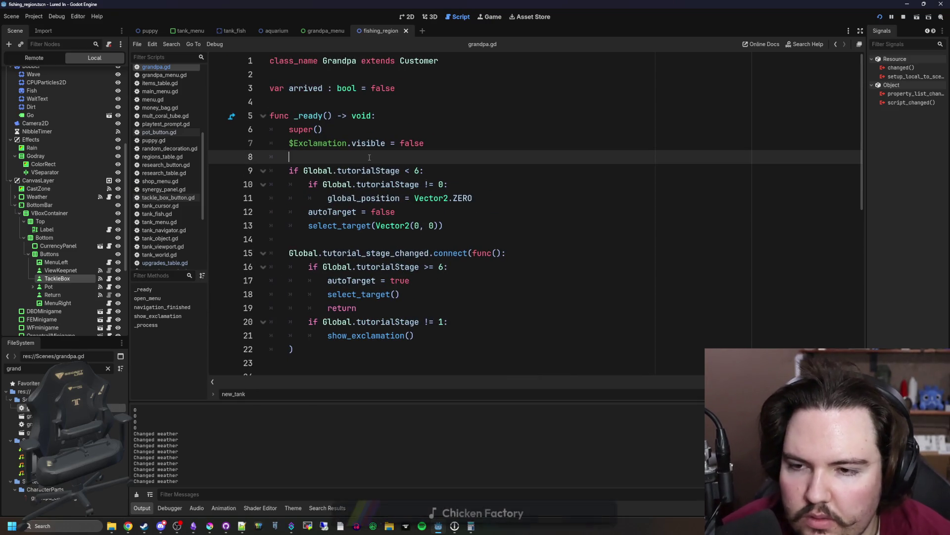
left_click(351, 116)
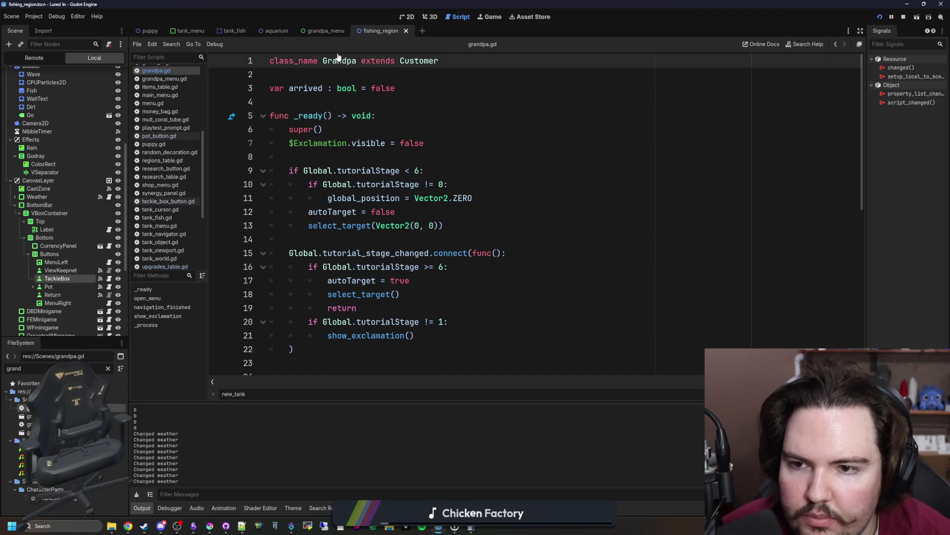
key("alt+Left")
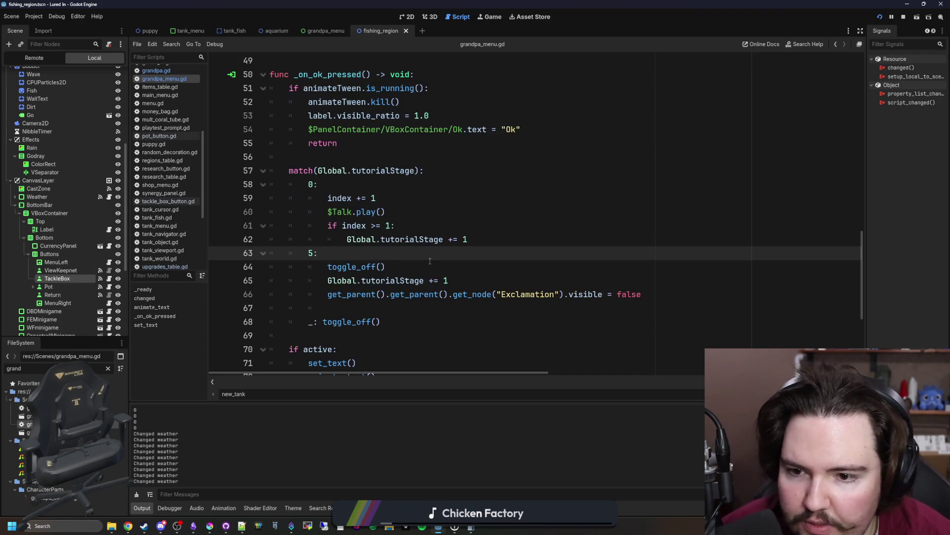
Replace KEY_TUTORIAL_TANK with the pasted dialogue text, save, and return to the running game.
scroll(429, 261, "up", 12)
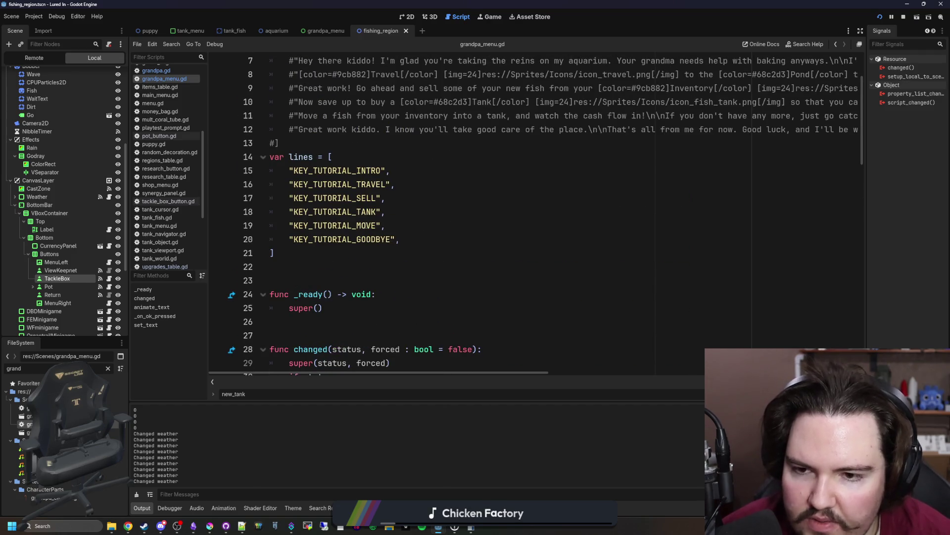
left_click_drag(380, 212, 293, 214)
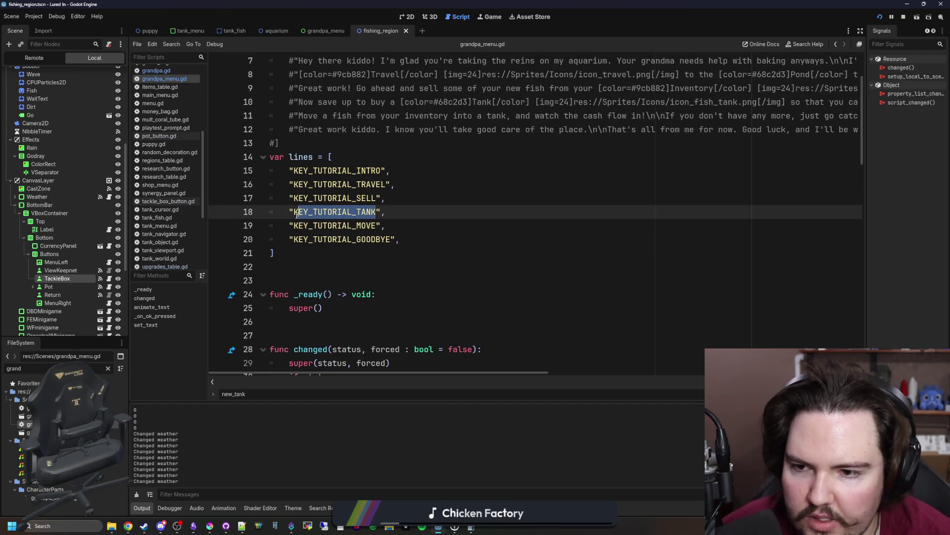
key("ctrl+v")
key("Up")
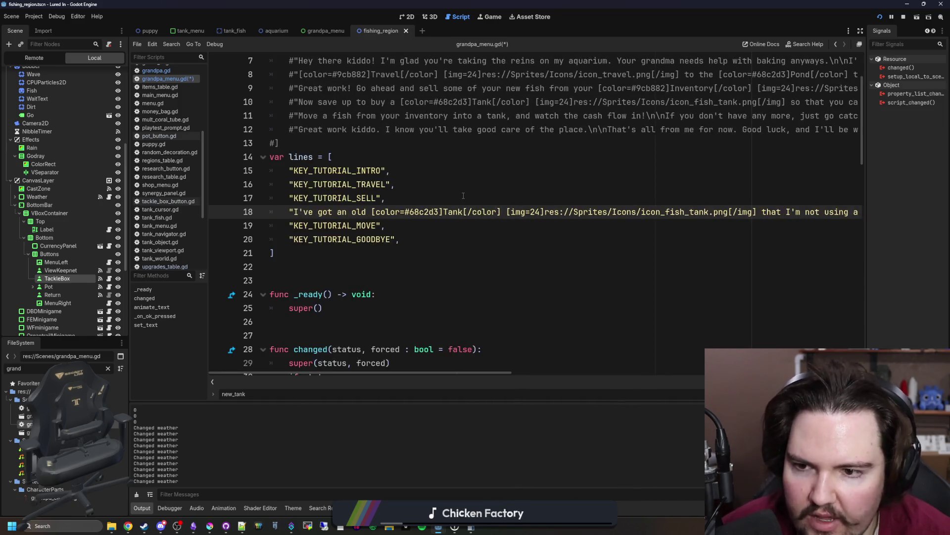
key("ctrl+s")
left_click(491, 16)
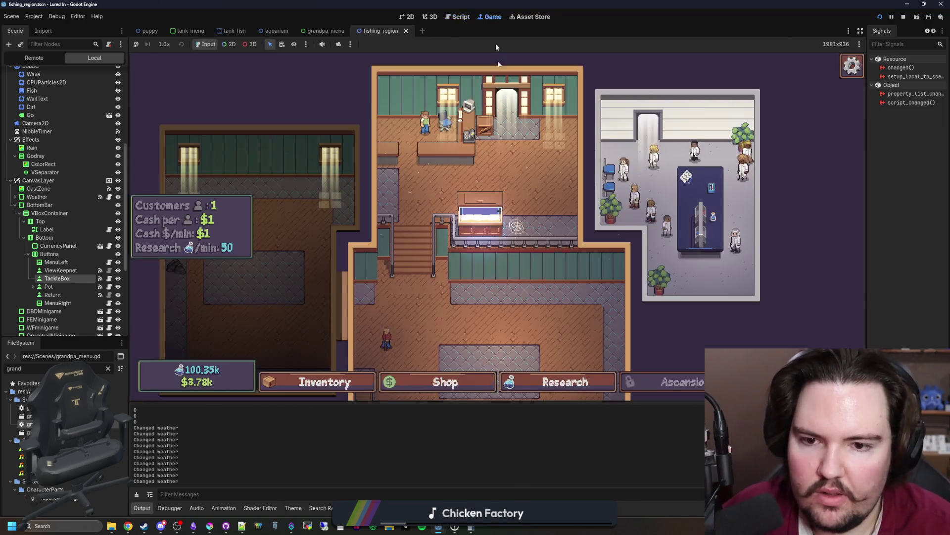
Run the 'tutorial 2' console command and review Grandpa's tank dialogue and the inventory.
key("grave")
type("tutorial 2")
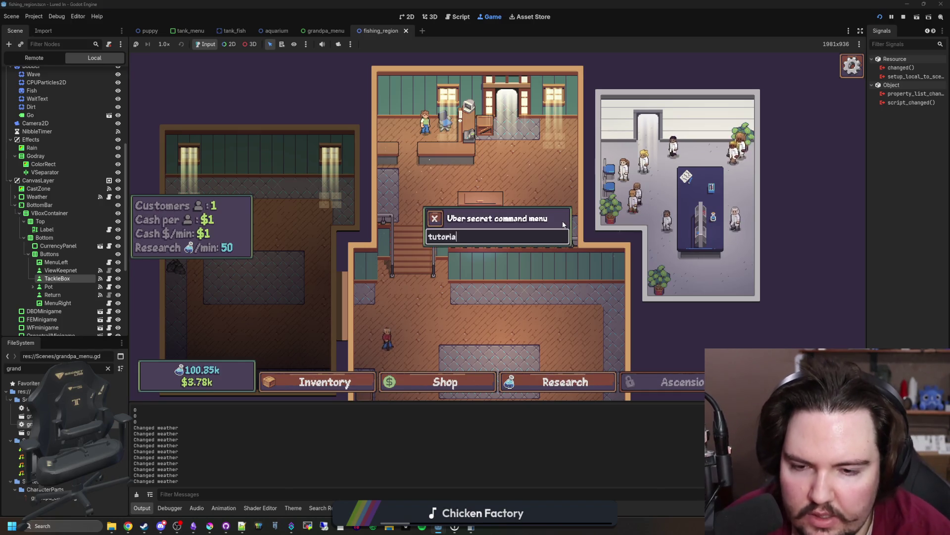
key("Return")
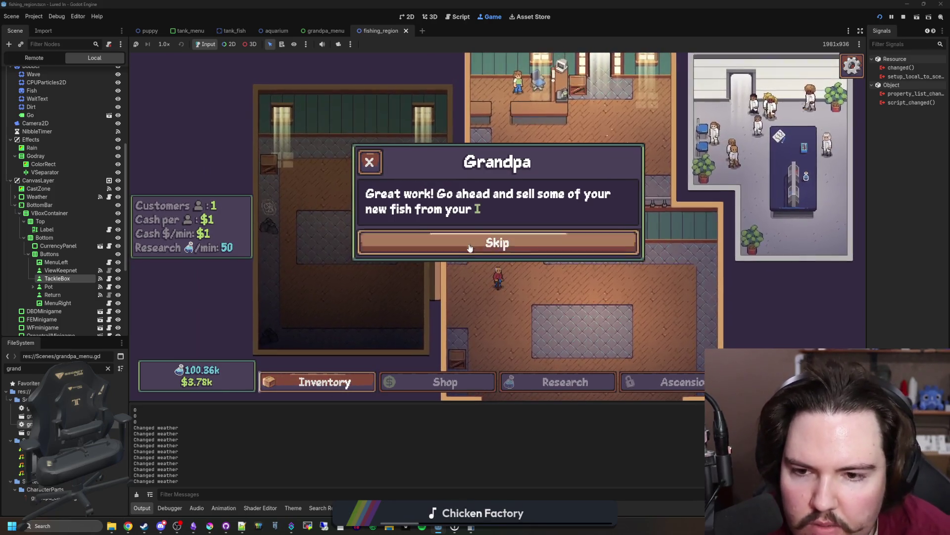
left_click(470, 247)
left_click(471, 244)
left_click(347, 393)
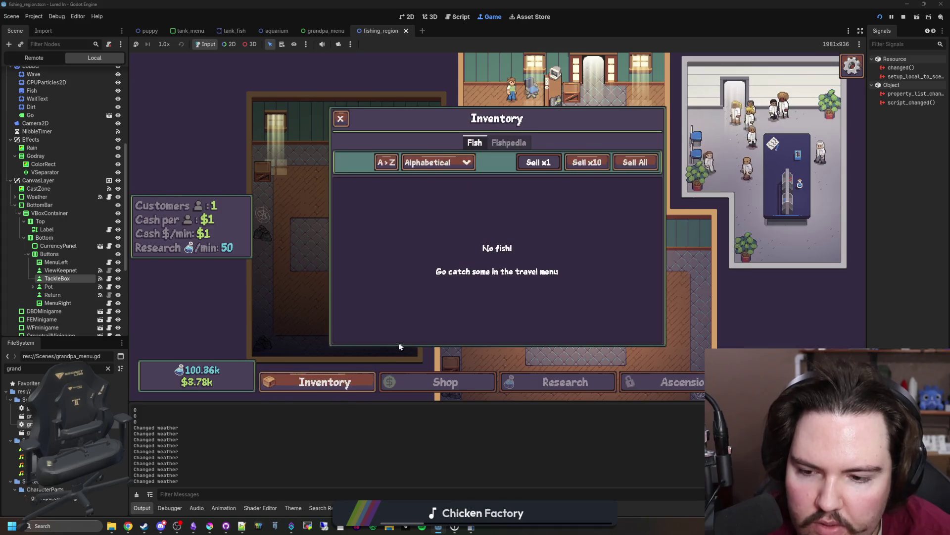
key("Escape")
Run the 'tutorial' command, then restart the game from the title screen.
key("quoteleft")
type("tutorial")
key("Return")
key("Escape")
left_click(522, 255)
left_click(229, 230)
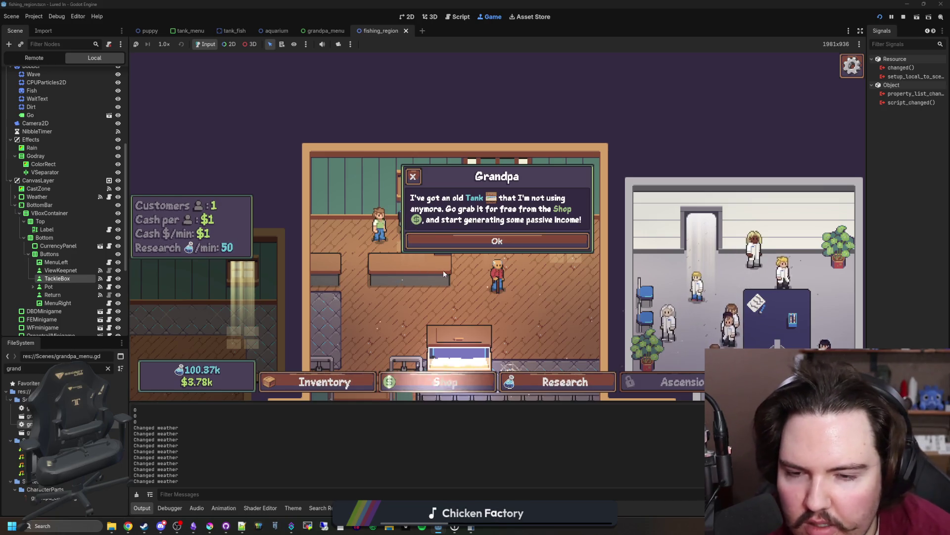
Bring the Weblate translations window forward.
mouse_move(160, 527)
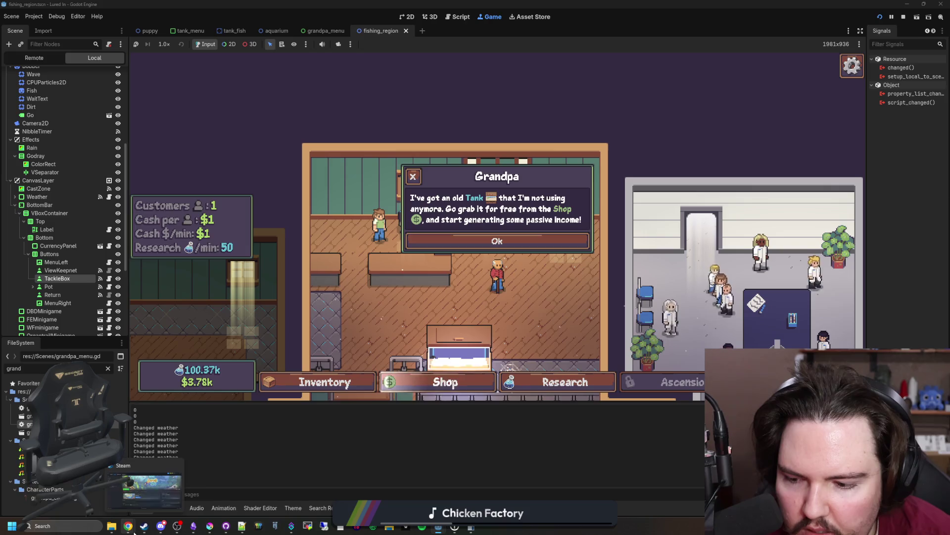
mouse_move(132, 529)
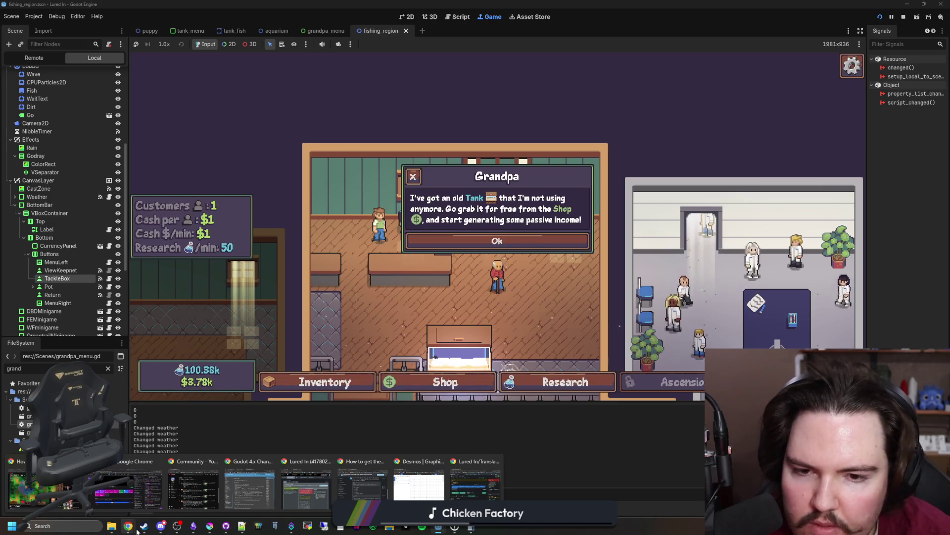
left_click(473, 478)
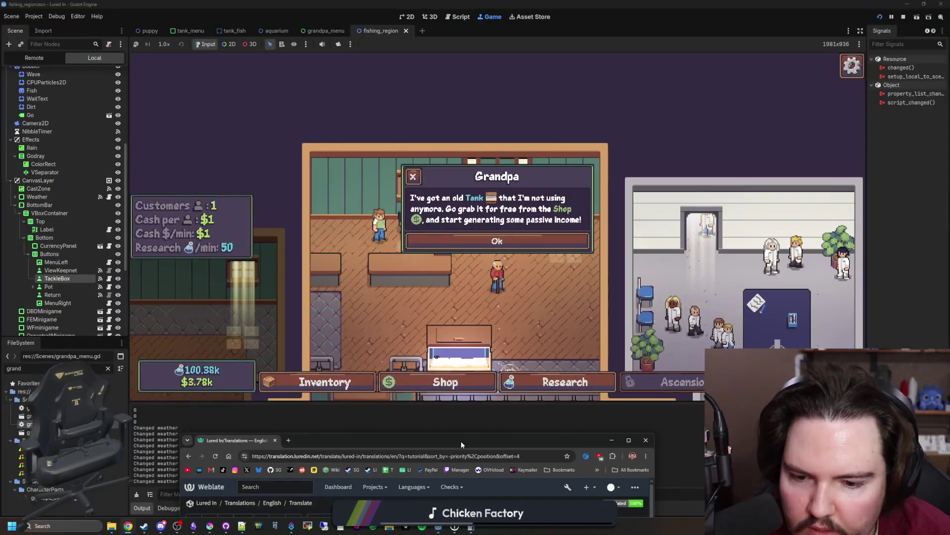
Resize and reposition the Weblate window so the game stays visible.
double_click(462, 441)
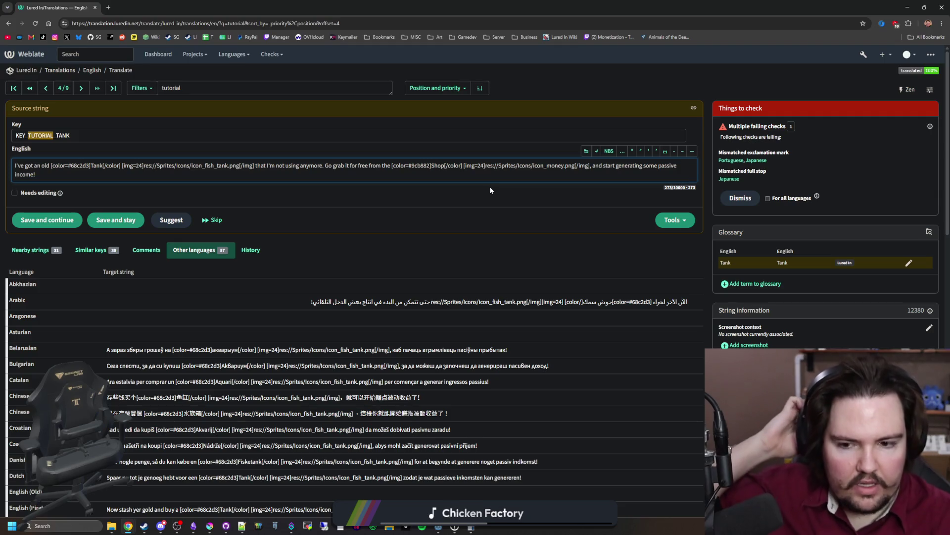
mouse_move(544, 7)
left_mouse_down()
mouse_move(433, 333)
mouse_move(434, 302)
left_mouse_up()
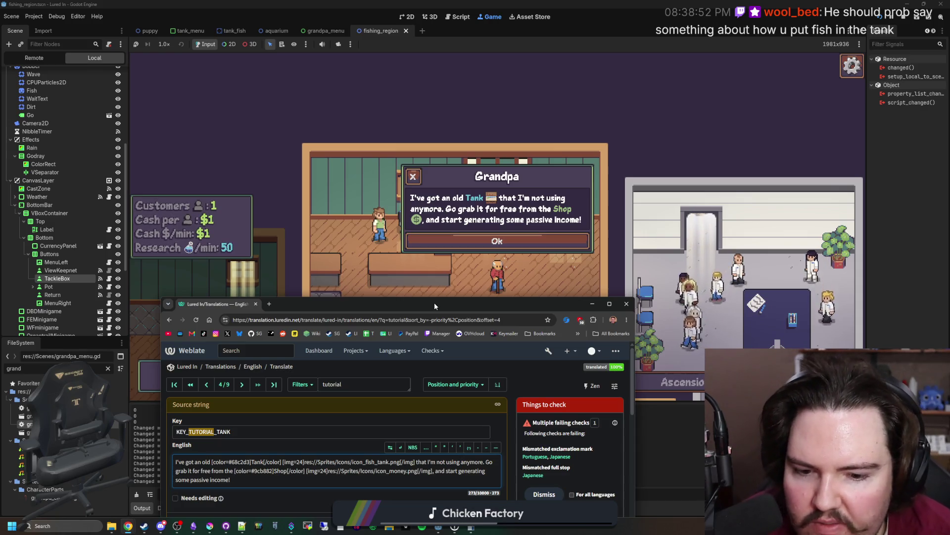
left_click_drag(434, 302, 443, 281)
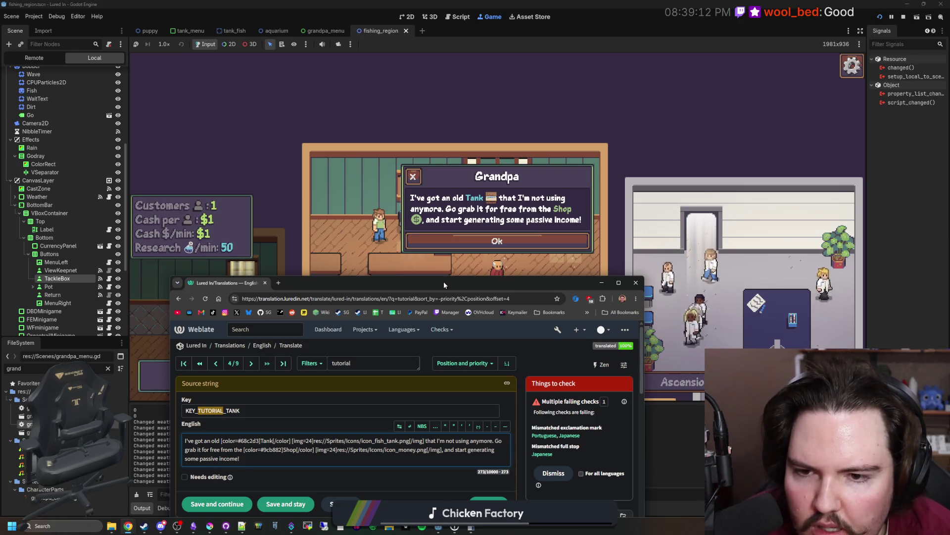
Insert 'lying around' right after the tank icon in the English text and save.
left_click(315, 449)
left_click(415, 451)
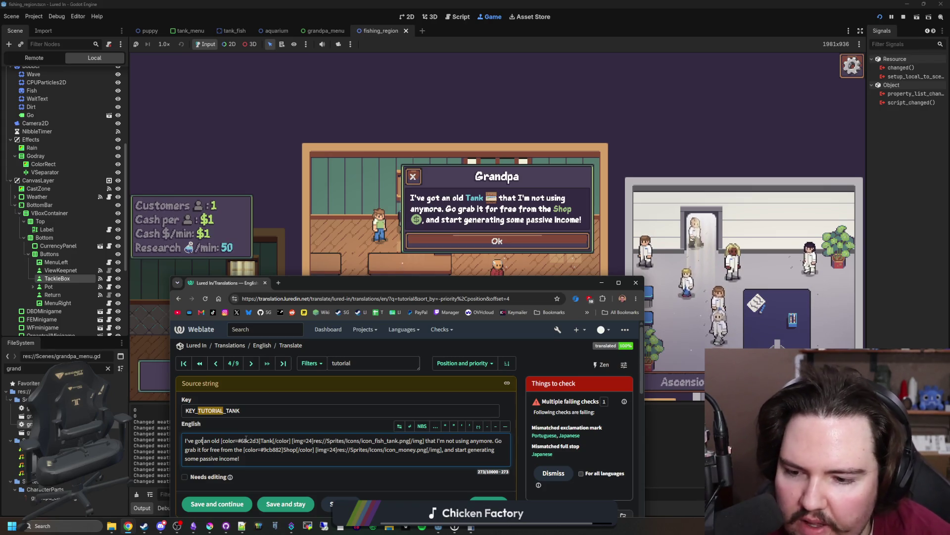
key("ctrl+Right")
key("ctrl+Right")
key("ctrl+Right")
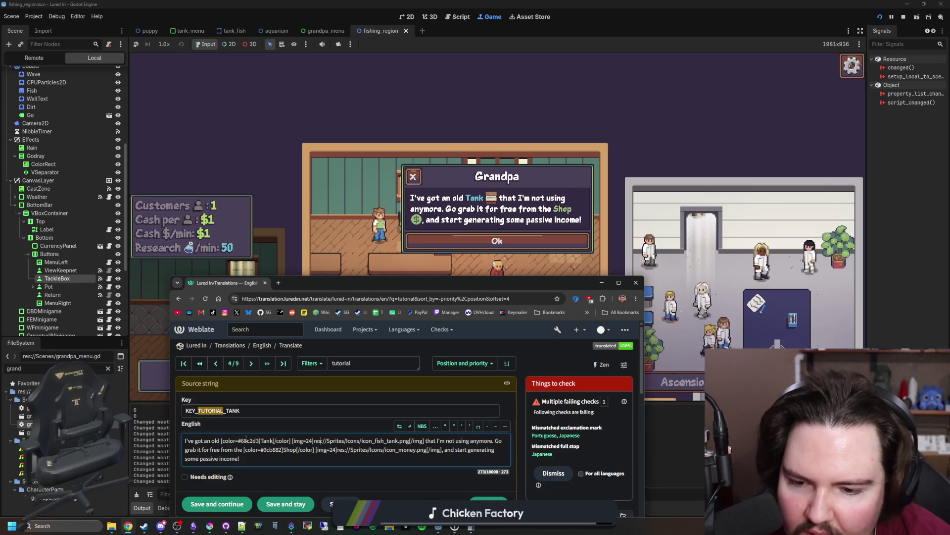
key("ctrl+Left")
key("ctrl+Left")
key("ctrl+Left")
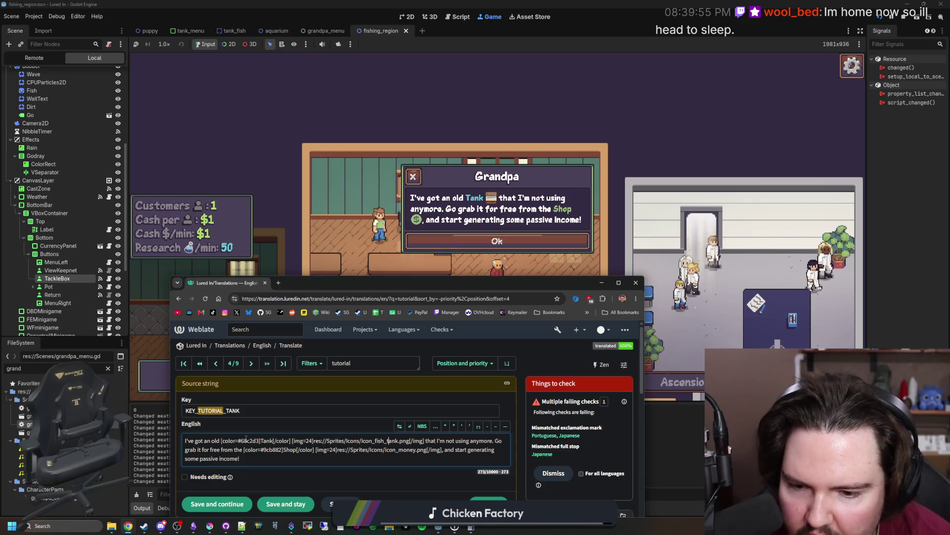
key("ctrl+Right")
key("ctrl+Right")
key("ctrl+Right")
type("ly ing around")
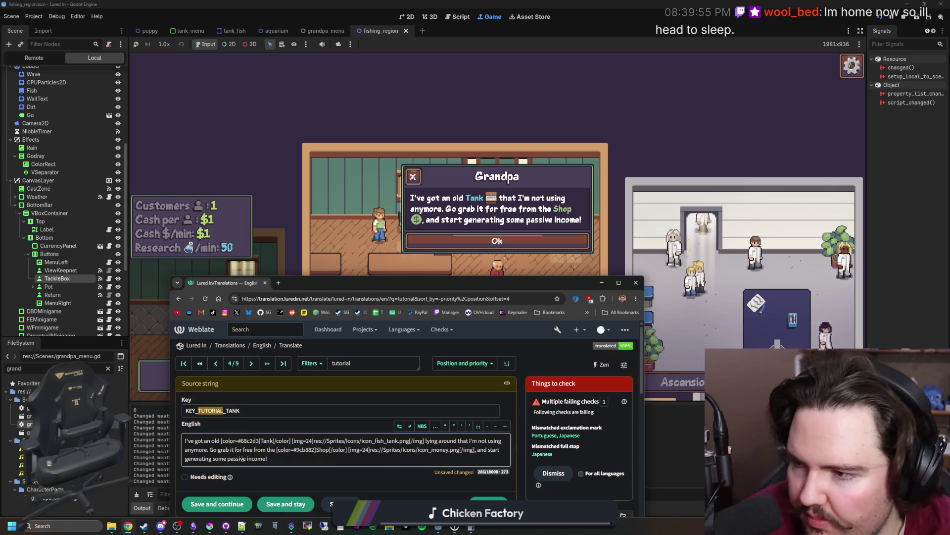
key("ctrl+a")
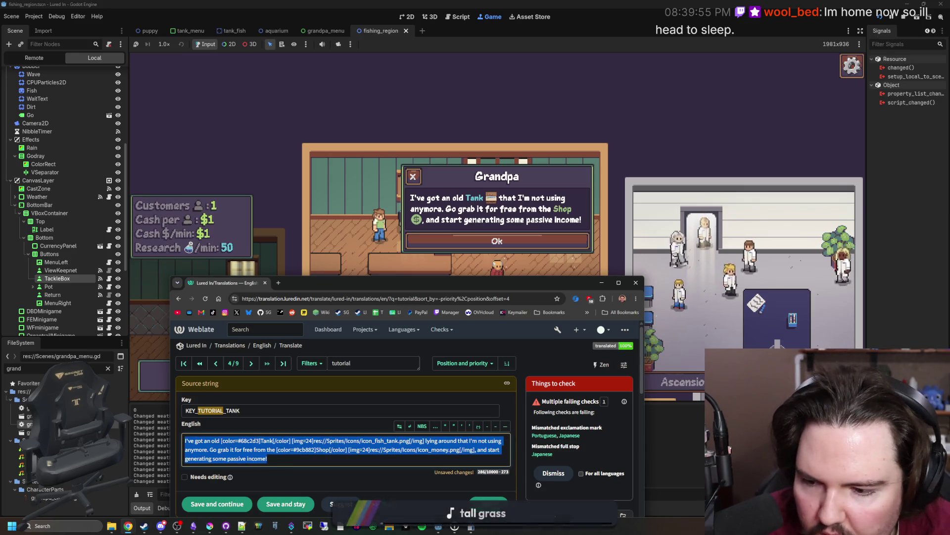
left_click(299, 504)
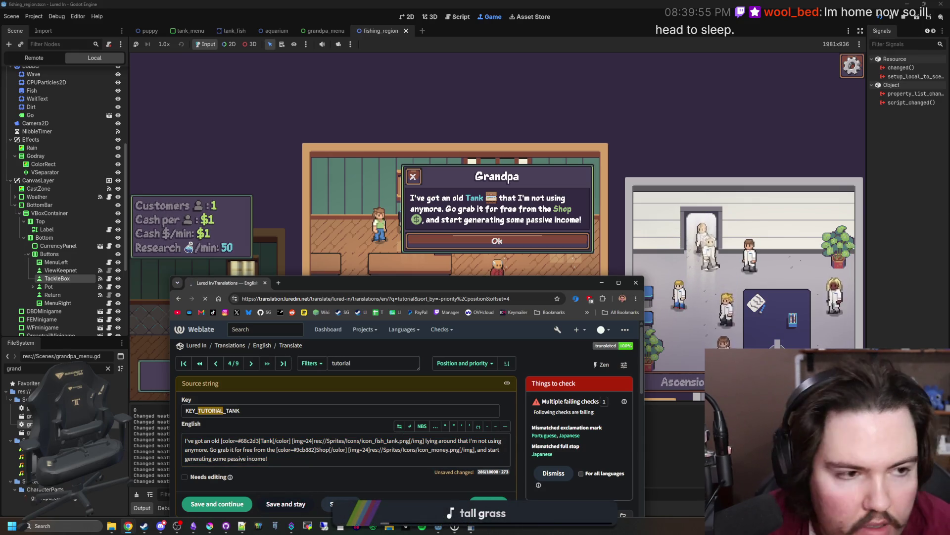
Search Google for 'lying' and read the 'lying or lieing' spelling answer.
mouse_move(130, 526)
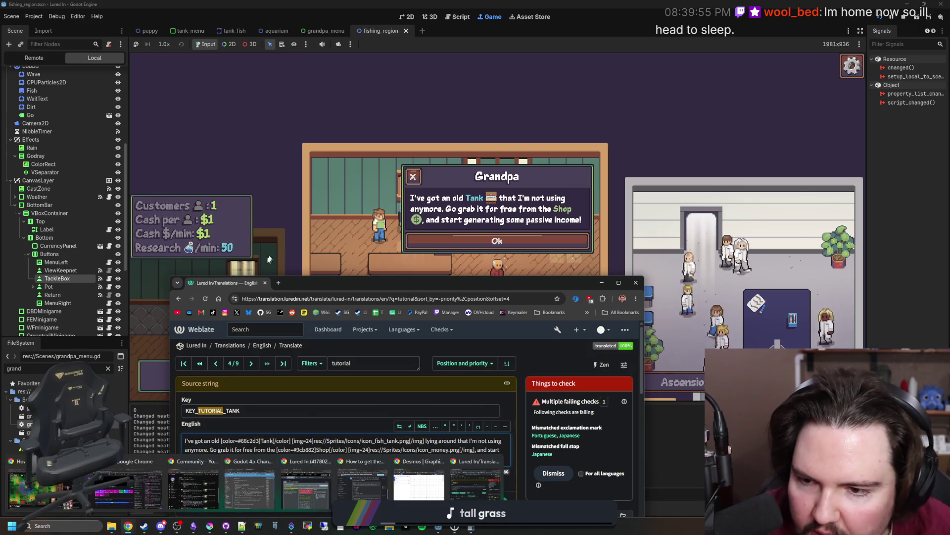
left_click(279, 283)
type("lying")
key("Return")
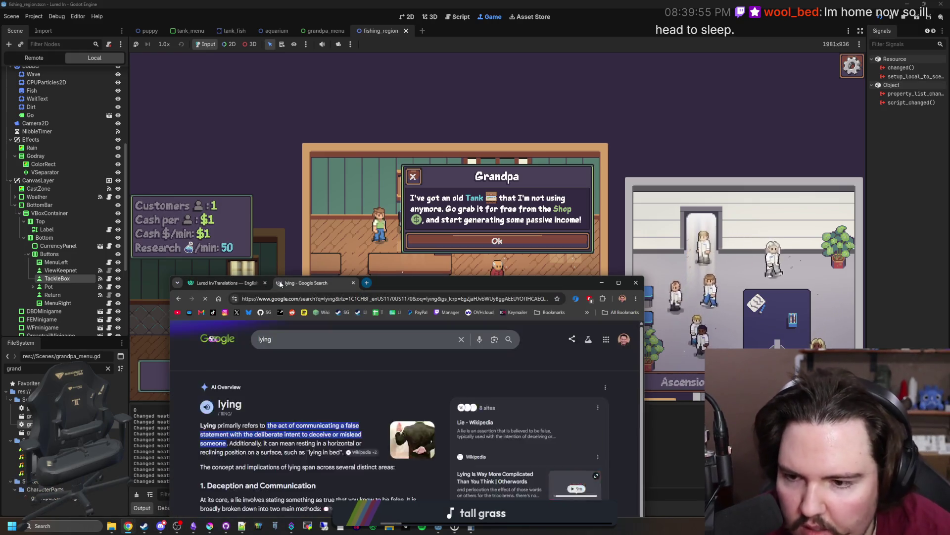
left_click_drag(280, 284, 295, 150)
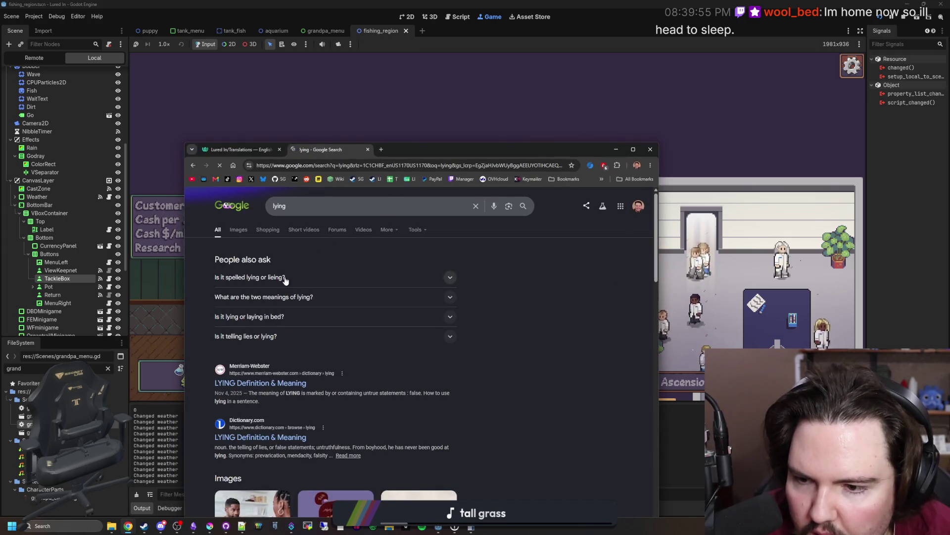
left_click(286, 279)
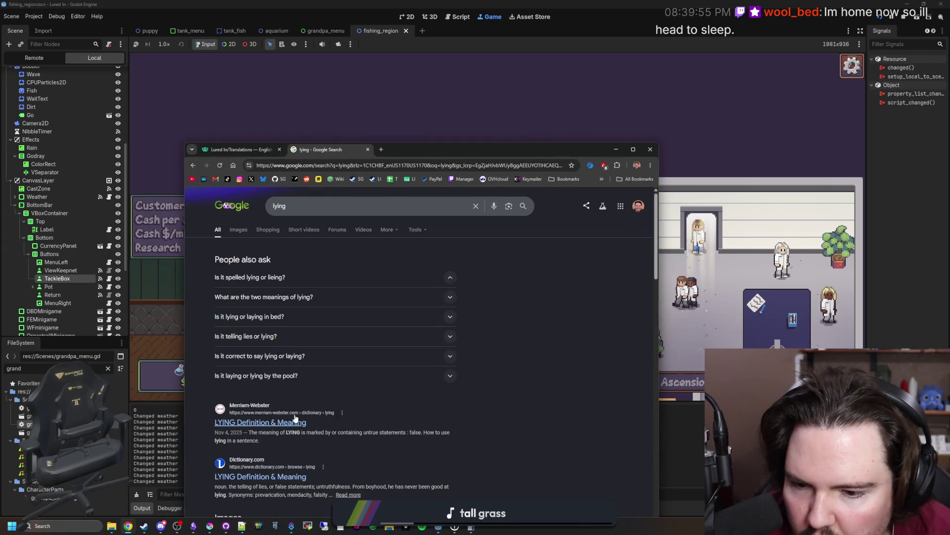
scroll(285, 315, "down", 1)
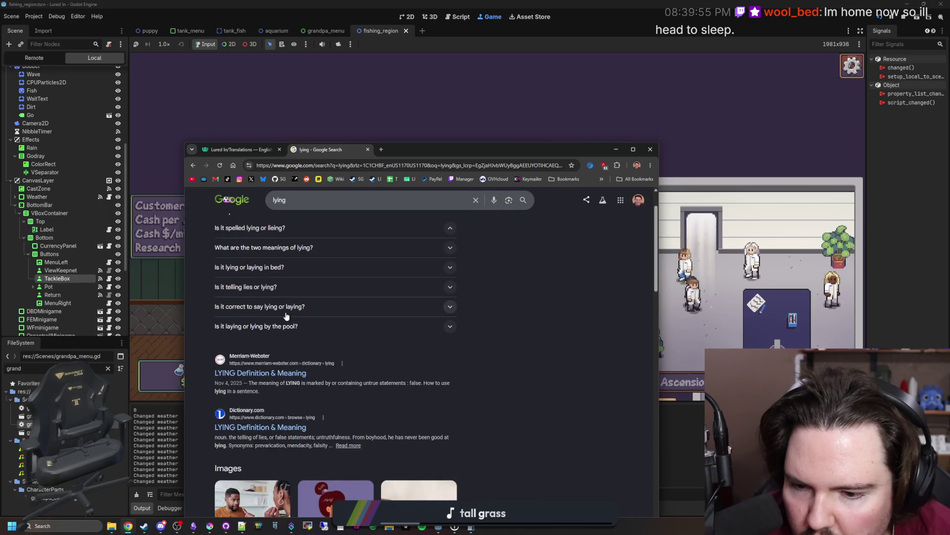
scroll(285, 316, "up", 1)
Search 'lying or laying' and open the MLA Style Center's Laying versus Lying article.
left_click_drag(287, 206, 217, 195)
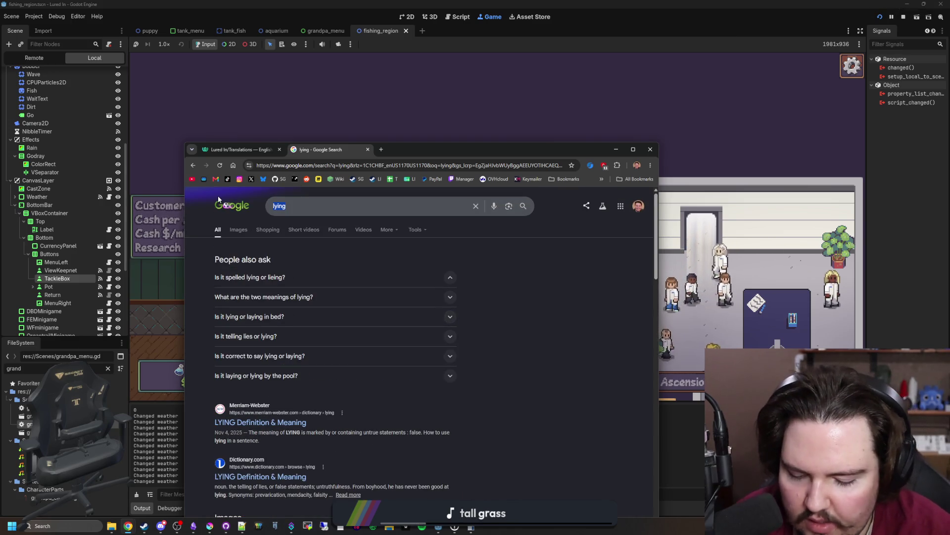
type("lying or laying")
key("Return")
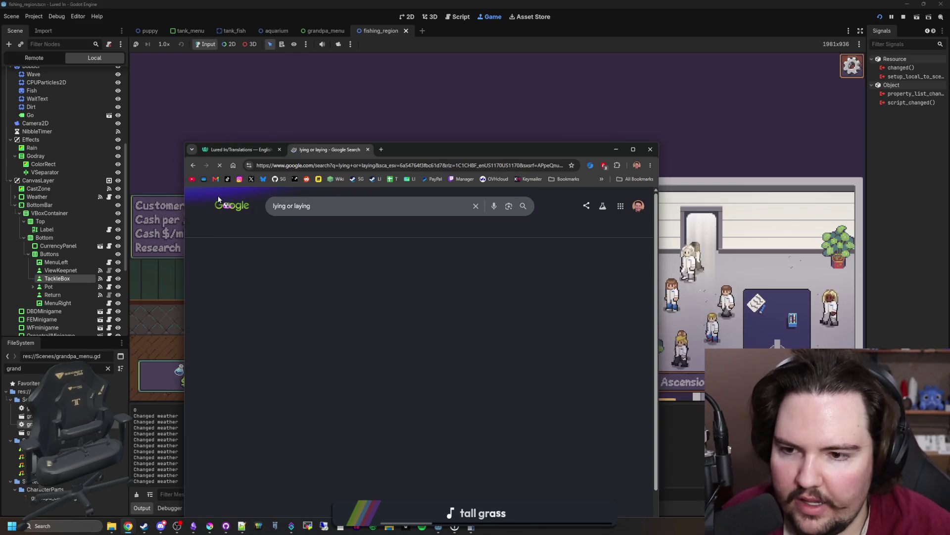
left_click(309, 276)
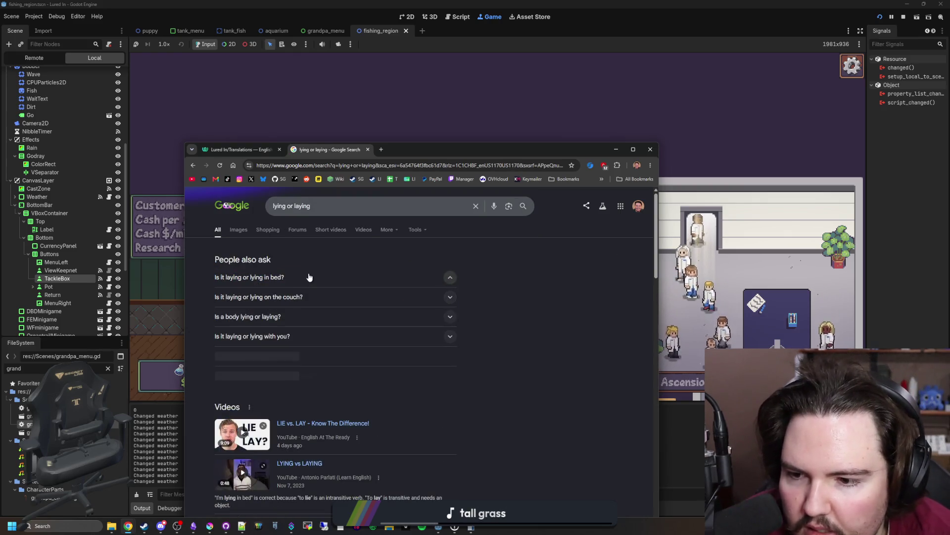
scroll(297, 307, "down", 2)
scroll(285, 335, "down", 3)
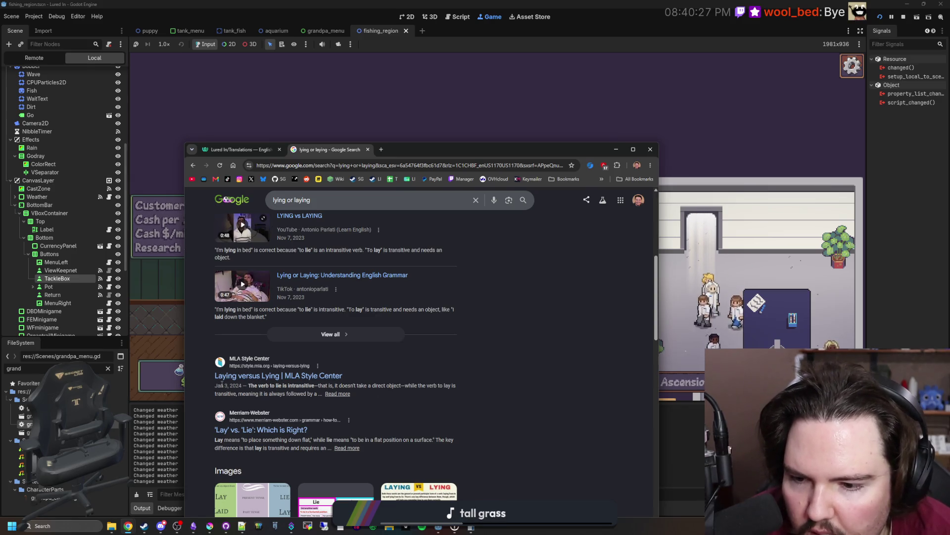
left_click(279, 376)
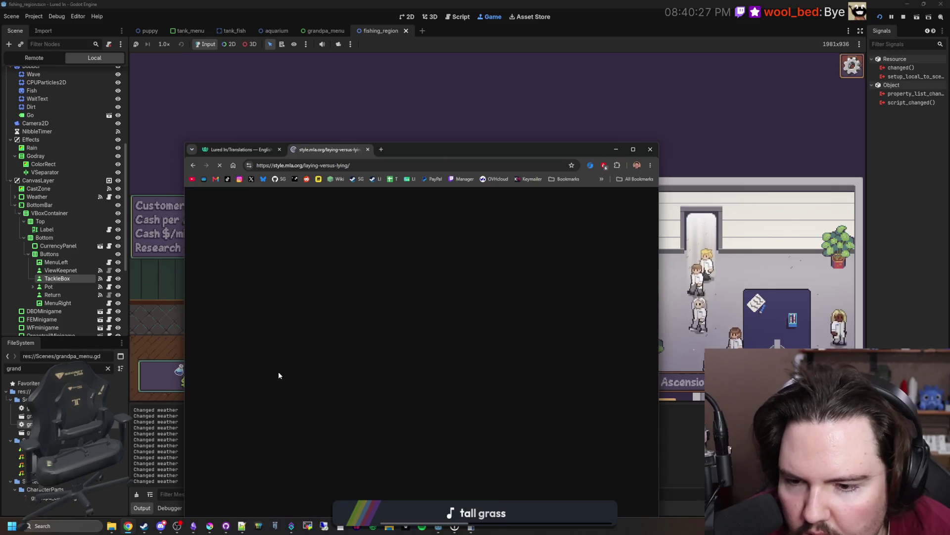
scroll(280, 377, "down", 3)
scroll(280, 376, "down", 7)
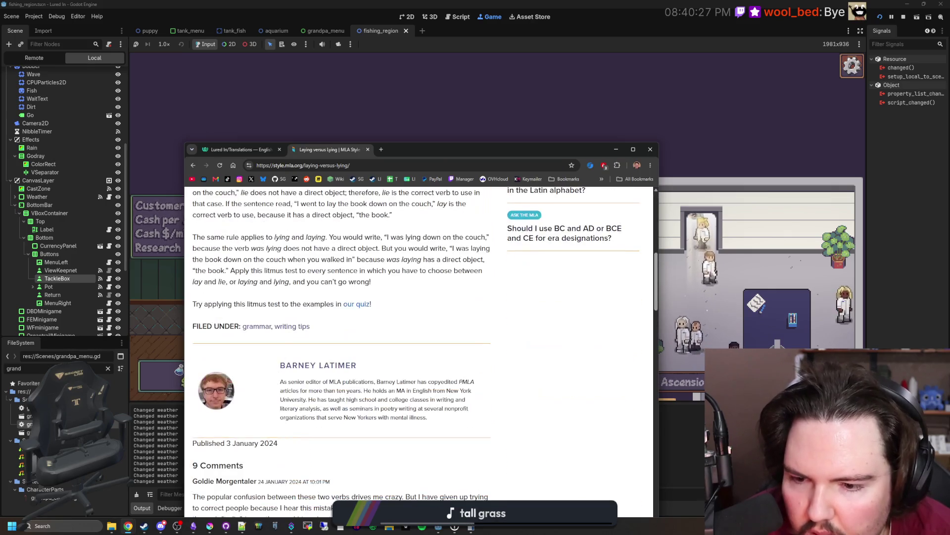
left_click(320, 166)
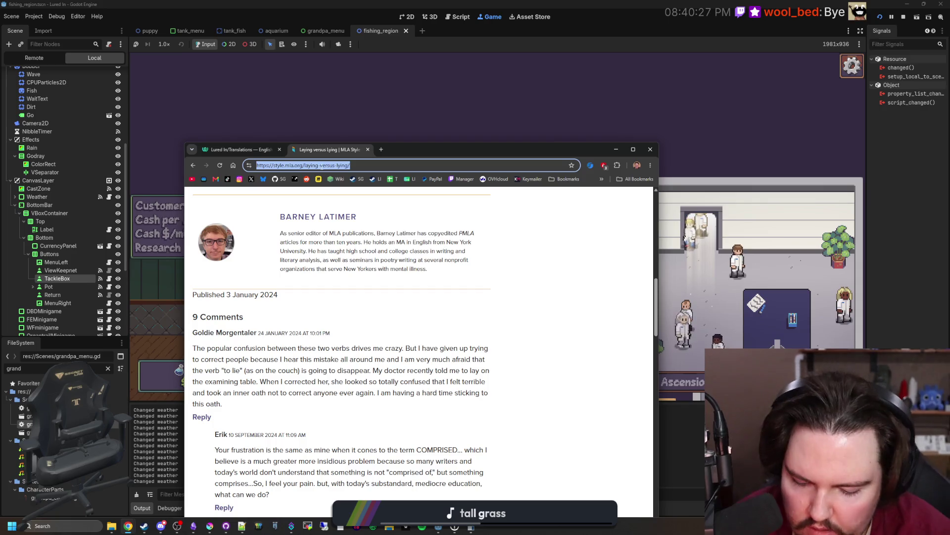
Google 'is it lying around or laying around', read the lie-versus-lay results, then return to Weblate.
type("is it lying around o")
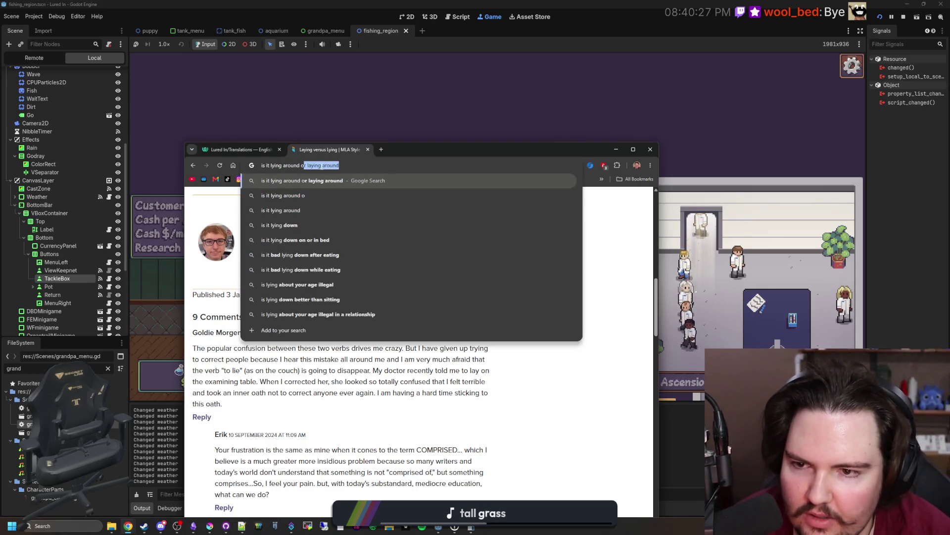
key("Return")
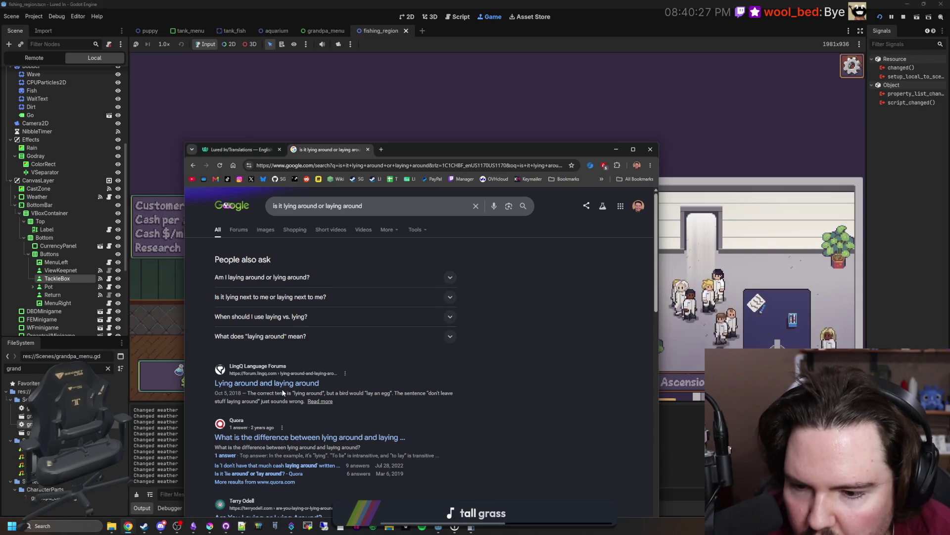
scroll(313, 350, "down", 2)
scroll(313, 350, "down", 1)
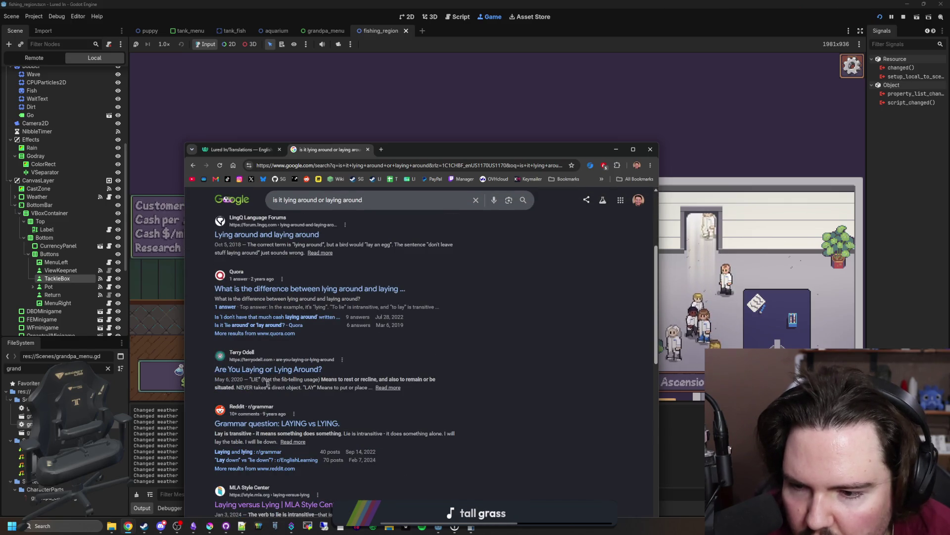
left_click_drag(270, 381, 372, 389)
left_click(356, 389)
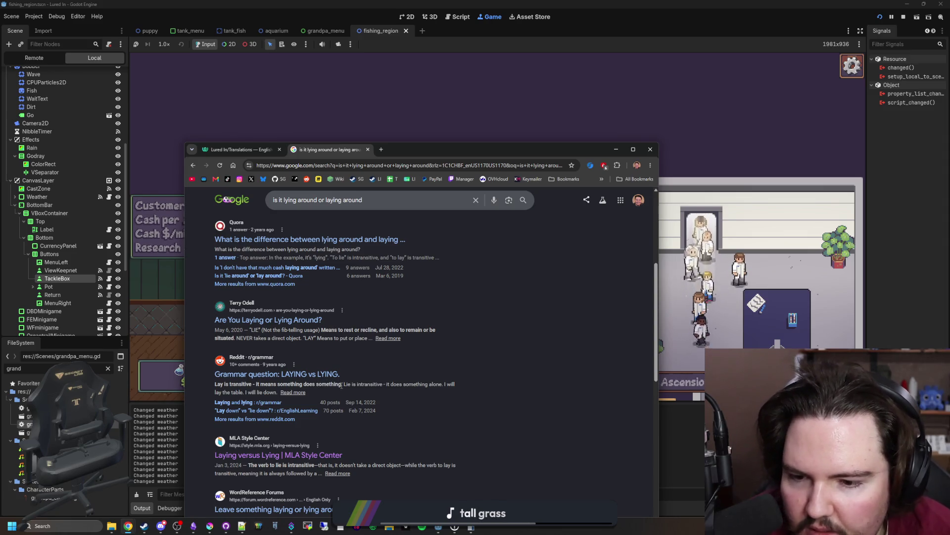
scroll(342, 385, "down", 1)
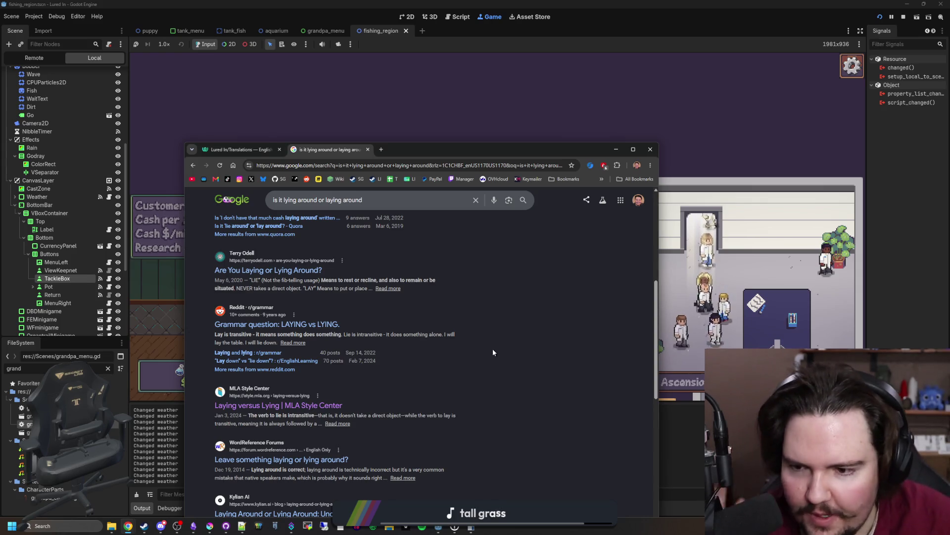
scroll(493, 352, "down", 1)
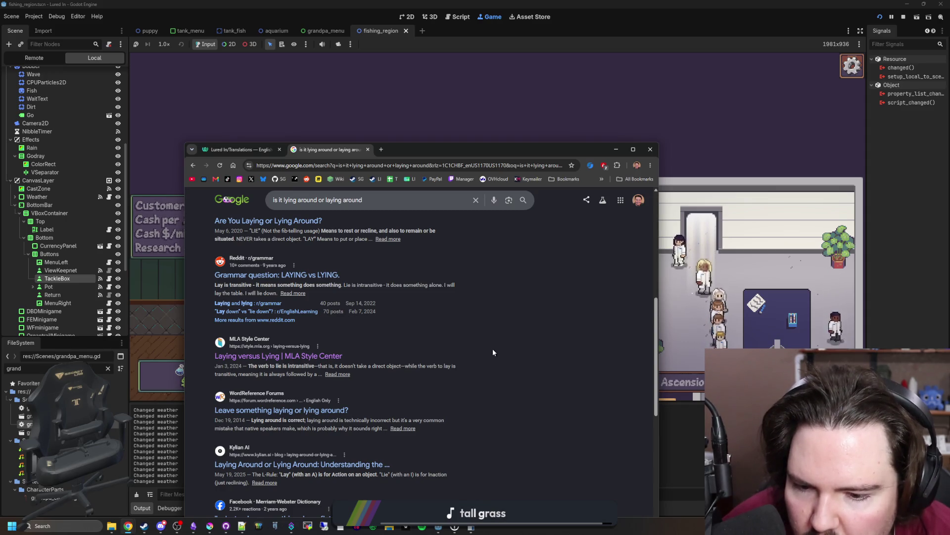
scroll(493, 352, "down", 2)
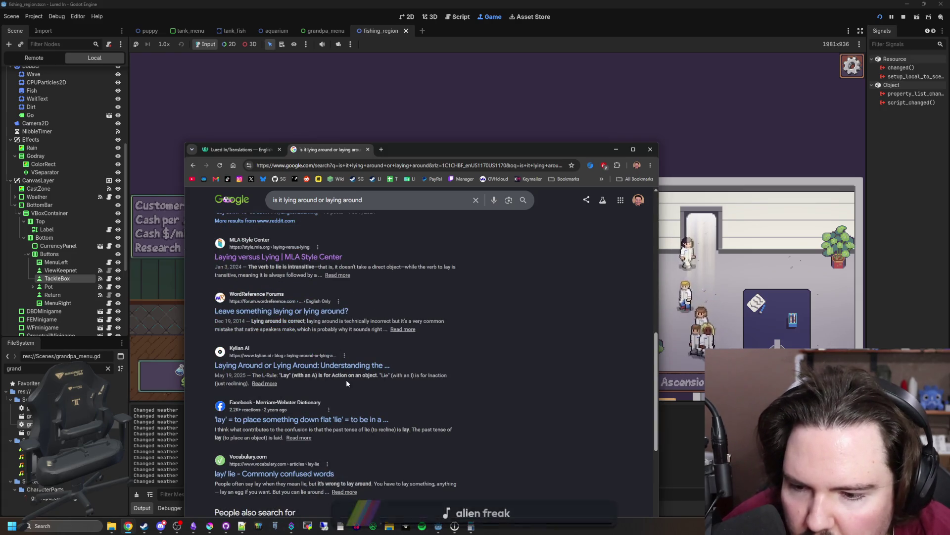
left_click(250, 148)
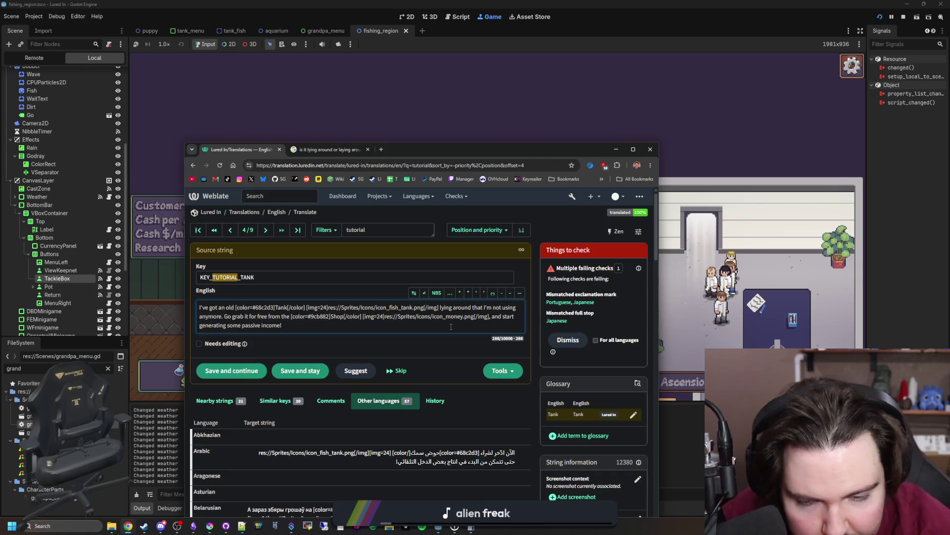
Save the full English tank dialogue as the KEY_TUTORIAL_TANK source string in Weblate.
key("ctrl+a")
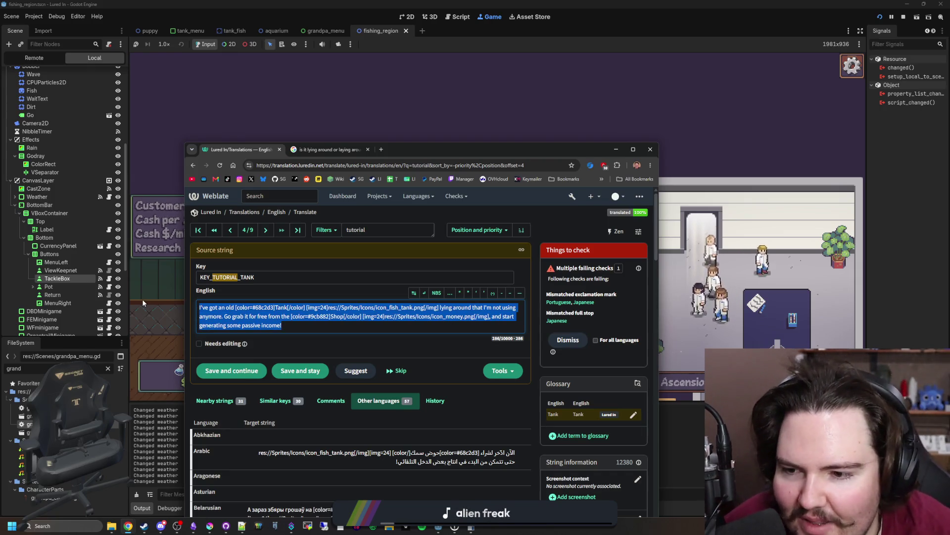
left_click(297, 376)
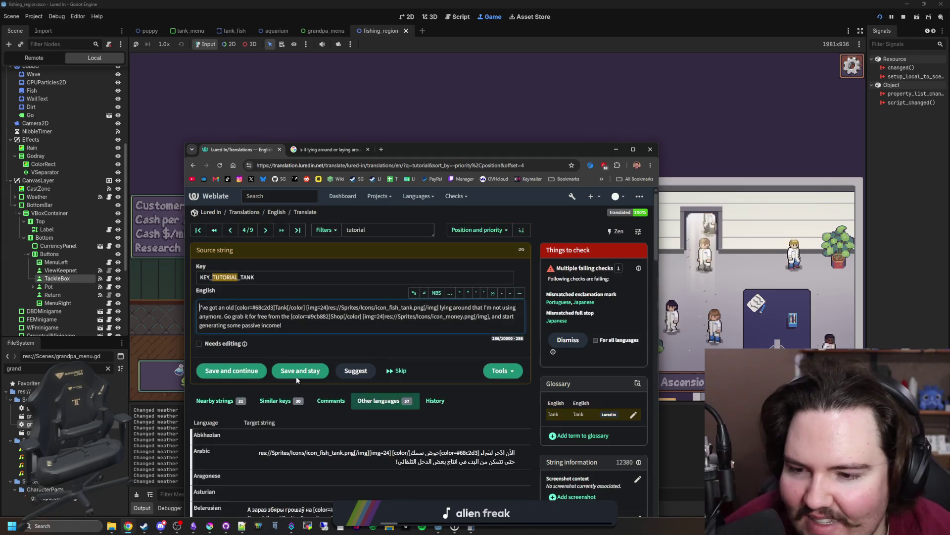
key("alt+Tab")
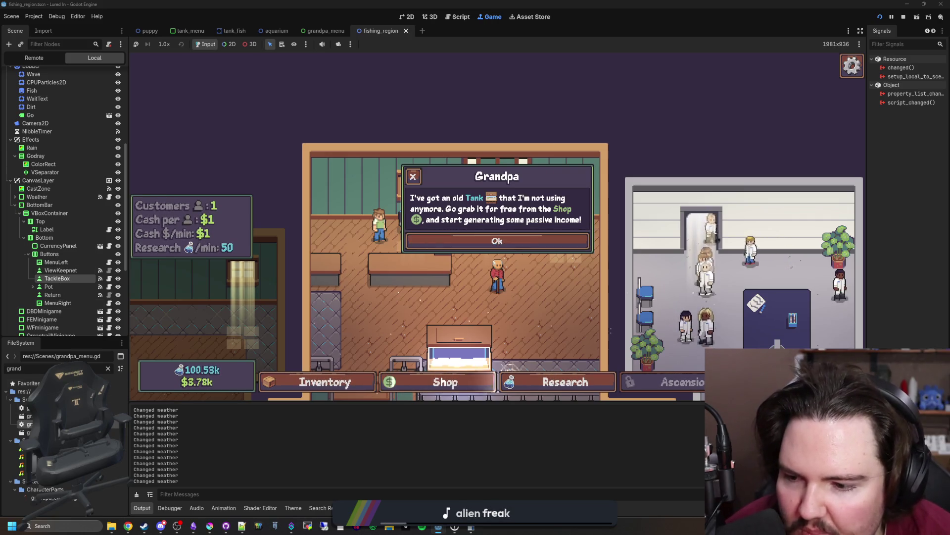
Review line 18 of grandpa_menu.gd, save the script, and bring up the running game.
key("ctrl+F3")
left_click_drag(290, 211, 921, 219)
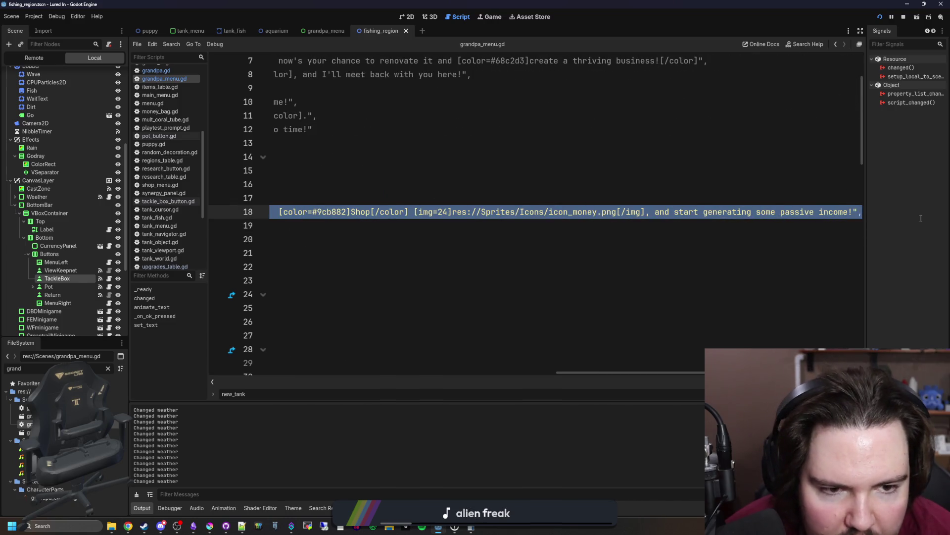
left_click(854, 212)
key("Home")
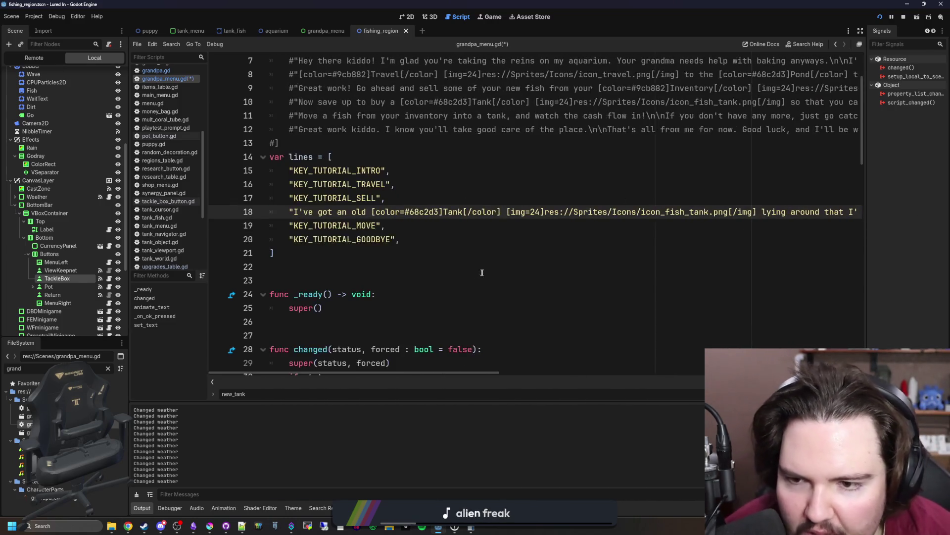
key("Down")
key("Down")
key("Down")
key("ctrl+s")
left_click(485, 16)
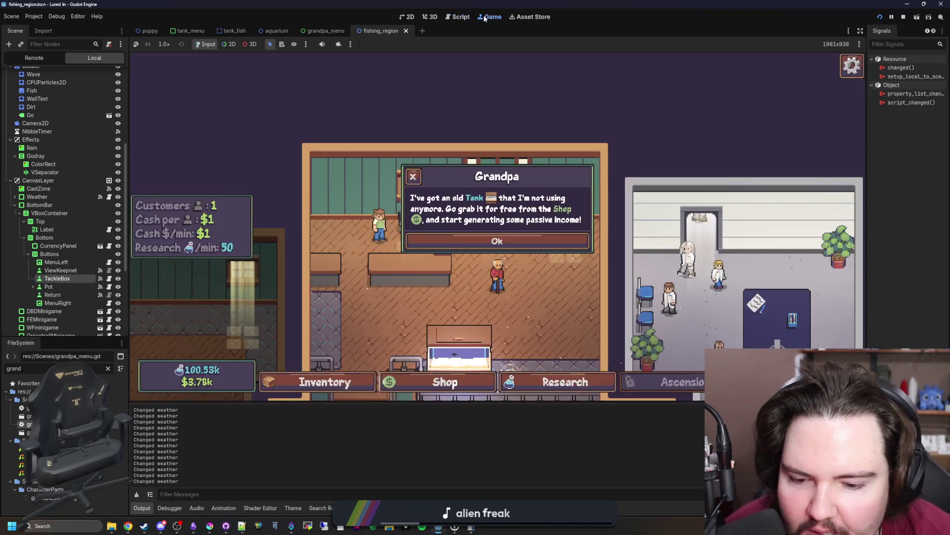
Return to the title screen, replay the tutorial, and dismiss Grandpa's tank dialogue.
left_click(491, 302)
left_click(496, 287)
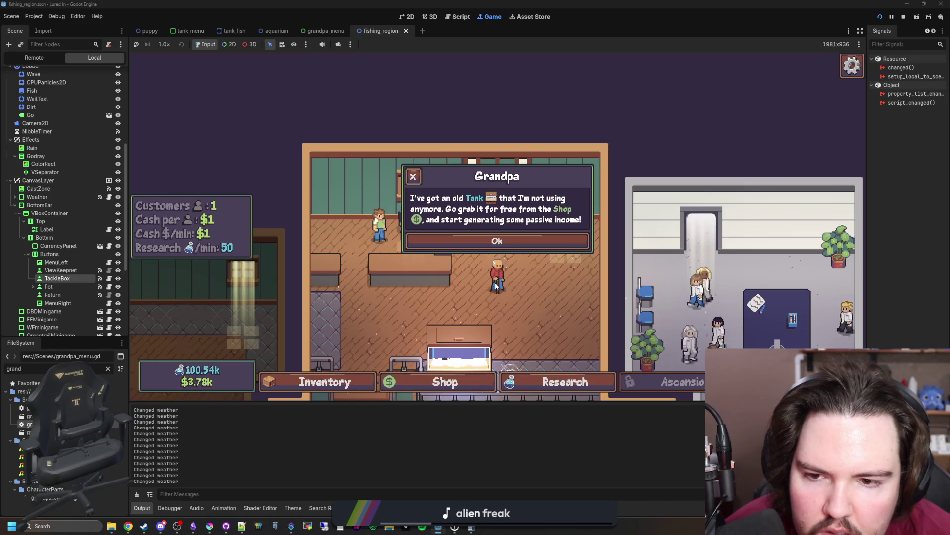
key("Escape")
left_click(496, 249)
left_click(187, 225)
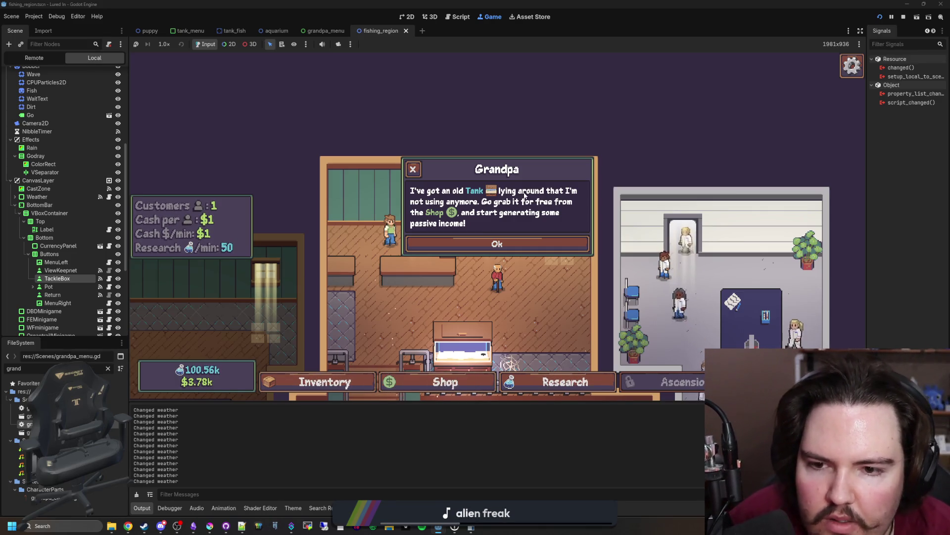
left_click(491, 243)
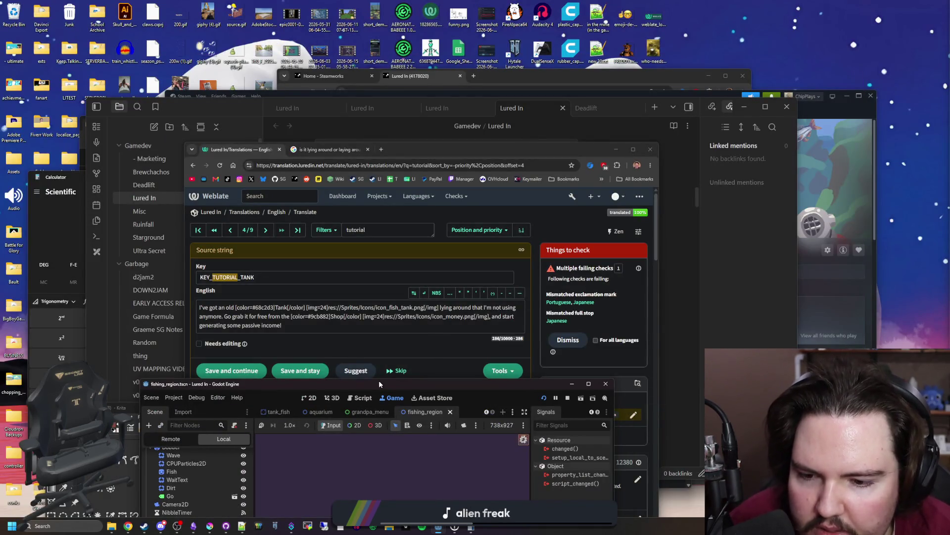
Maximize the editor and place the caret at the img=24 size on line 18 of grandpa_menu.gd.
mouse_move(379, 384)
left_mouse_down()
mouse_move(429, 110)
mouse_move(429, 3)
left_mouse_up()
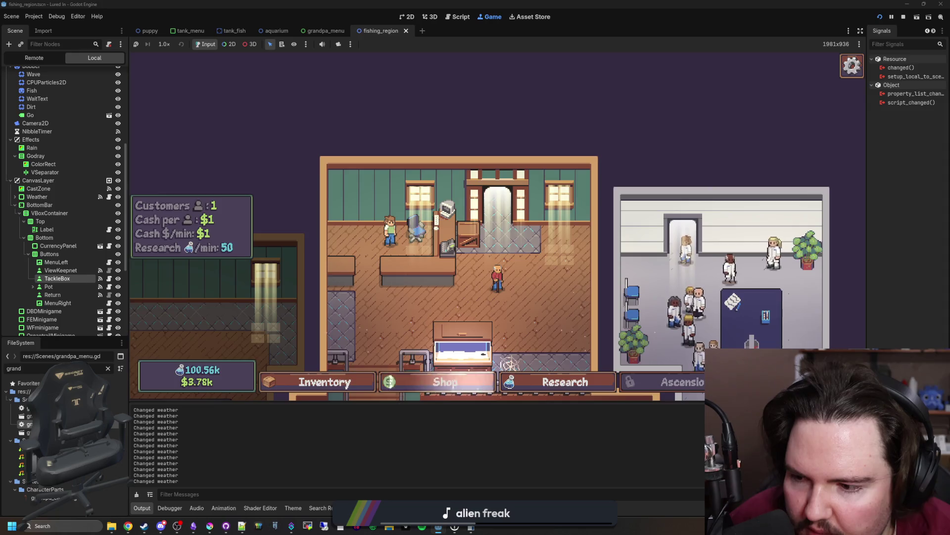
key("ctrl+F3")
left_click(540, 212)
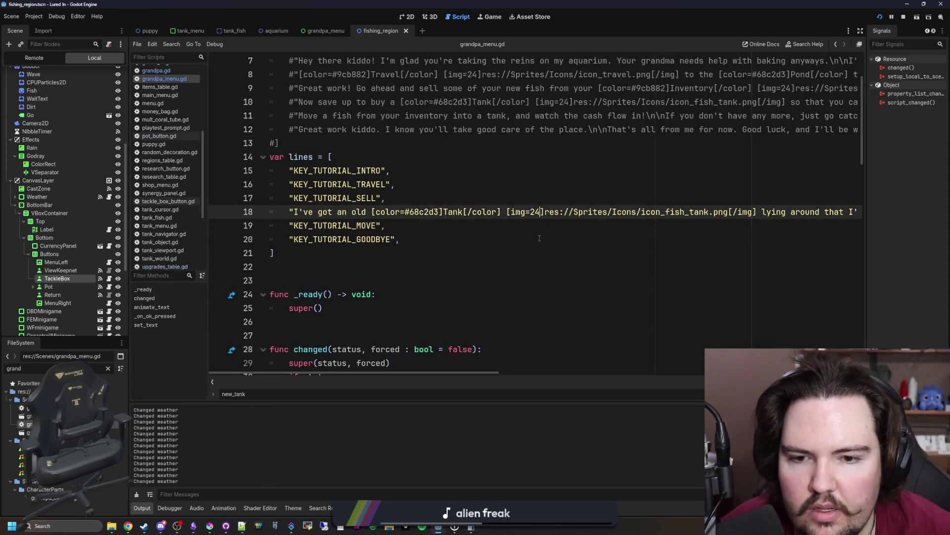
Find in Files across the project for 'height' and then 'em1'.
left_click(508, 234)
key("ctrl+shift+f")
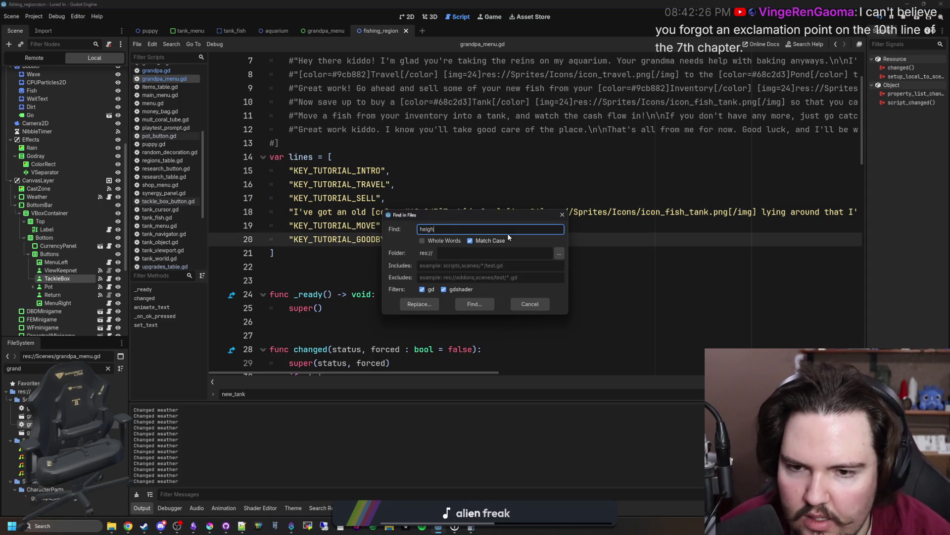
type("t")
key("Return")
key("ctrl+shift+f")
type("em1")
key("Return")
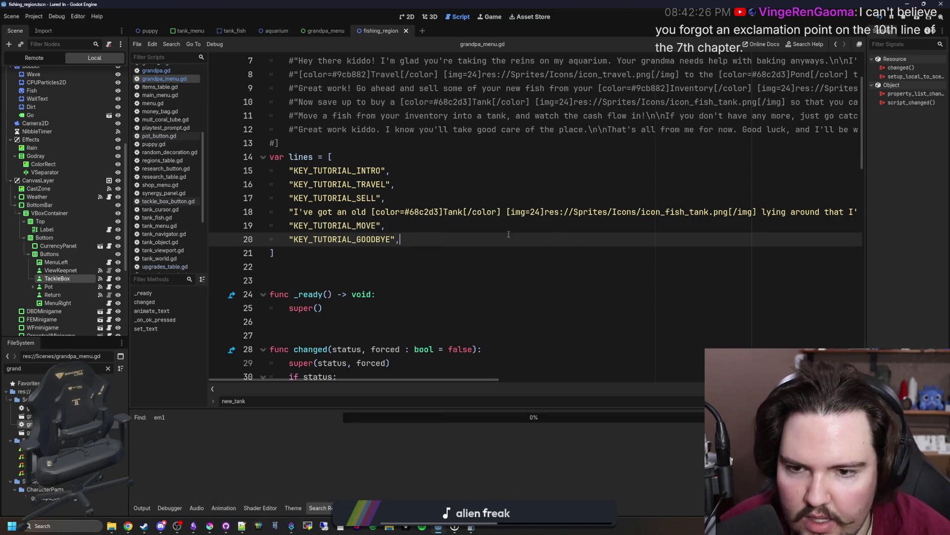
Search the project for 'em' and scroll through the matches.
key("ctrl+shift+f")
type("em")
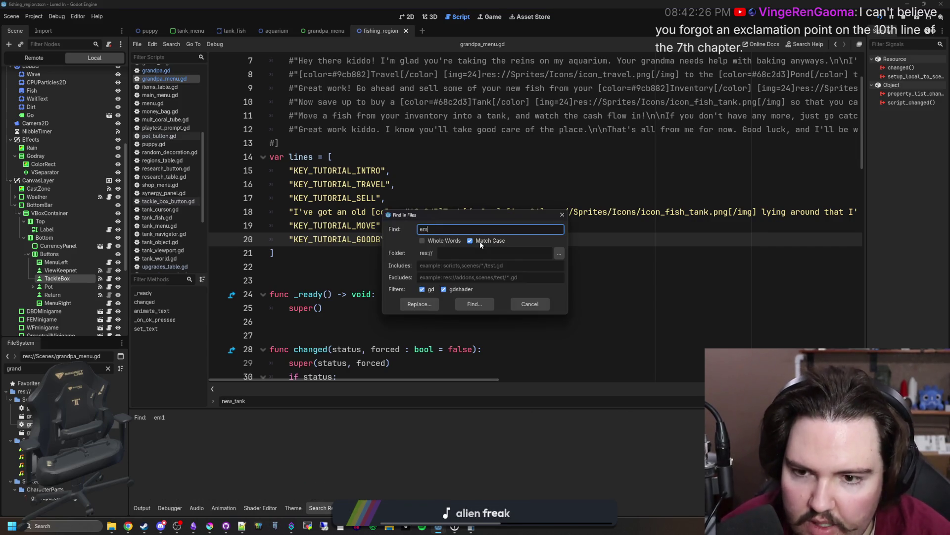
key("Return")
scroll(254, 430, "down", 5)
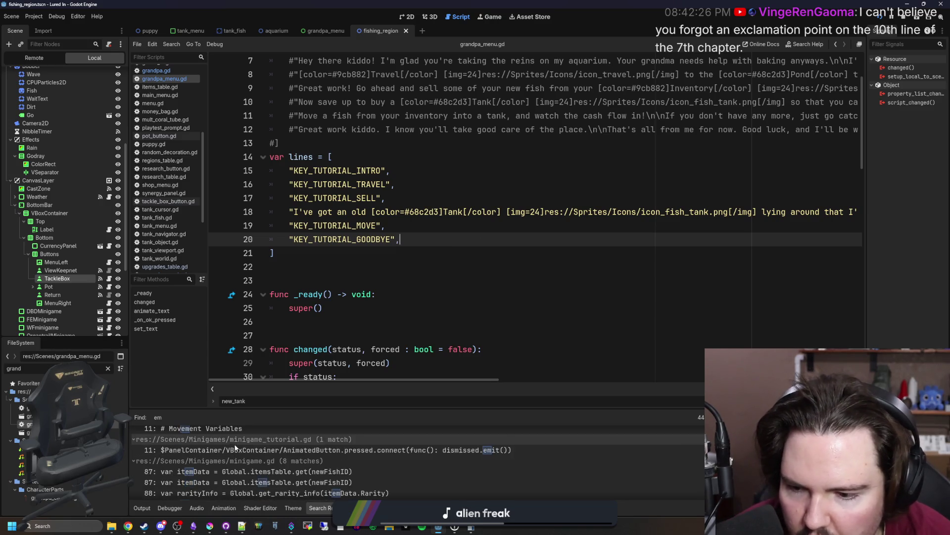
scroll(265, 450, "down", 10)
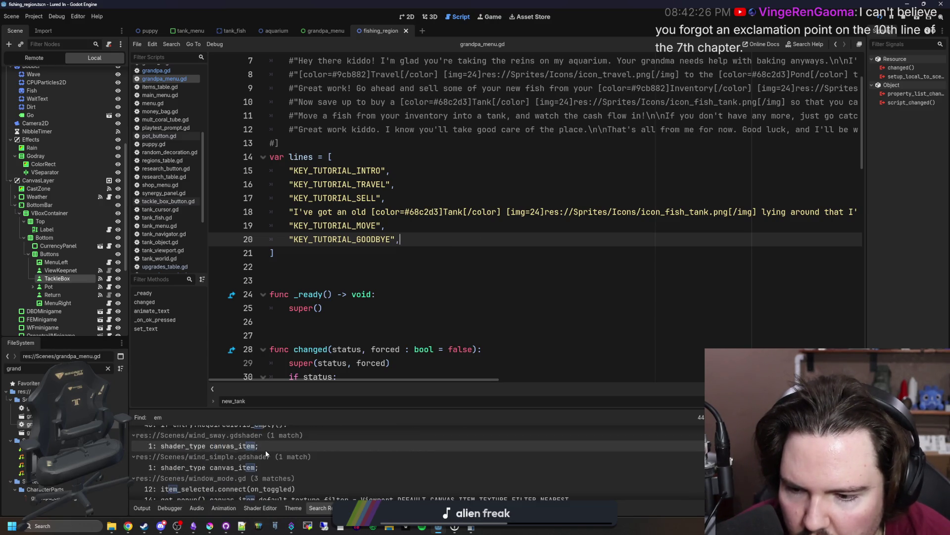
scroll(265, 450, "down", 5)
Rerun the 'em1' search with Match Case turned off.
left_click(491, 289)
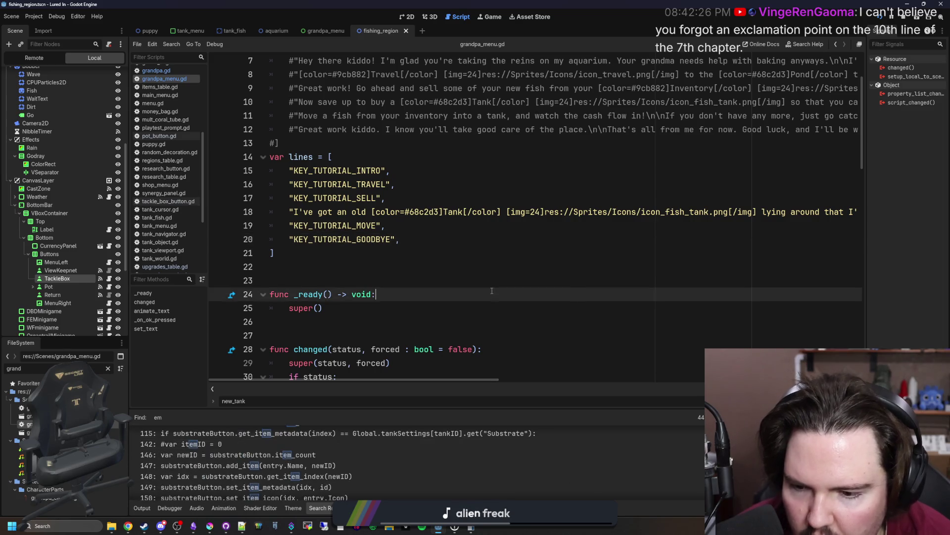
key("ctrl+shift+f")
type("1")
key("Return")
key("ctrl+shift+f")
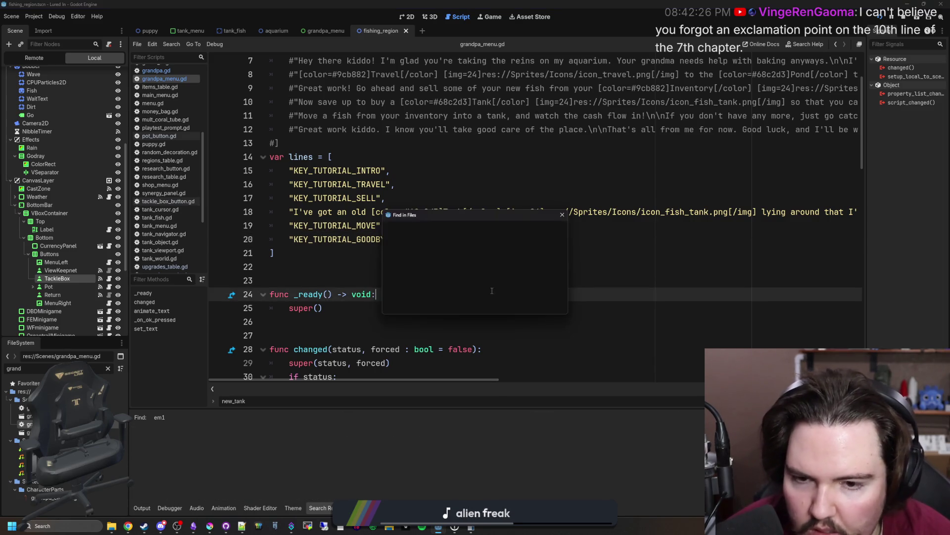
left_click(495, 245)
left_click(474, 304)
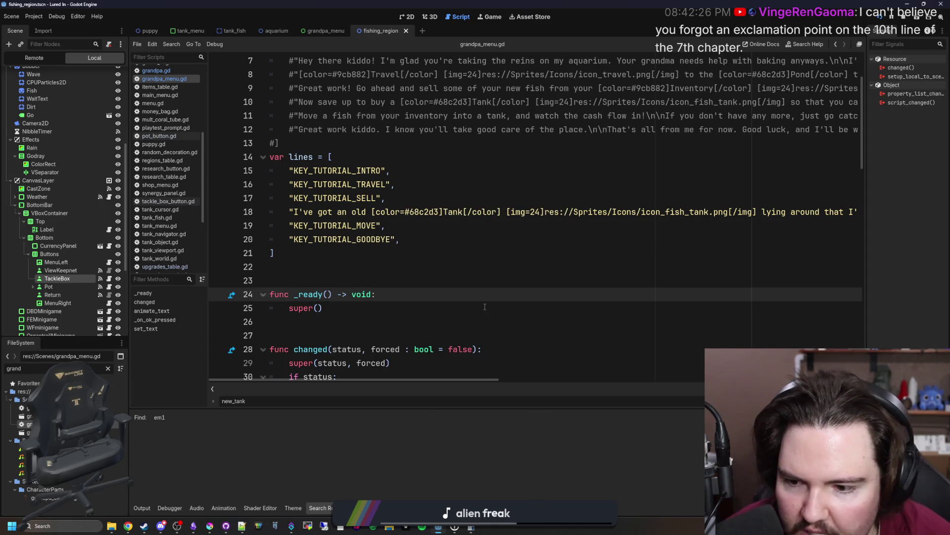
Search for 'em2', then cancel the search and put the caret at the end of line 17.
left_click(483, 280)
key("BackSpace")
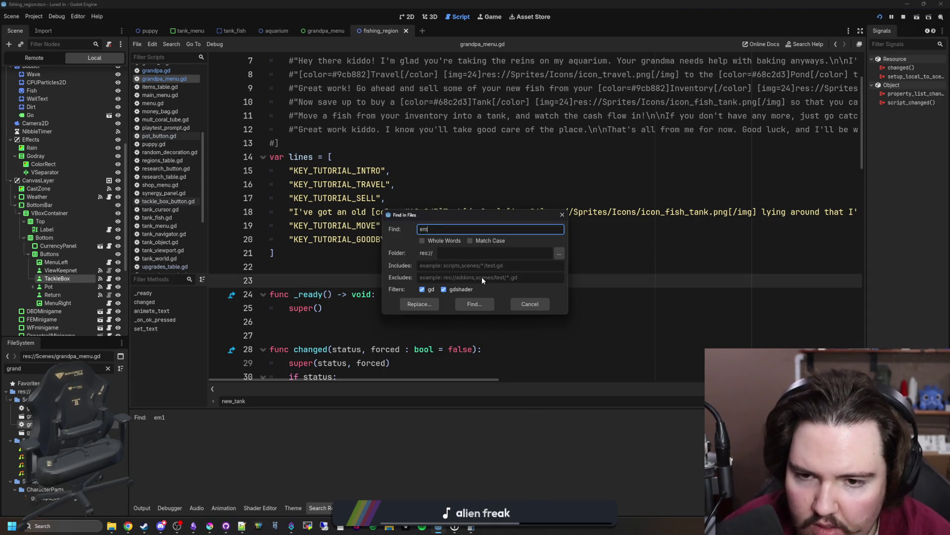
type("2")
key("Return")
key("ctrl+shift+f")
key("BackSpace")
key("BackSpace")
key("BackSpace")
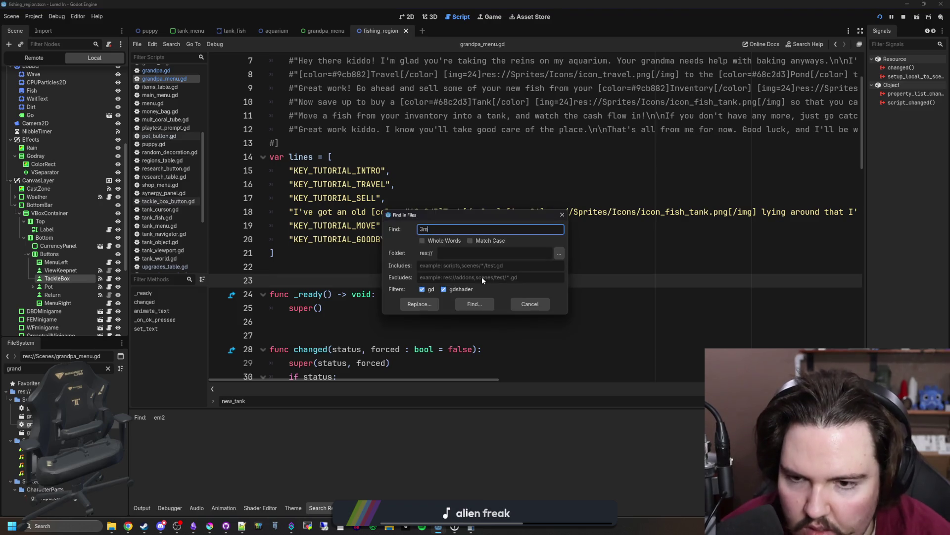
key("Escape")
left_click(561, 191)
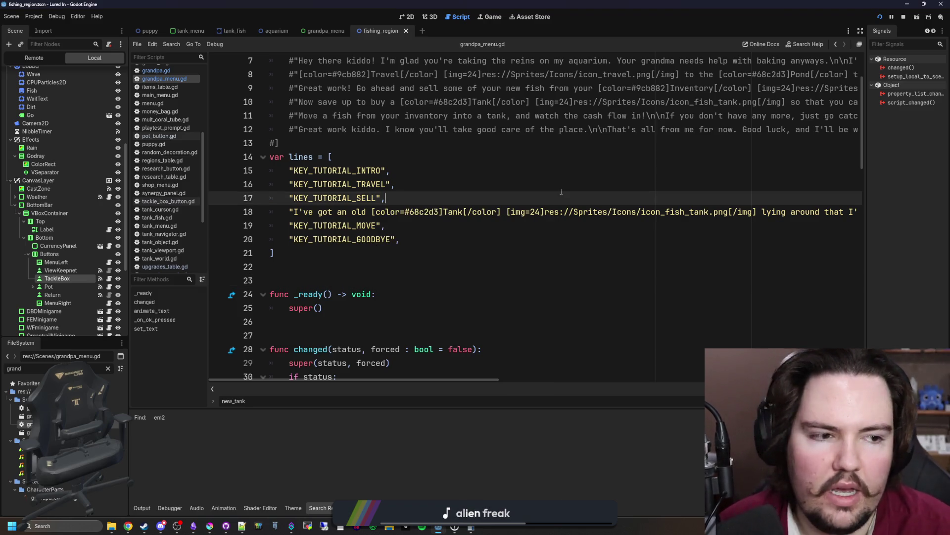
Google 'godot em' in a new Chrome tab and open the Godot Engine site.
mouse_move(136, 523)
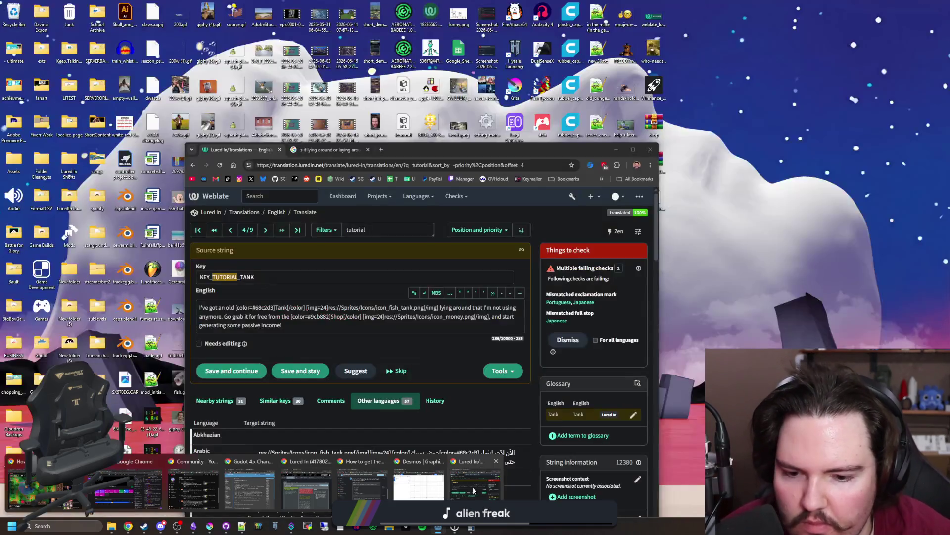
left_click(267, 482)
left_click(382, 150)
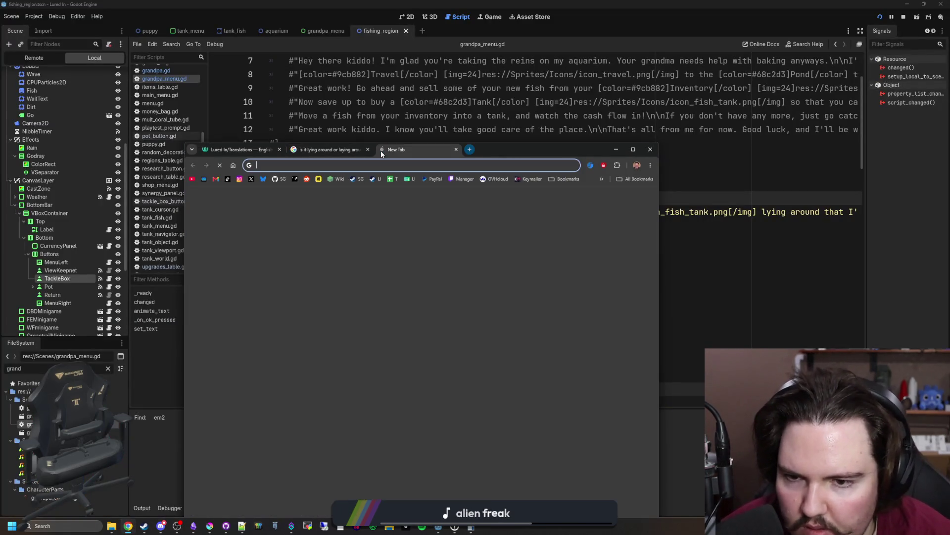
type("godot em")
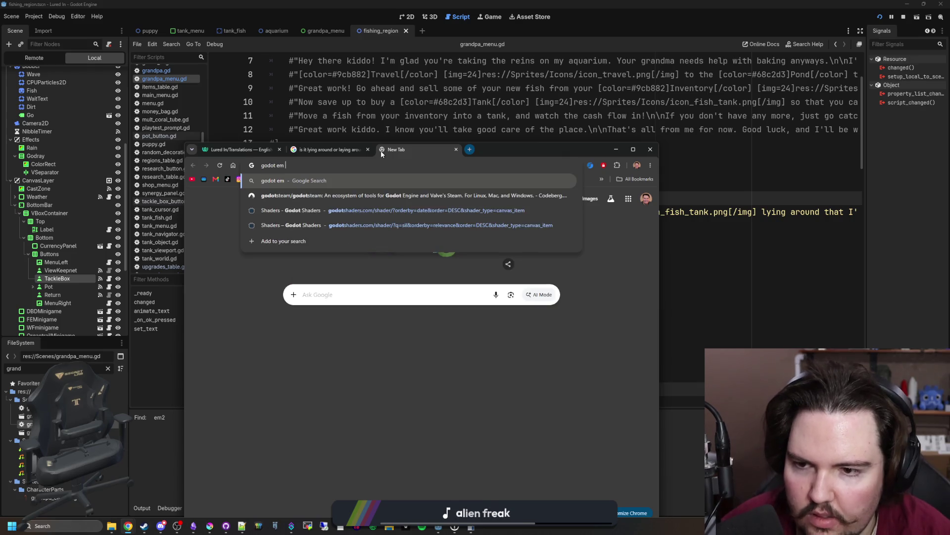
key("Return")
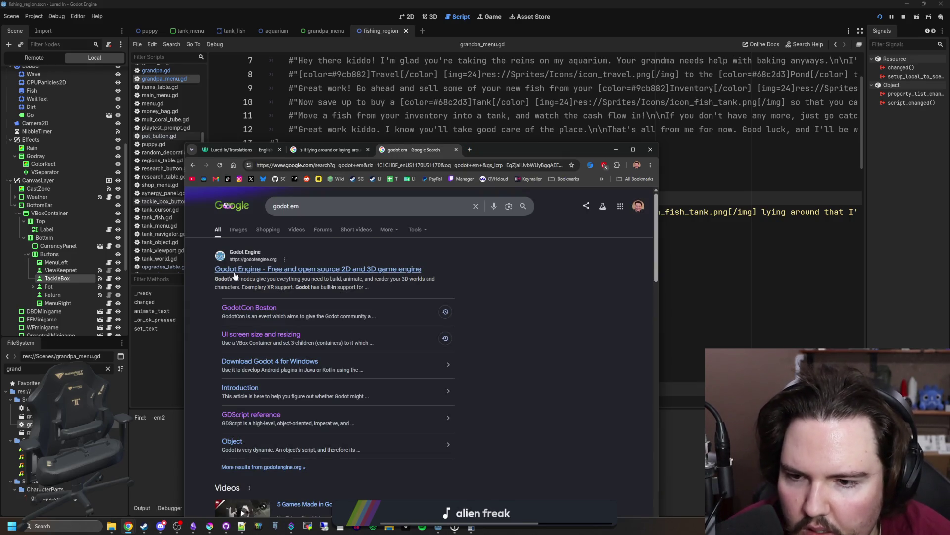
middle_click(294, 274)
left_click(487, 150)
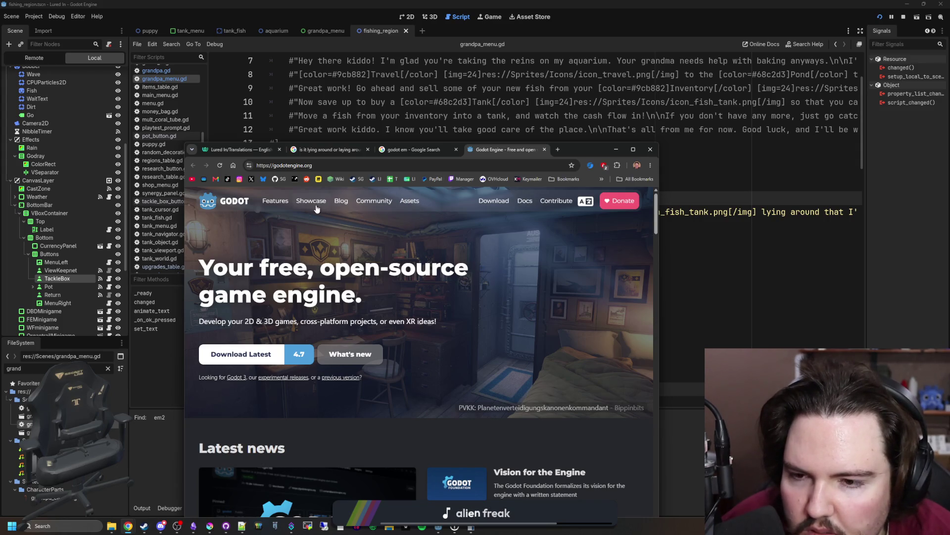
Read the Godot 4.7 release notes down to 'Font-size aware RichTextLabel images', then return to the script.
scroll(368, 254, "down", 10)
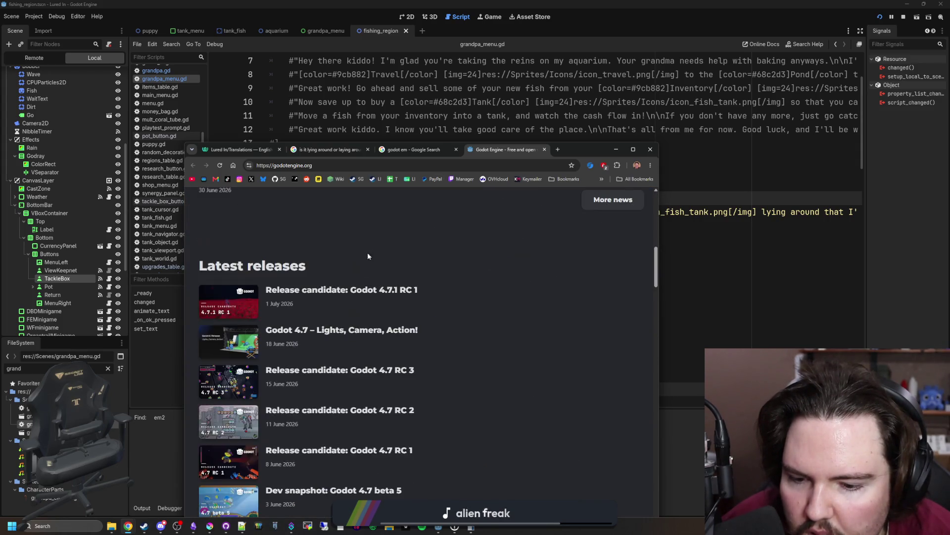
left_click(249, 339)
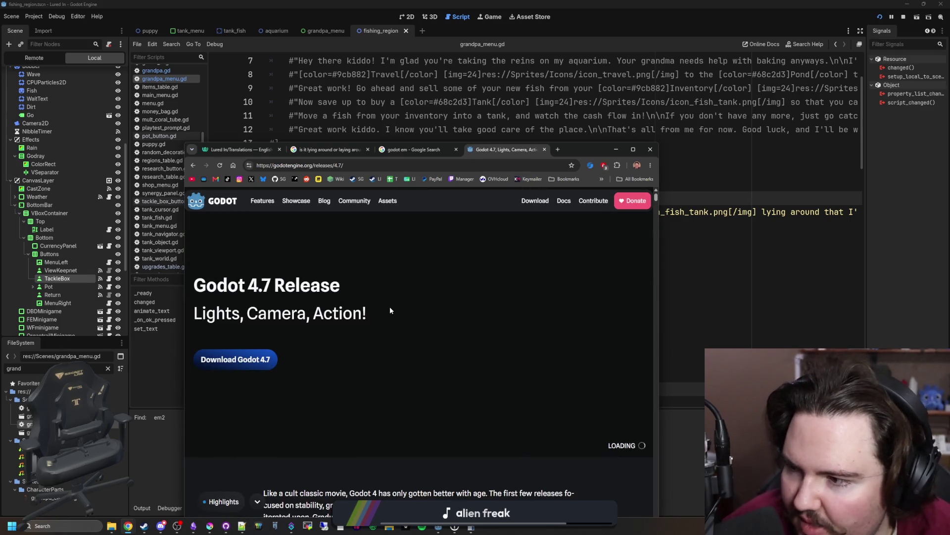
scroll(390, 307, "down", 13)
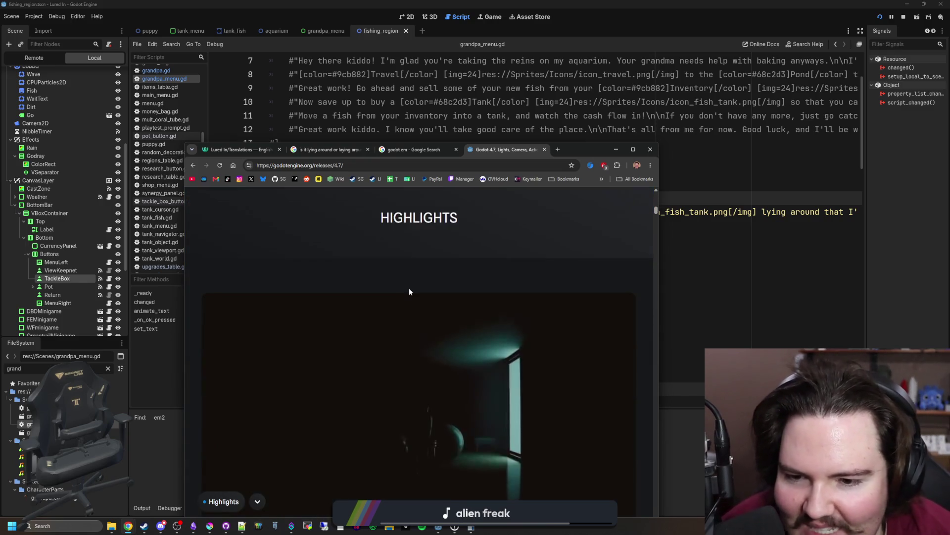
scroll(409, 292, "down", 10)
scroll(409, 291, "down", 5)
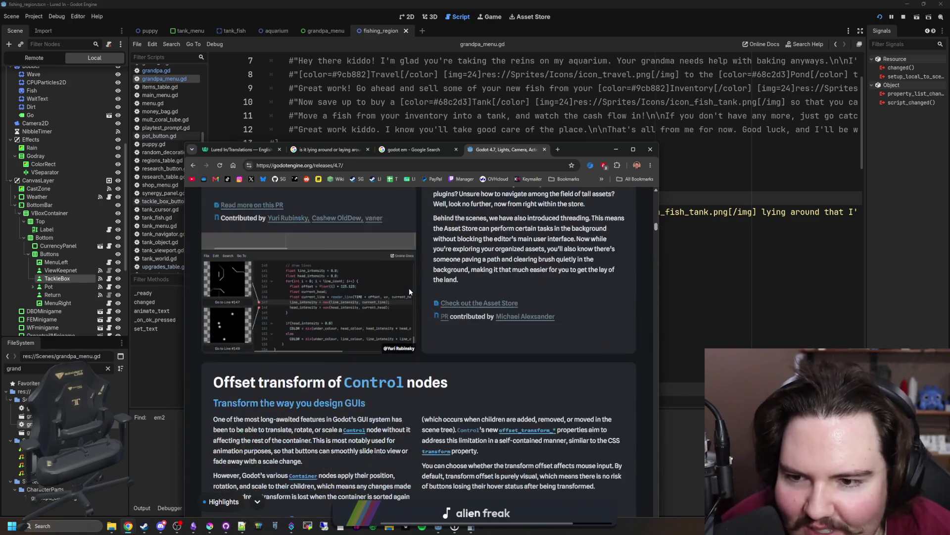
scroll(409, 287, "down", 20)
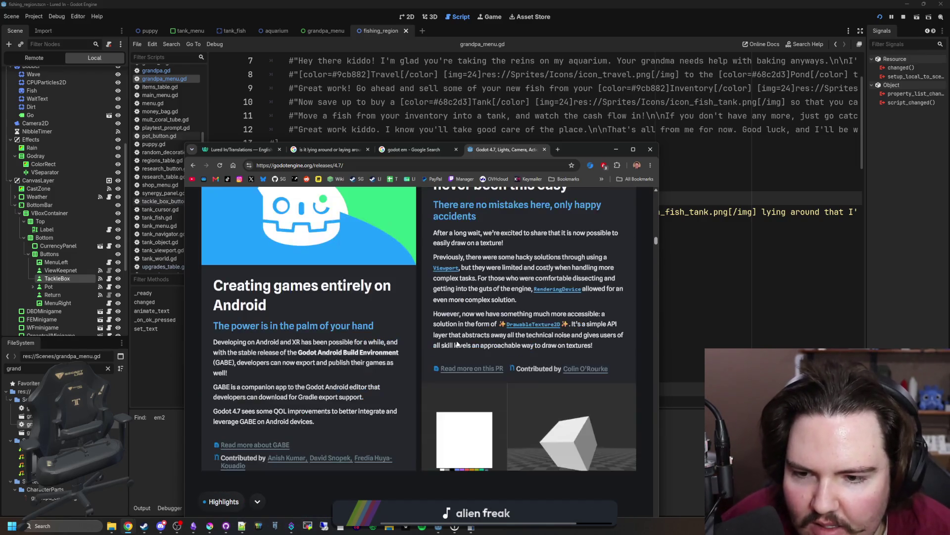
scroll(456, 340, "down", 20)
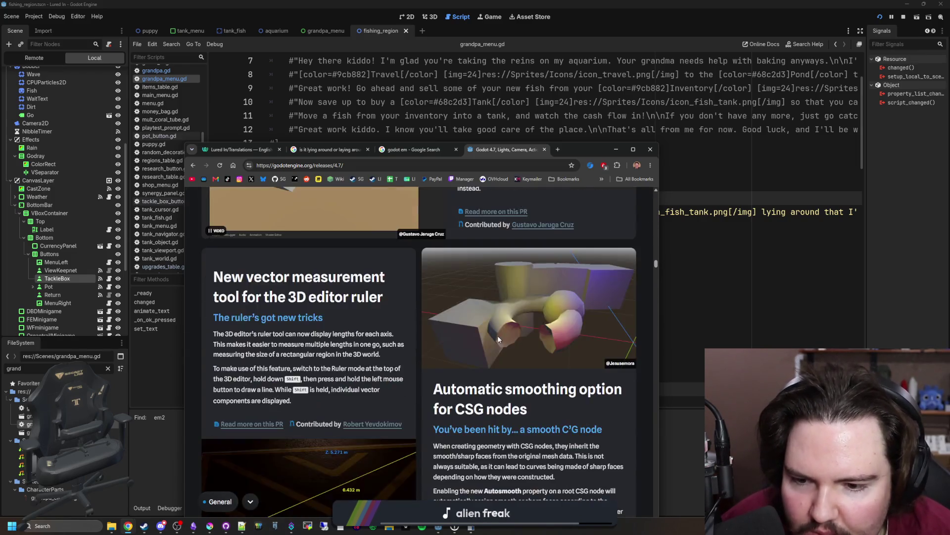
scroll(497, 335, "down", 20)
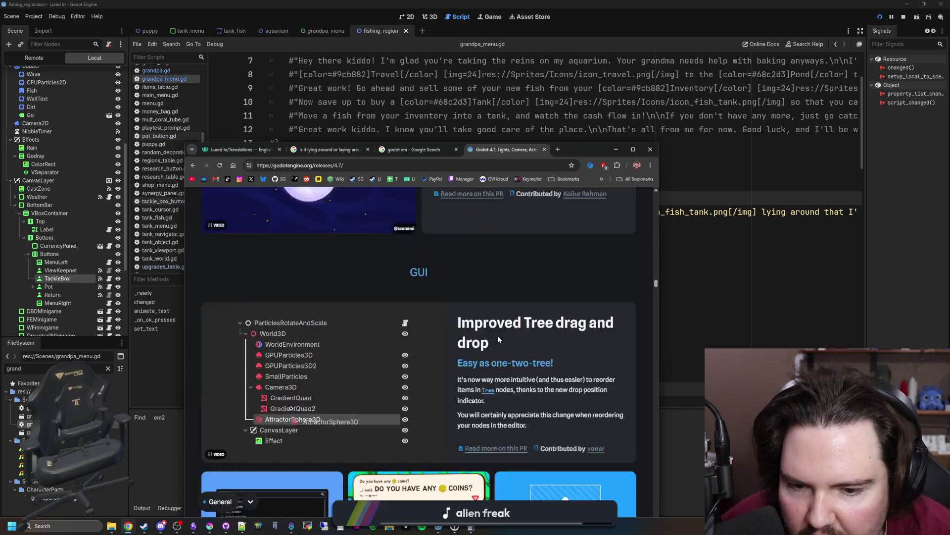
scroll(499, 339, "down", 3)
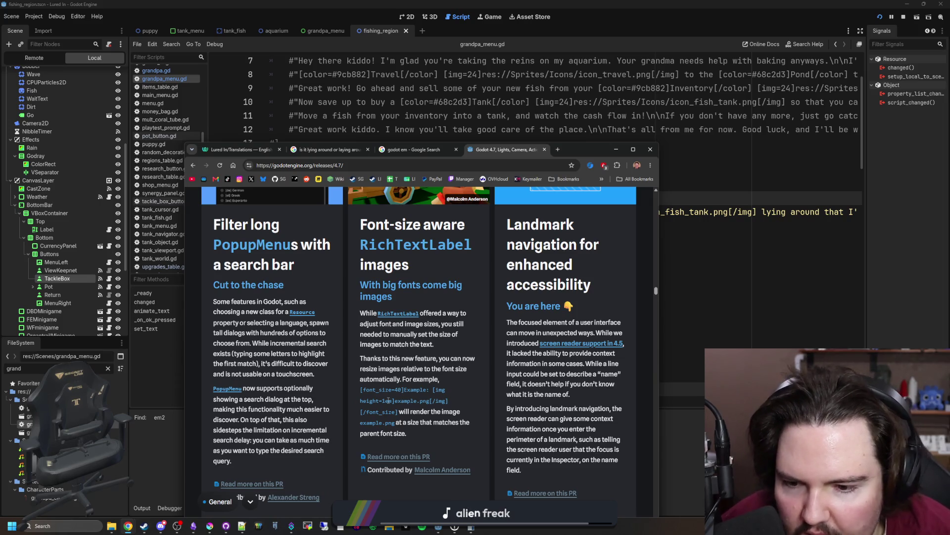
left_click(743, 275)
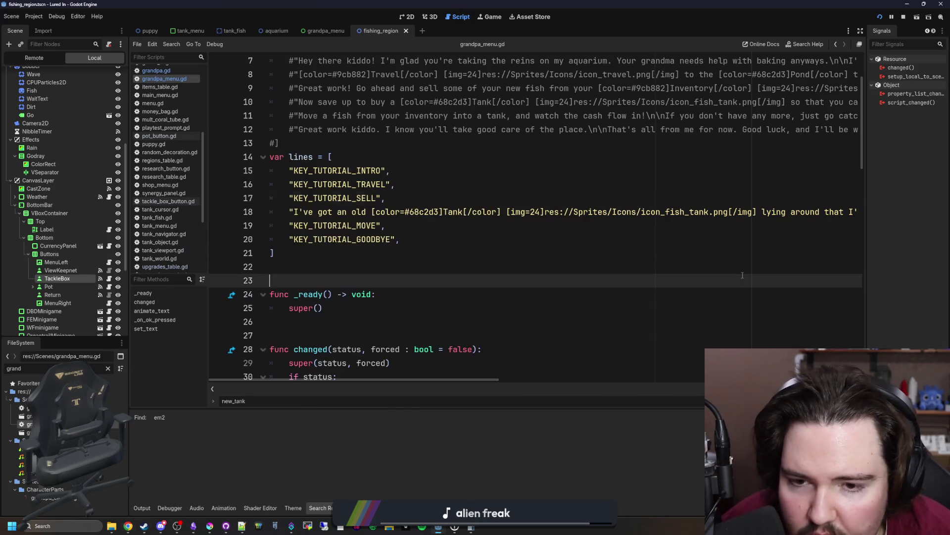
Replace the tank icon's fixed size on line 18 with height=1.5em.
left_click(529, 213)
key("Delete")
key("Delete")
key("Delete")
type("height=")
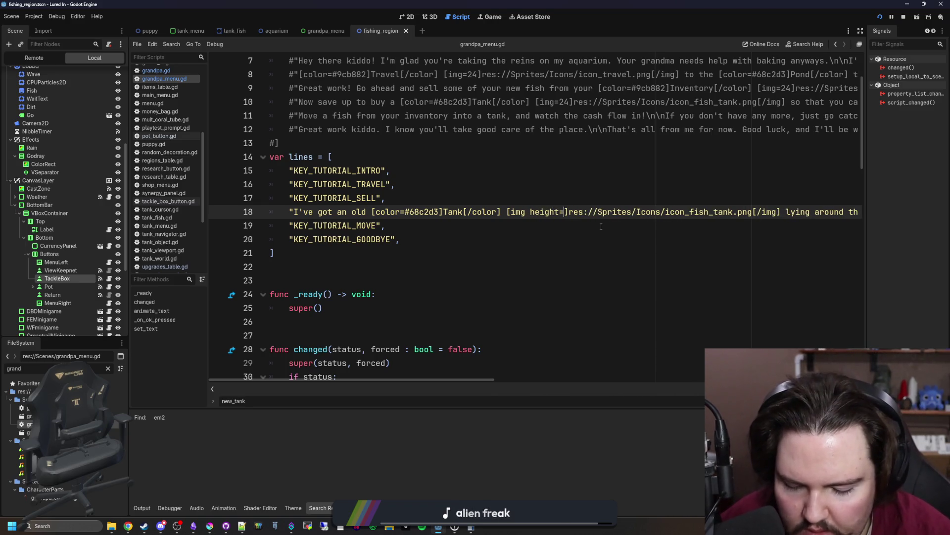
type("1.5em")
mouse_move(128, 526)
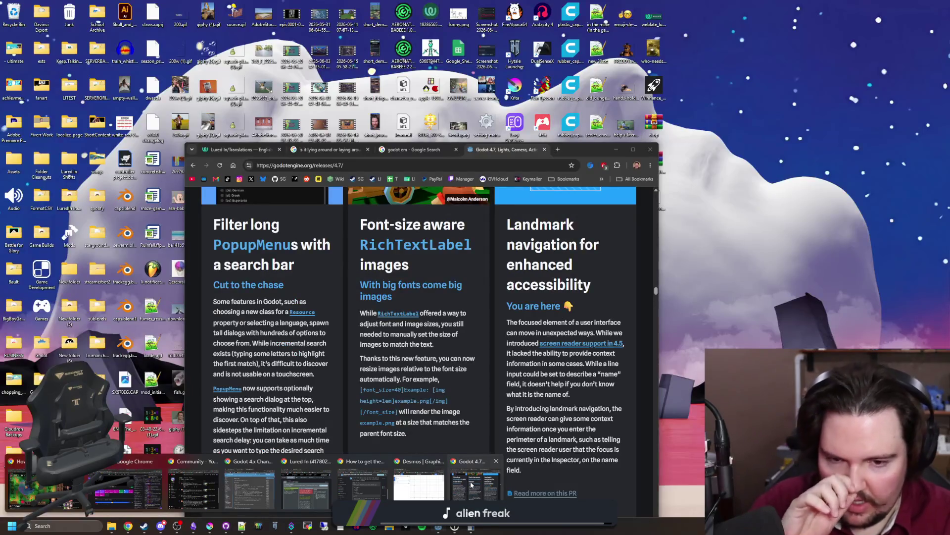
left_click(471, 484)
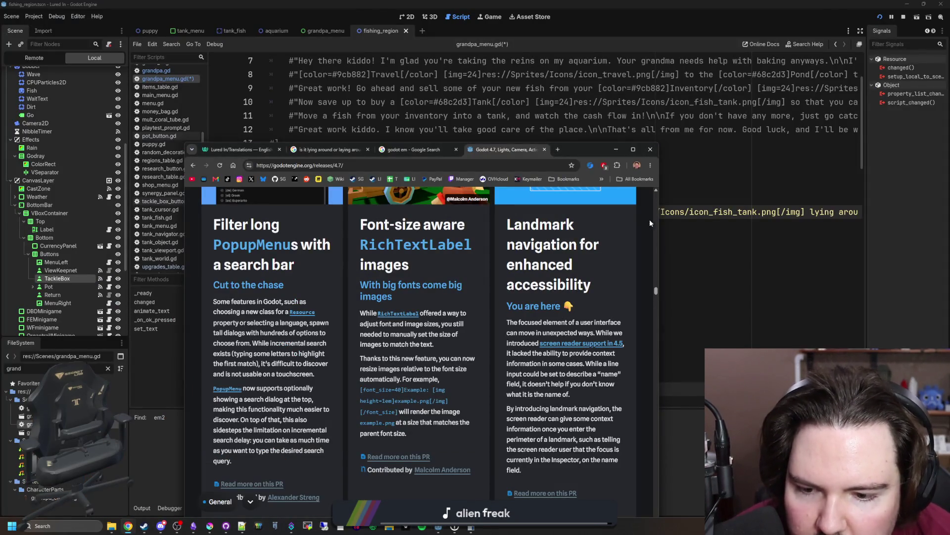
left_click(708, 256)
left_click(561, 225)
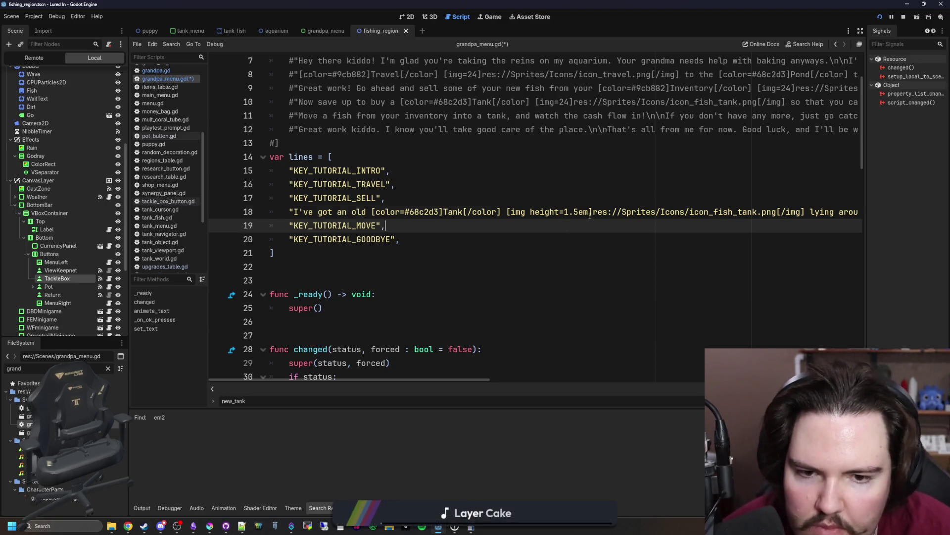
Copy the height=1.5em setting onto the money icon's img tag.
left_click_drag(588, 212, 499, 212)
scroll(511, 212, "right", 10)
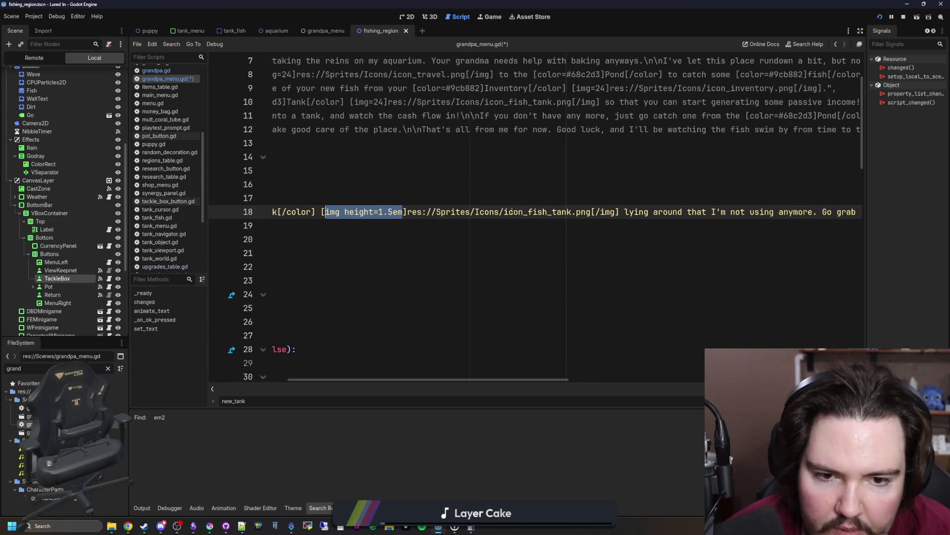
scroll(715, 235, "right", 5)
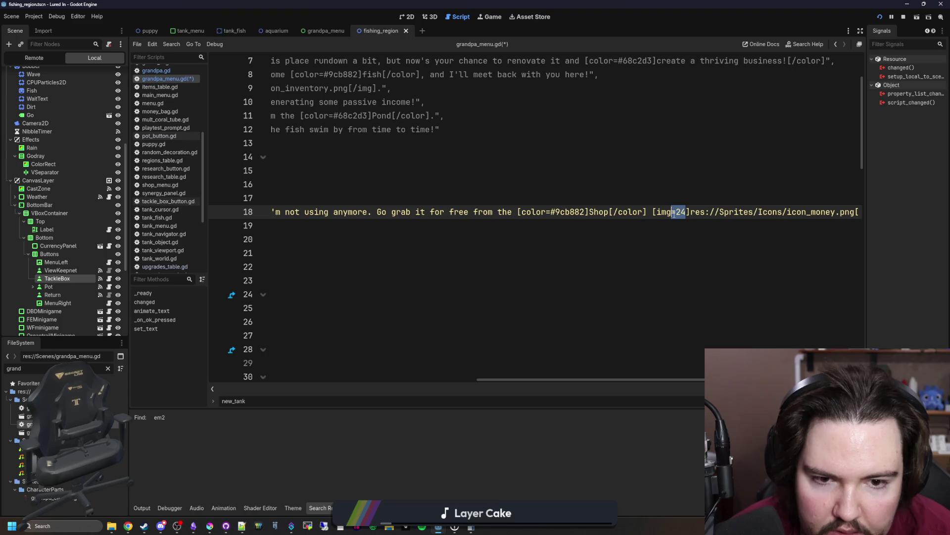
type("img height=1.5em")
key("BackSpace")
key("BackSpace")
key("BackSpace")
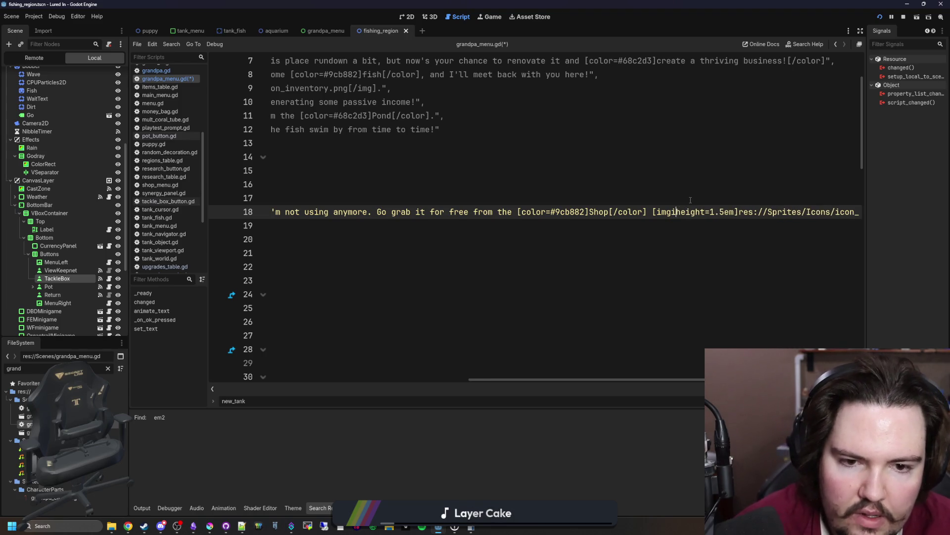
Save grandpa_menu.gd and reload the running game to pick up the change.
left_click(691, 198)
key("ctrl+s")
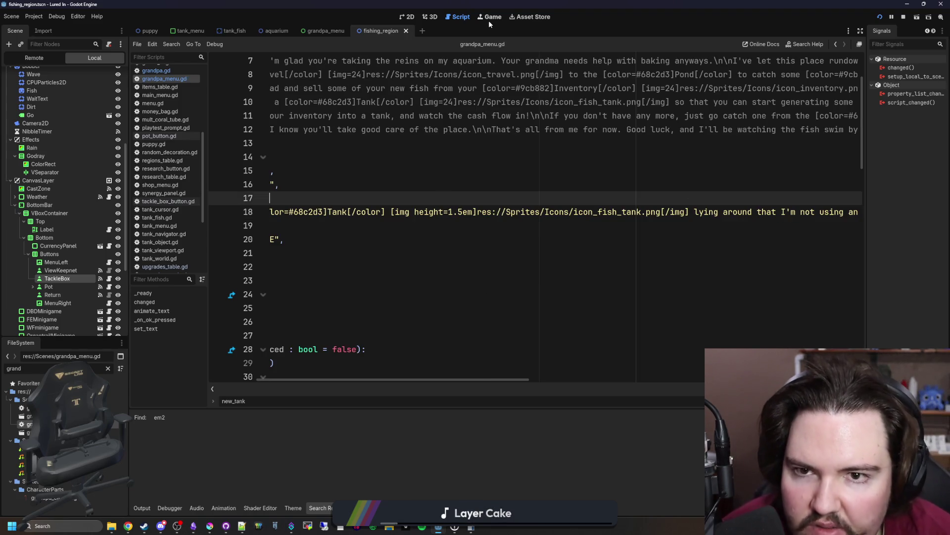
left_click(489, 20)
key("Escape")
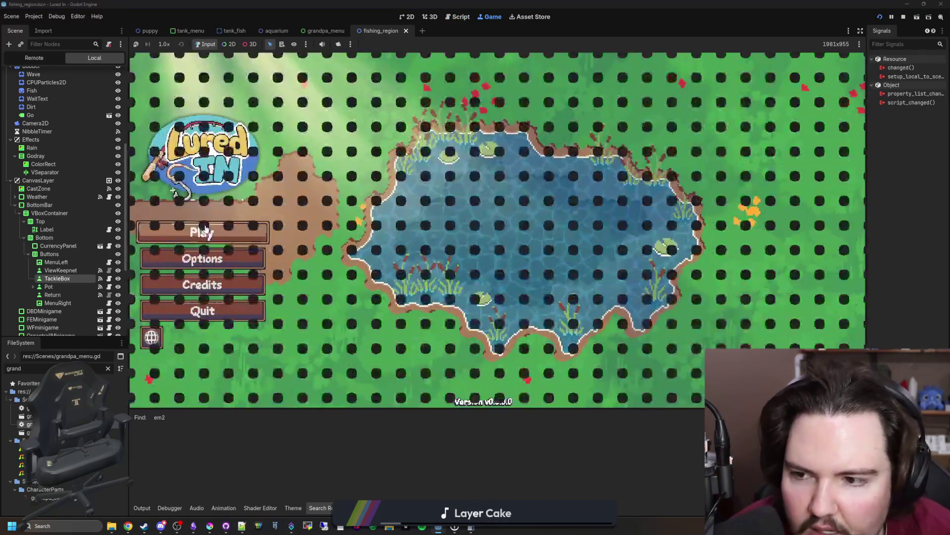
Start the game, open Grandpa's tank dialogue, and compare the 1.5em icons against the script.
left_click(203, 233)
left_click(542, 156)
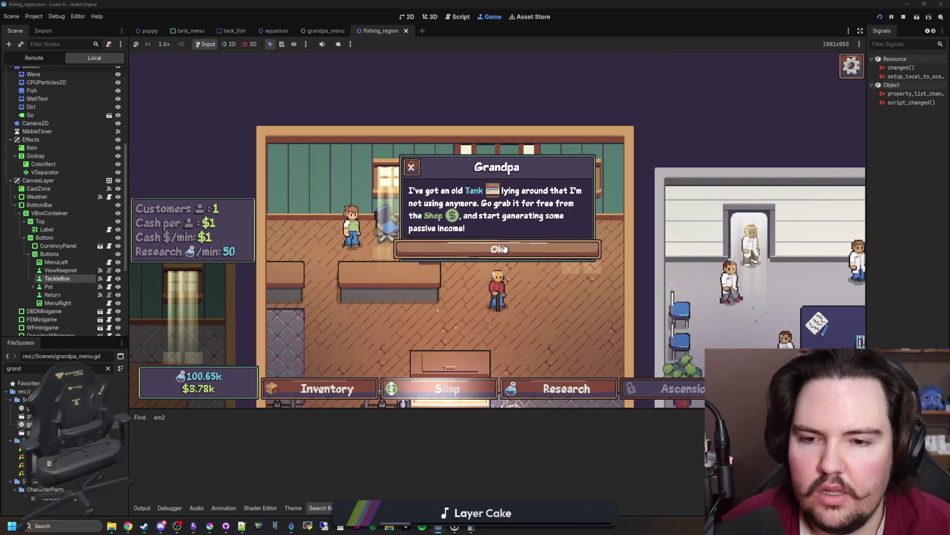
key("ctrl+F3")
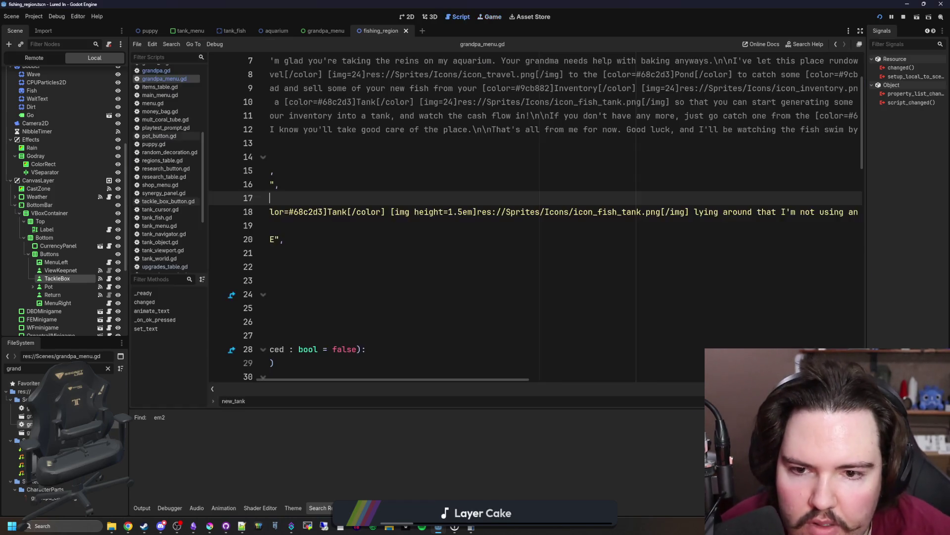
left_click(484, 19)
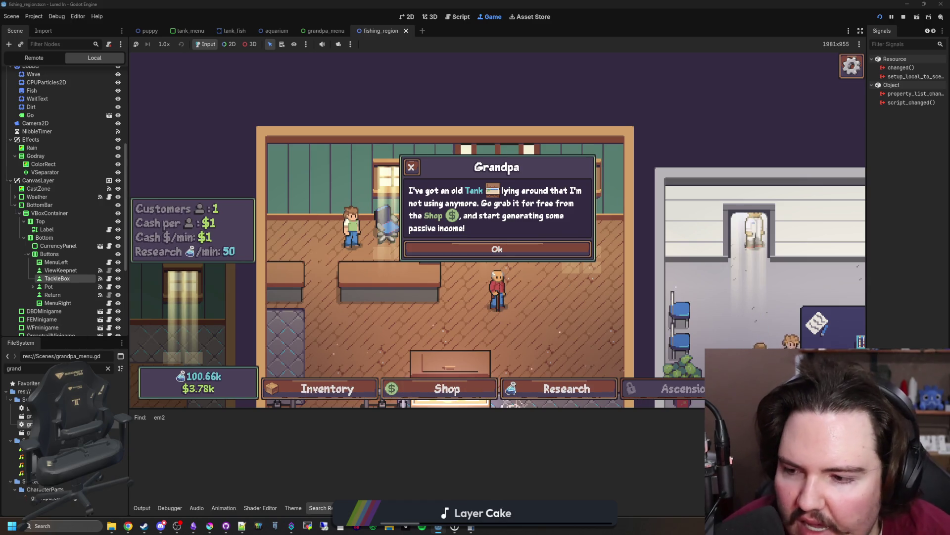
After comparing the icons in game, change the tank icon height on line 18 to 1.0em.
key("ctrl+F3")
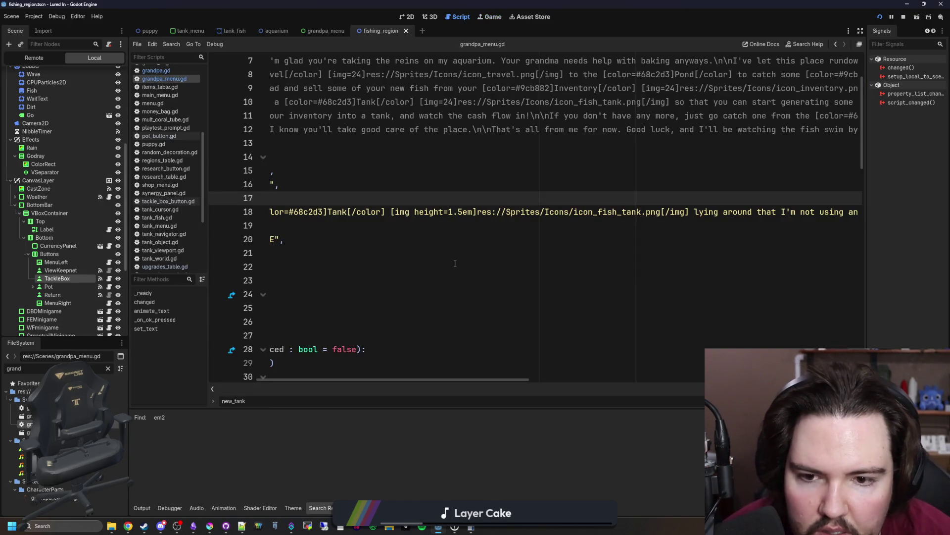
left_click(495, 18)
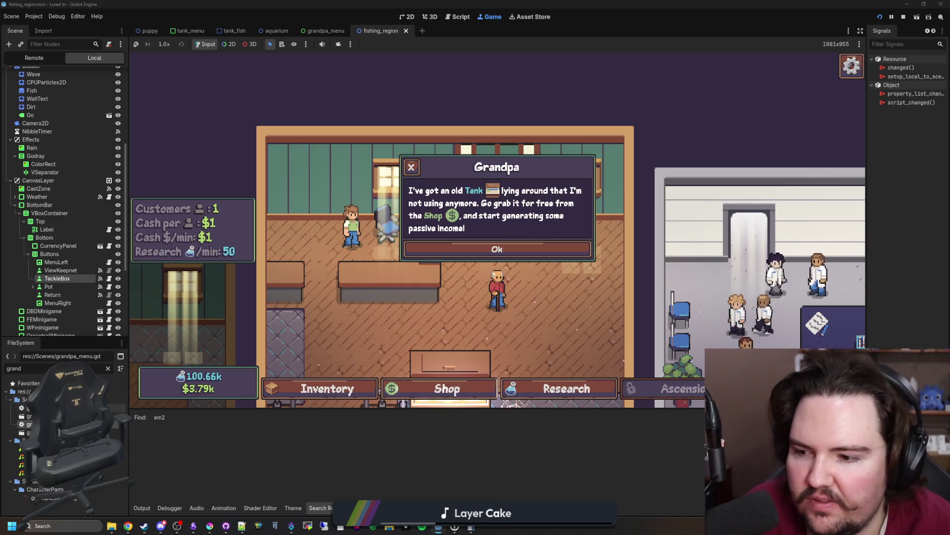
key("ctrl+F3")
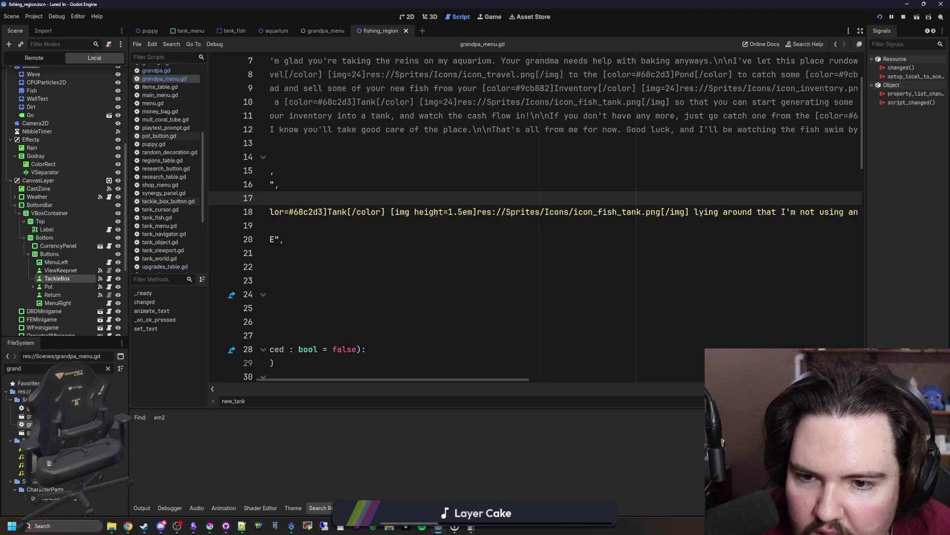
left_click(460, 212)
key("BackSpace")
type("0")
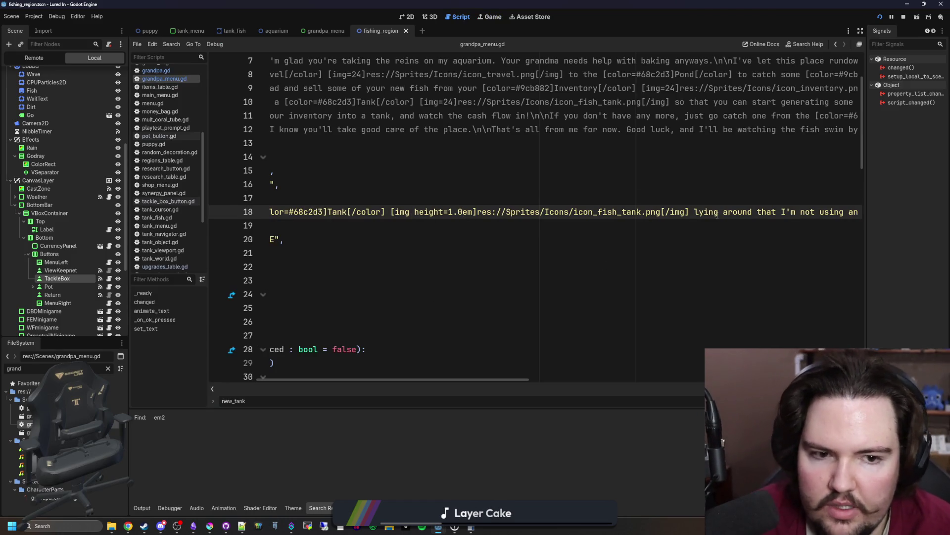
scroll(606, 206, "left", 5)
scroll(693, 200, "right", 10)
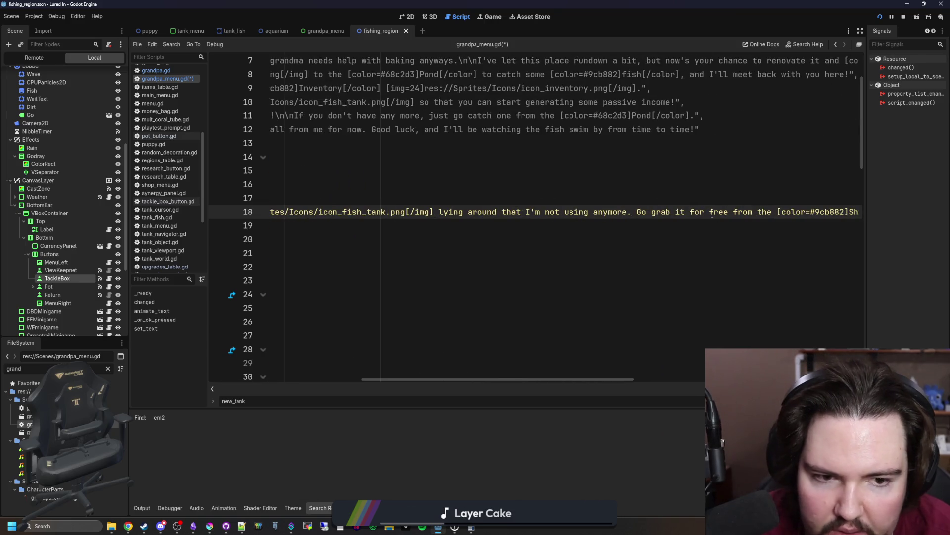
scroll(745, 205, "right", 3)
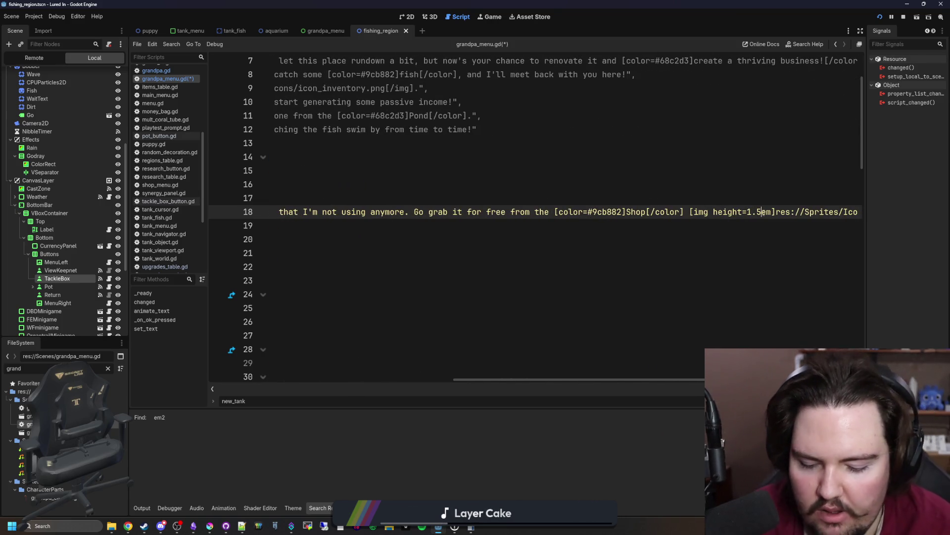
Save the script and restart the game with F5 to test the smaller icon.
left_click(362, 253)
key("ctrl+s")
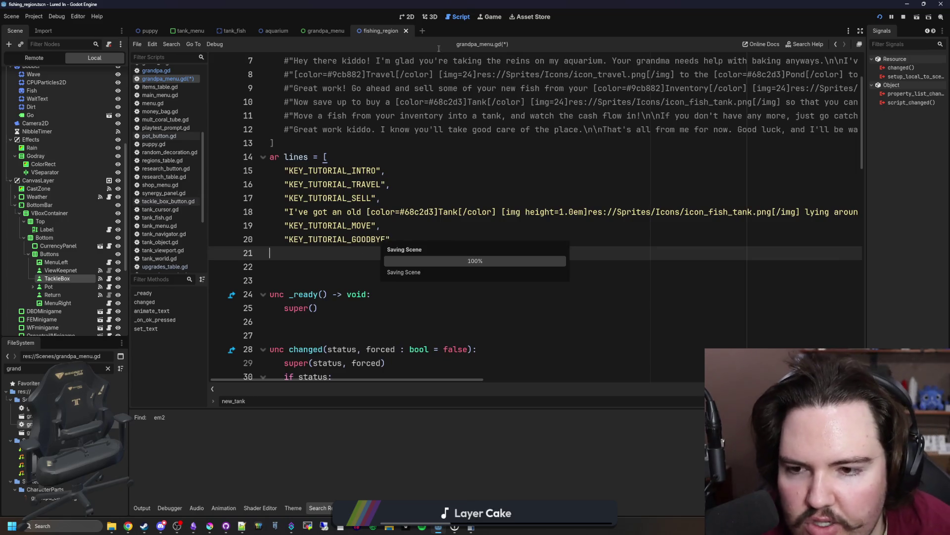
key("F5")
left_click(522, 240)
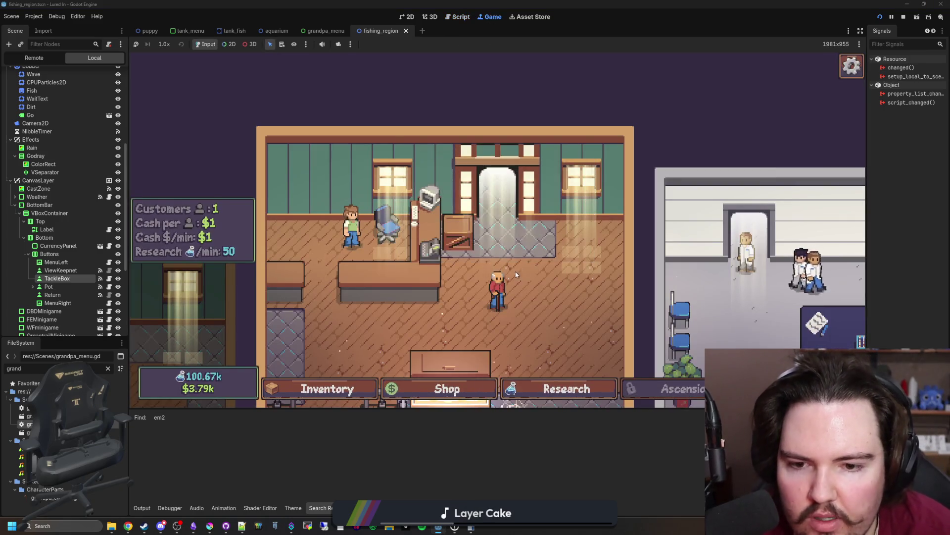
Return the game to its main menu and set the tank icon height to 1.25em.
key("Escape")
left_click(523, 256)
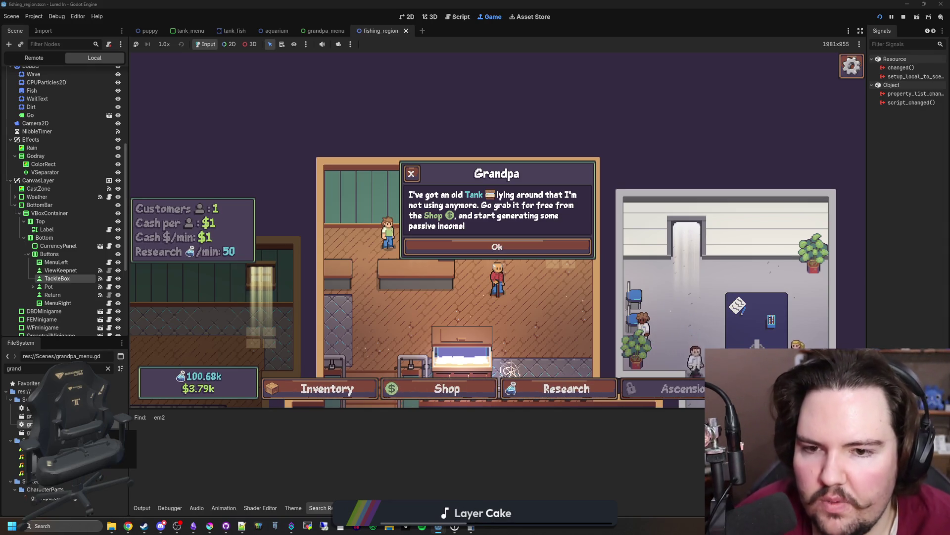
key("ctrl+F3")
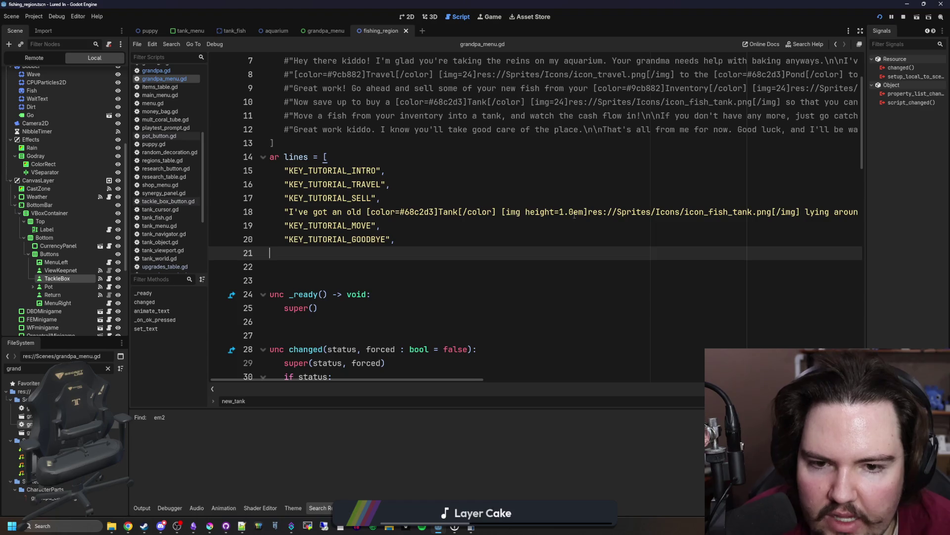
left_click(574, 215)
key("BackSpace")
type("25")
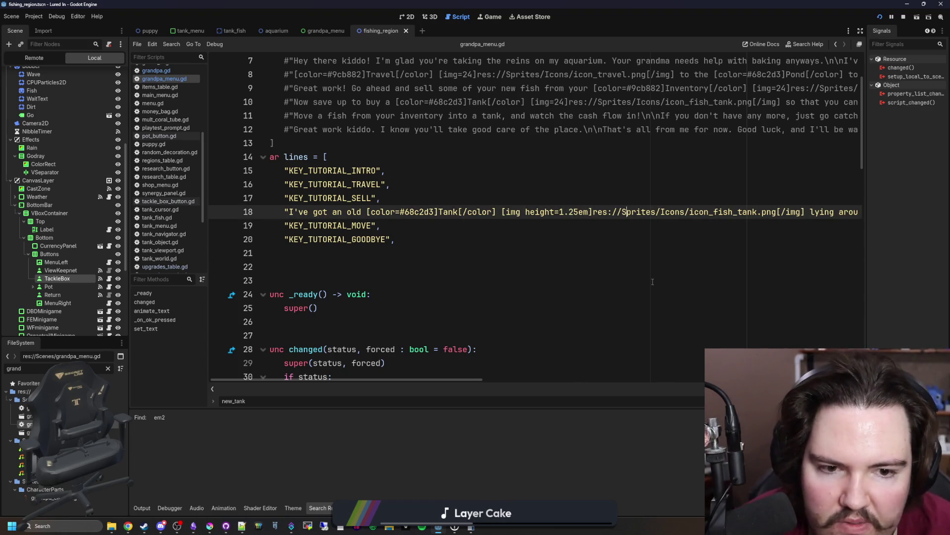
Check the money icon's height setting on line 18 and save the script.
key("Right")
key("Right")
key("Right")
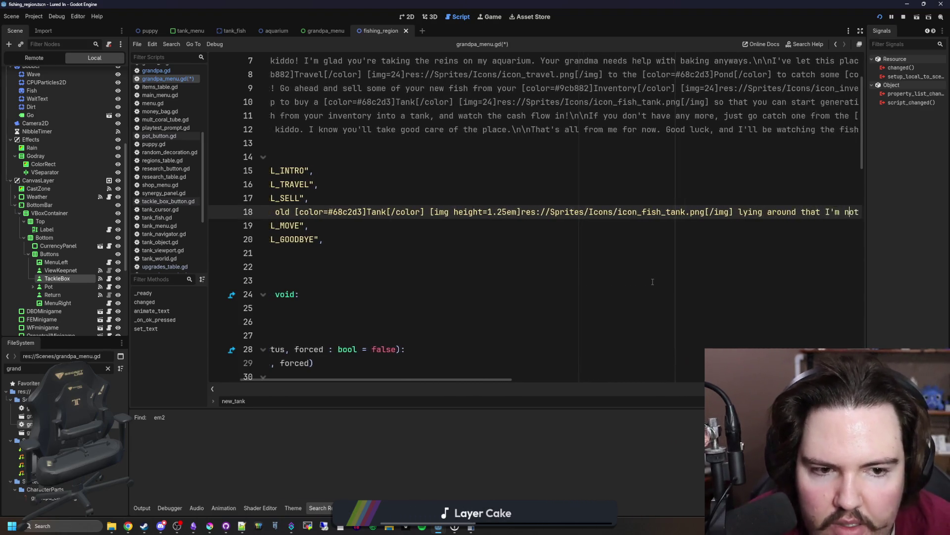
key("Right")
key("Right")
key("Right")
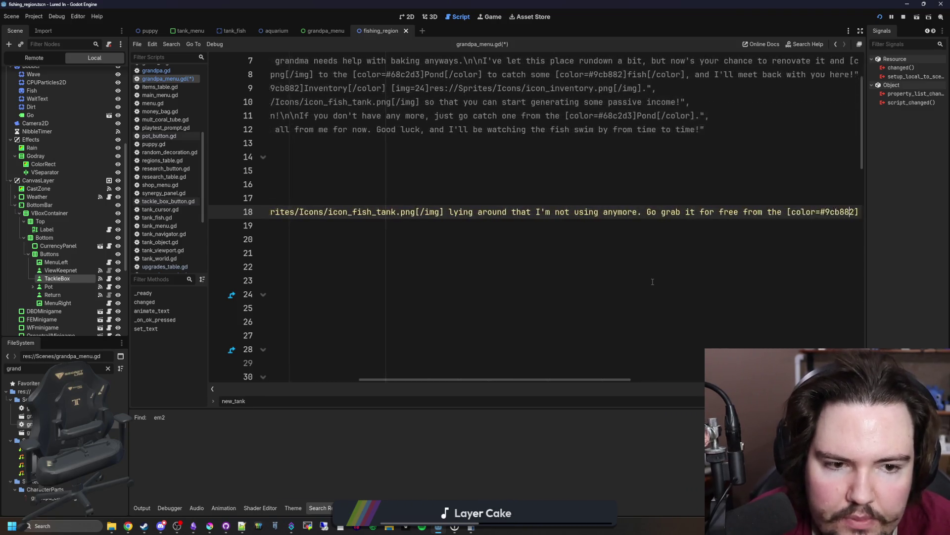
key("Right")
key("Right")
key("Right")
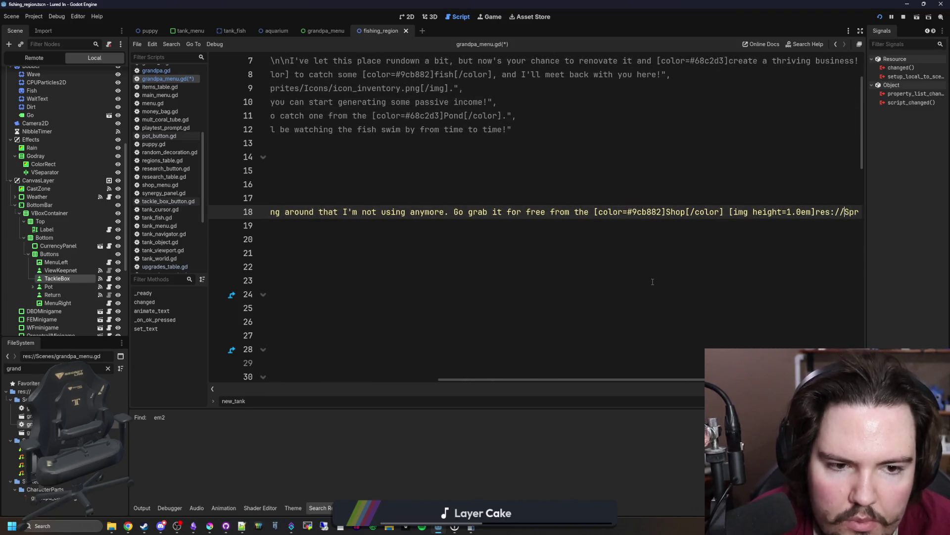
left_click(652, 281)
key("ctrl+s")
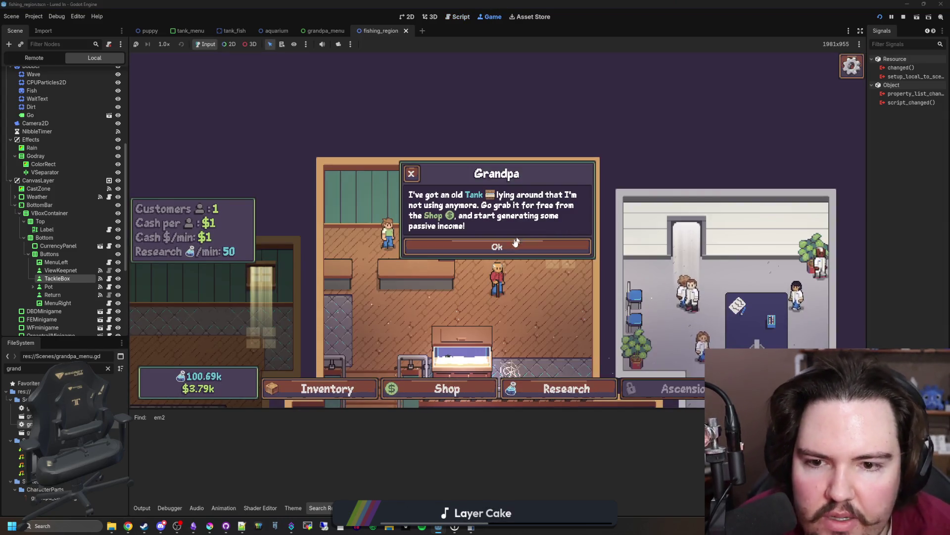
Reload the game from the main menu, trigger Grandpa's tank dialogue, and accept it.
key("Escape")
left_click(529, 255)
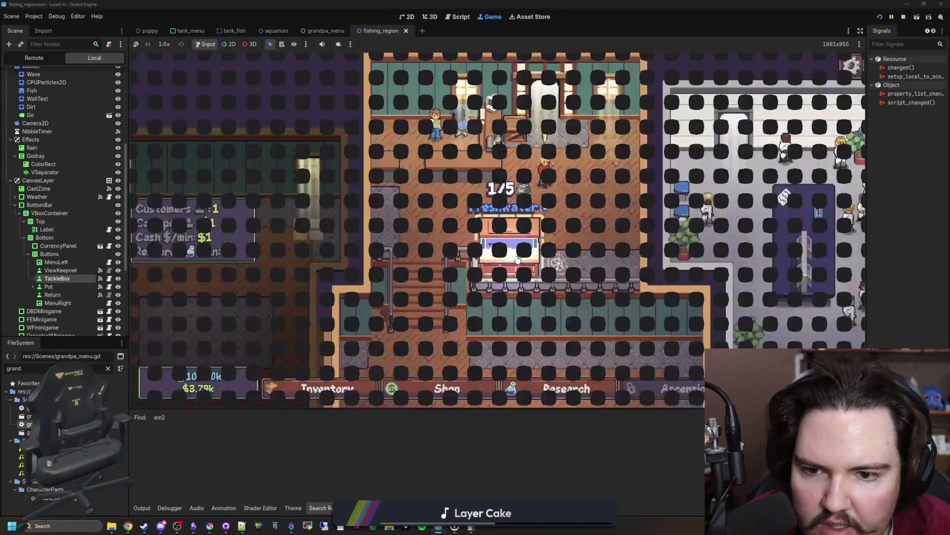
left_click(554, 165)
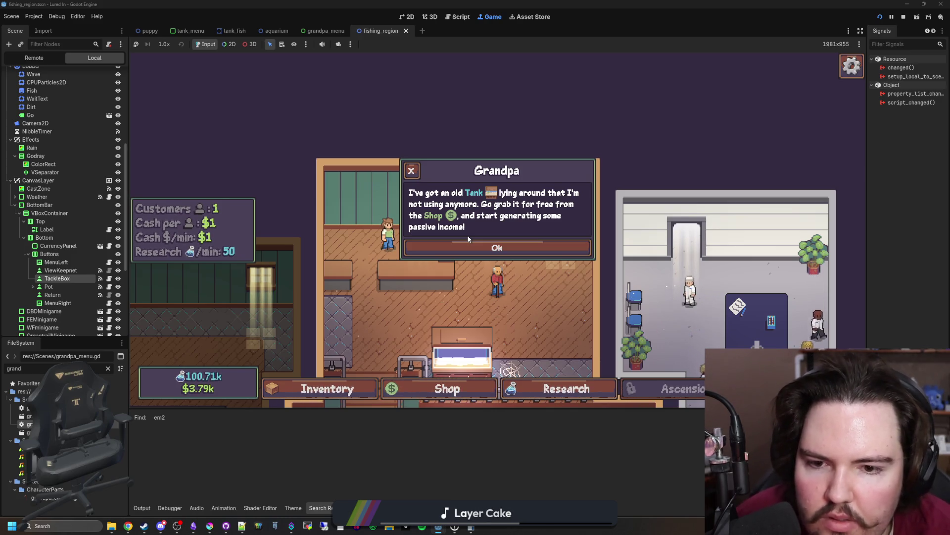
left_click(496, 248)
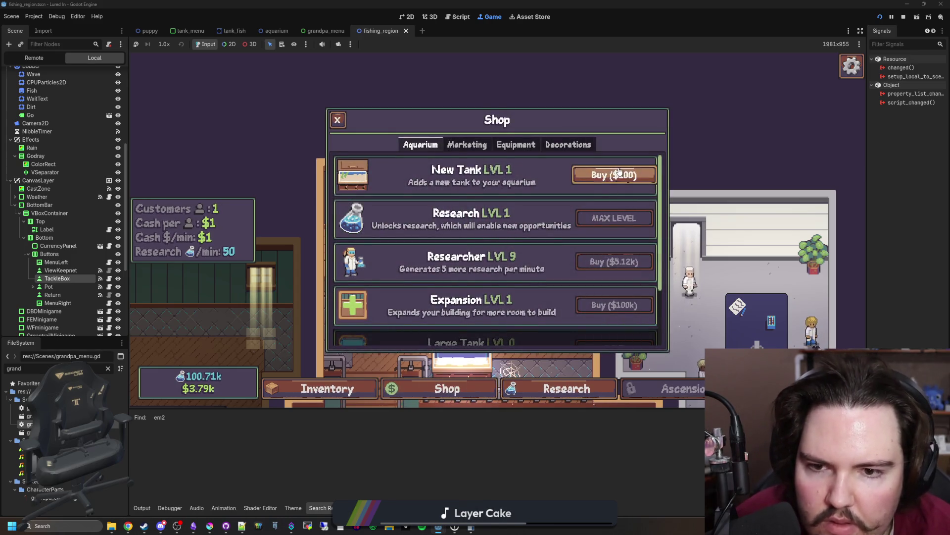
Close the Shop window and switch back to the grandpa_menu.gd script.
key("Escape")
scroll(518, 281, "down", 3)
mouse_move(565, 5)
left_mouse_down()
mouse_move(510, 324)
mouse_move(543, 5)
left_mouse_up()
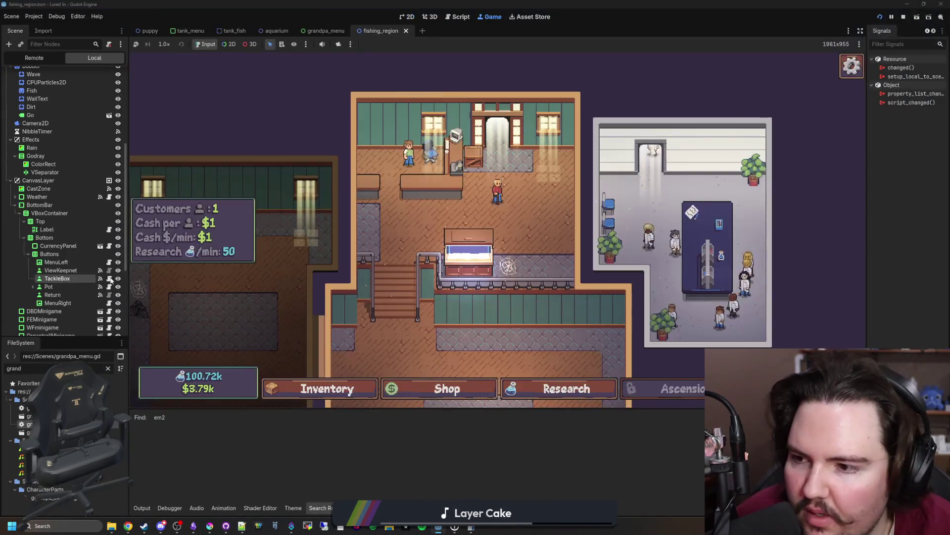
key("F8")
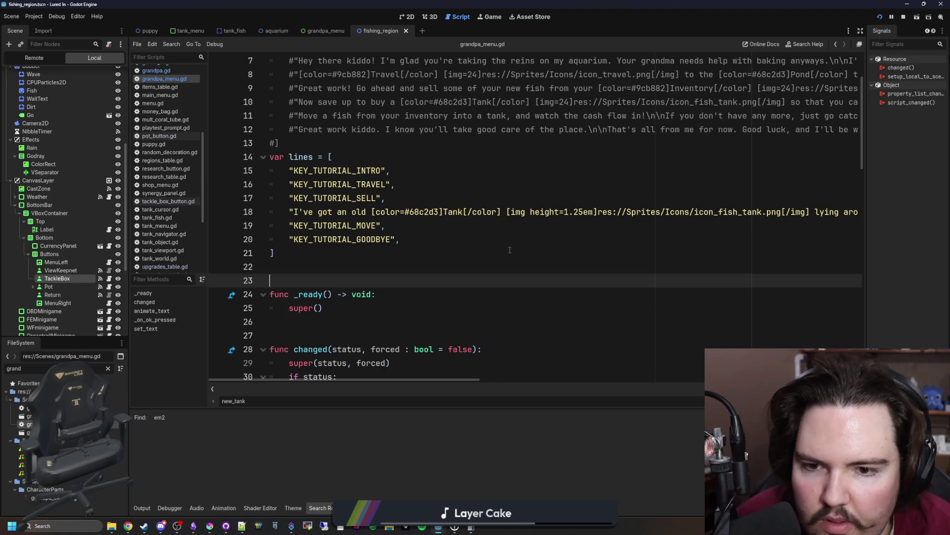
Save grandpa_menu.gd with the edited tank and Shop icon tags.
left_click(509, 250)
scroll(502, 247, "right", 5)
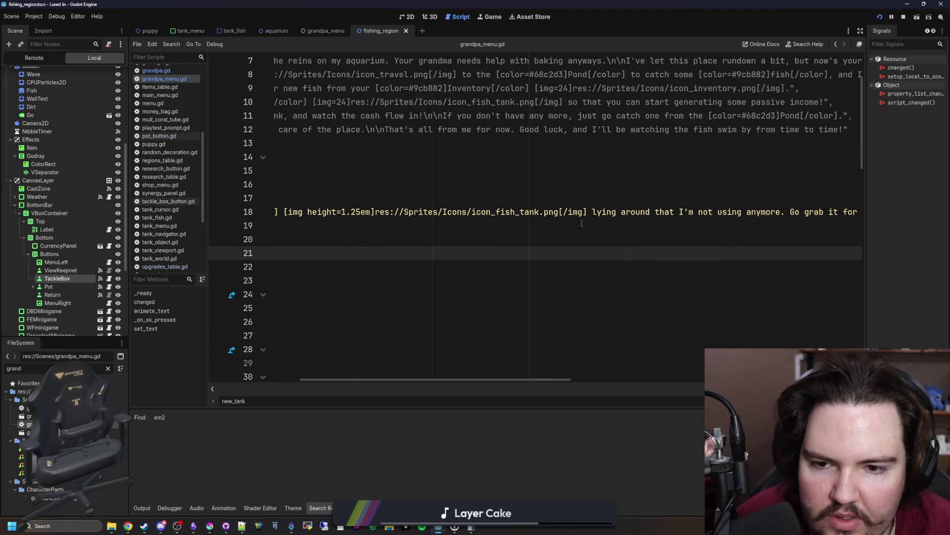
scroll(557, 224, "right", 10)
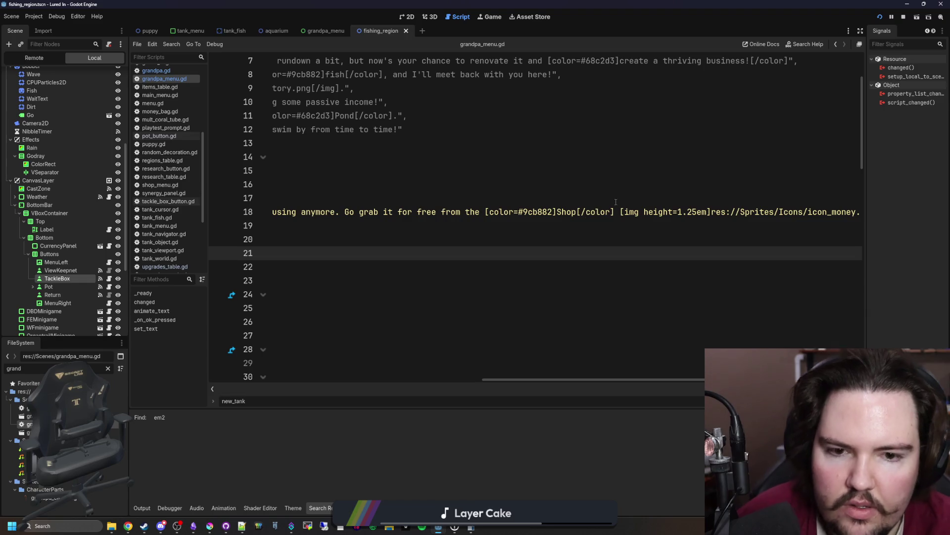
key("ctrl+z")
key("ctrl+z")
key("ctrl+s")
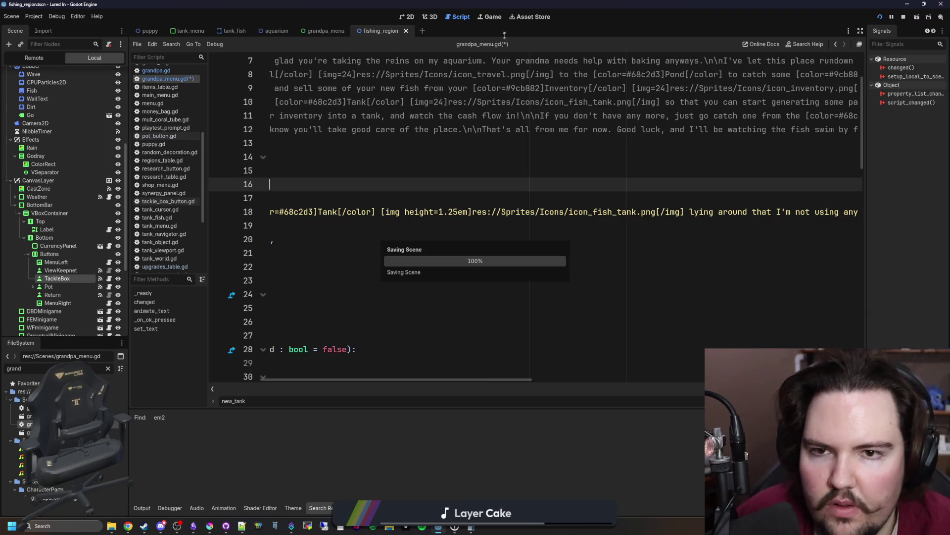
Run the game, dismiss Grandpa's dialogue and return to the main menu from the pause menu.
key("F5")
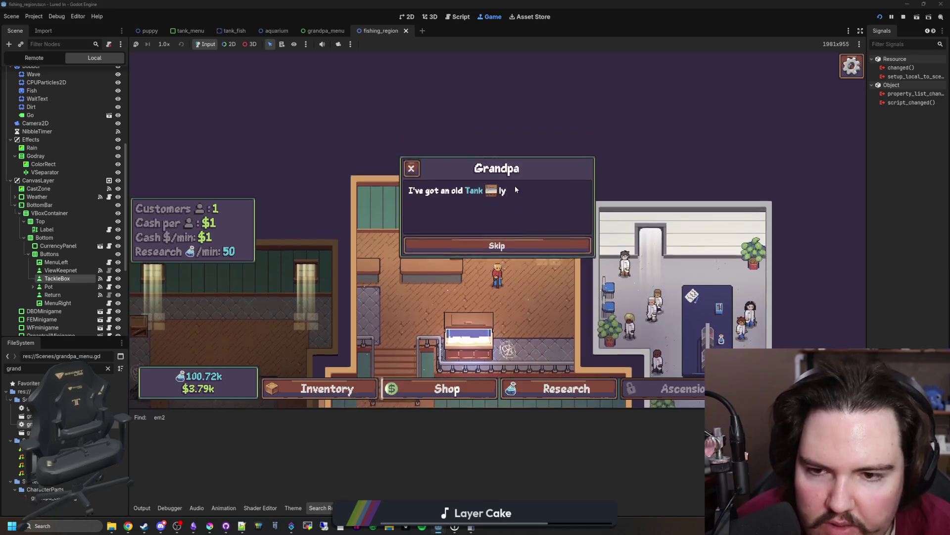
left_click(494, 189)
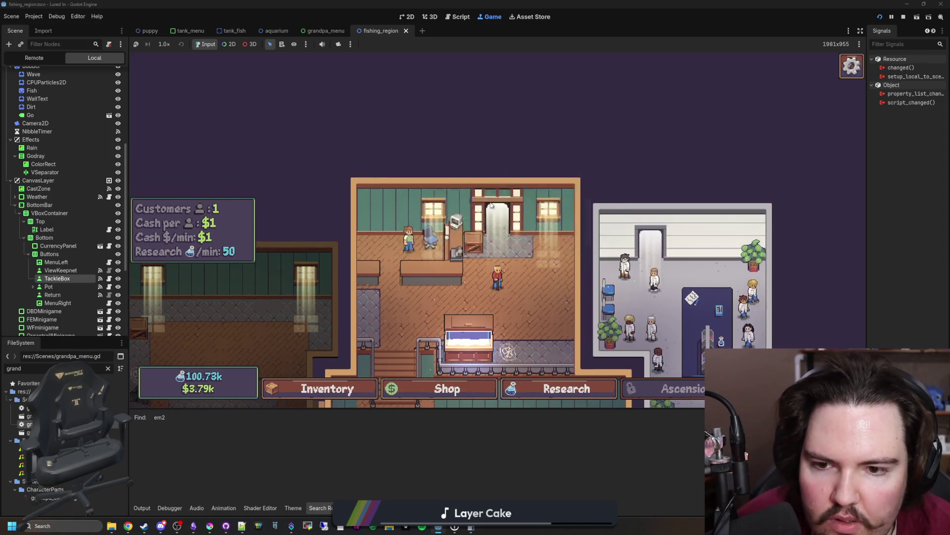
key("Escape")
left_click(498, 254)
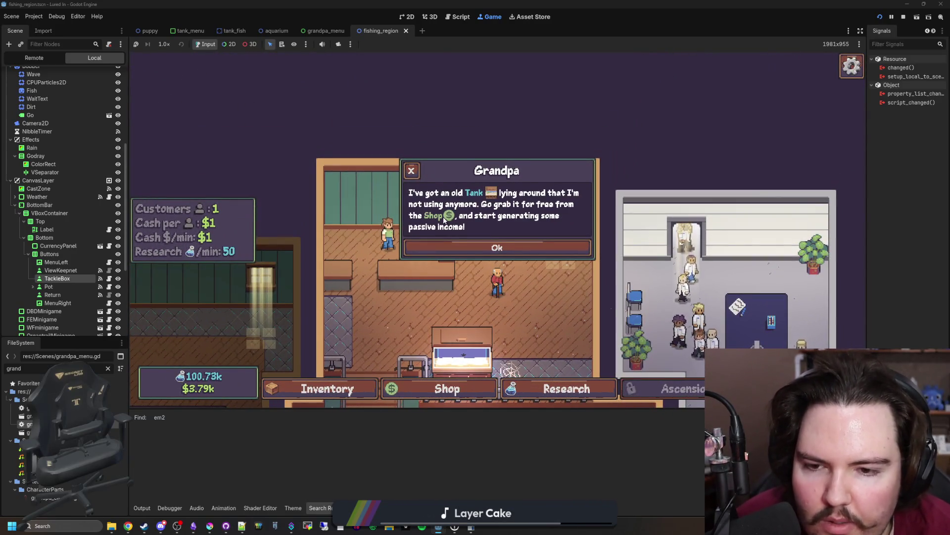
Filter the FileSystem for 'money' and inspect icon_money.png in a wider Inspector.
left_click(108, 369)
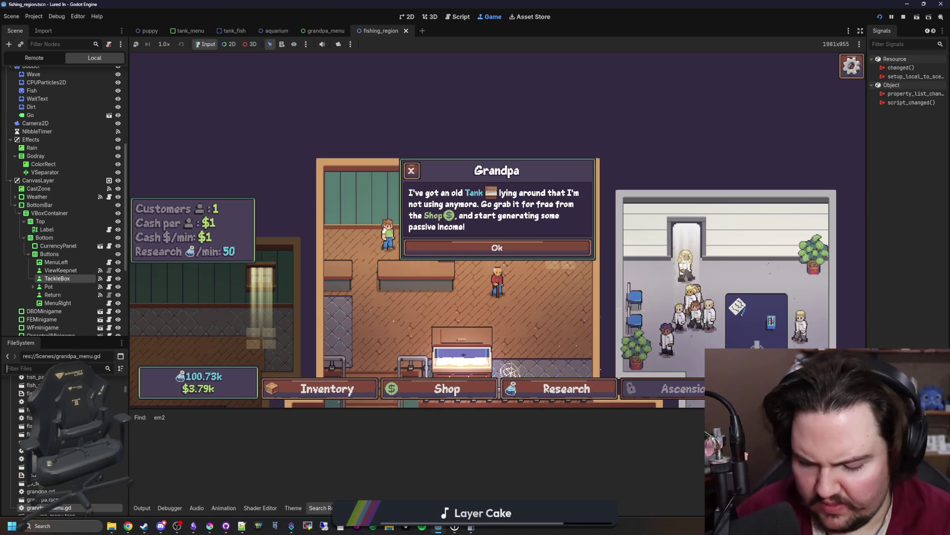
type("money")
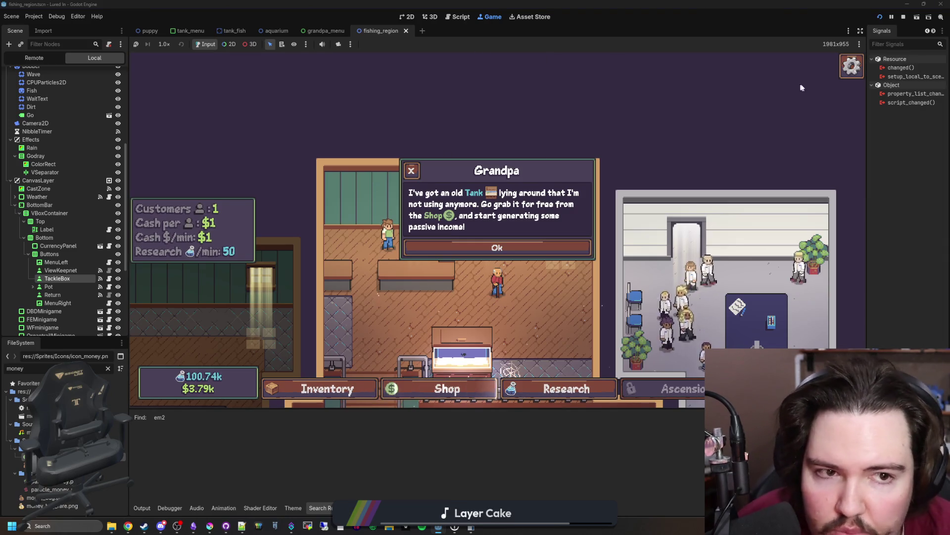
left_click_drag(870, 88, 766, 88)
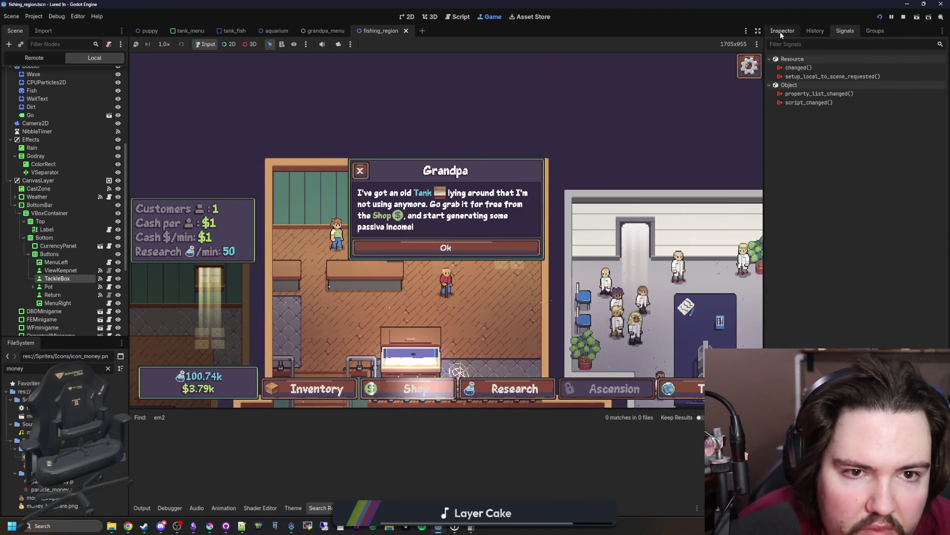
left_click(782, 30)
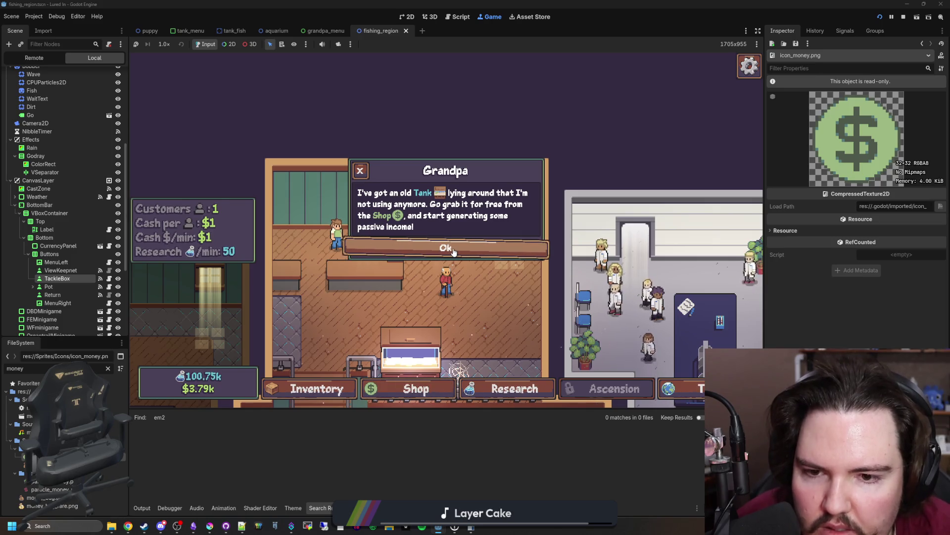
Close the dialogue, go back to the main menu and restart the game to replay it.
left_click(476, 242)
key("Escape")
left_click(476, 236)
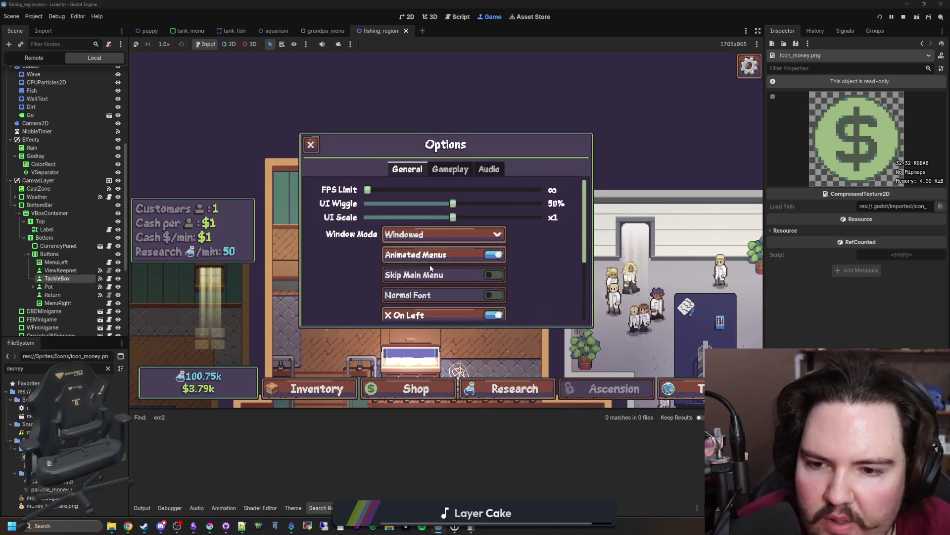
key("Escape")
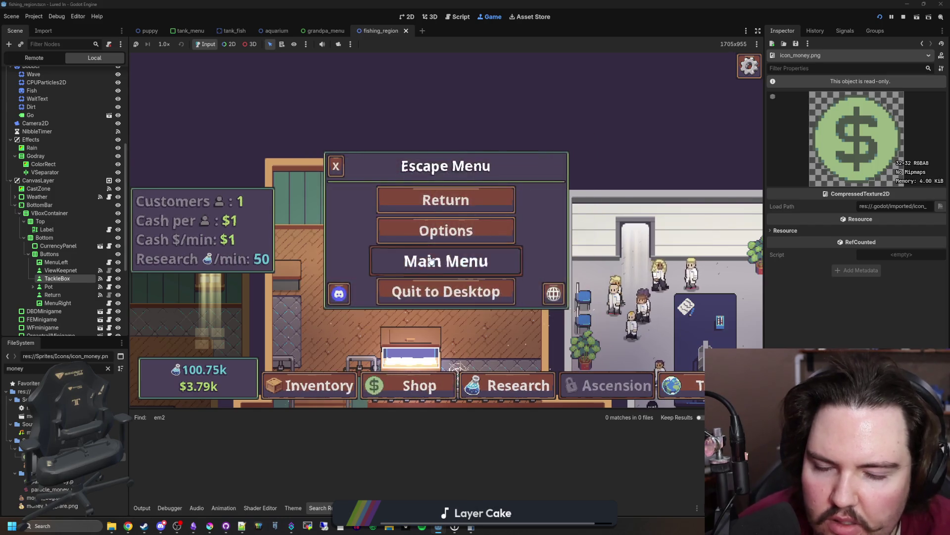
left_click(435, 259)
left_click(248, 232)
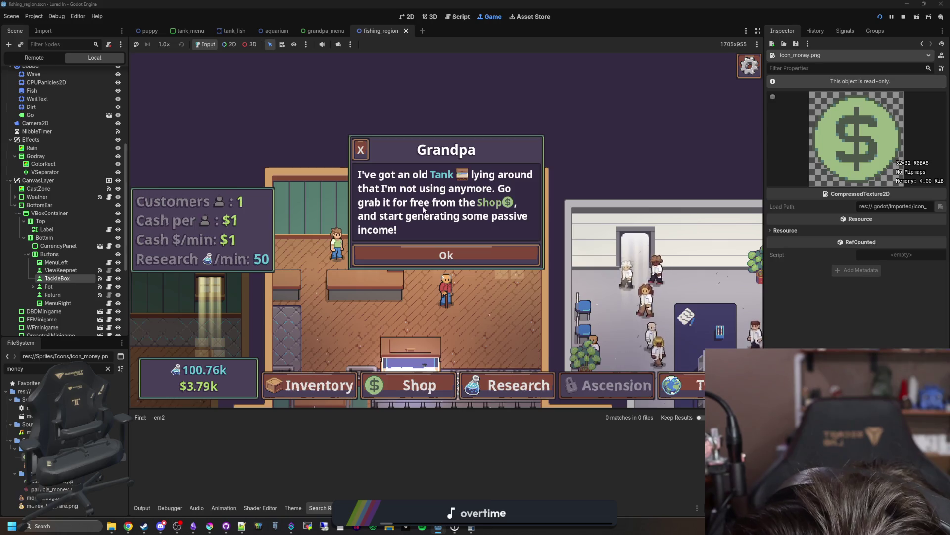
left_click_drag(488, 409, 488, 422)
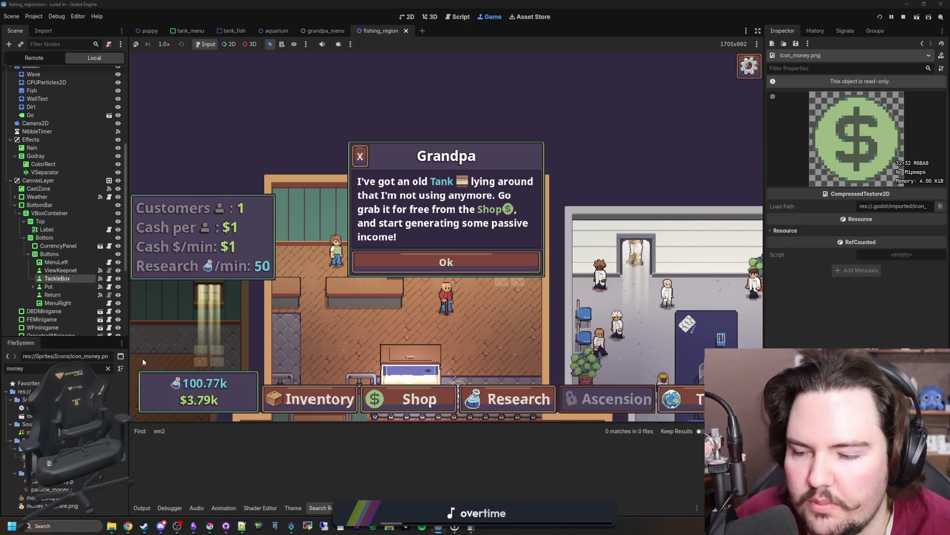
Filter the FileSystem for 'grandpa' and reopen grandpa_menu.gd.
left_click(108, 368)
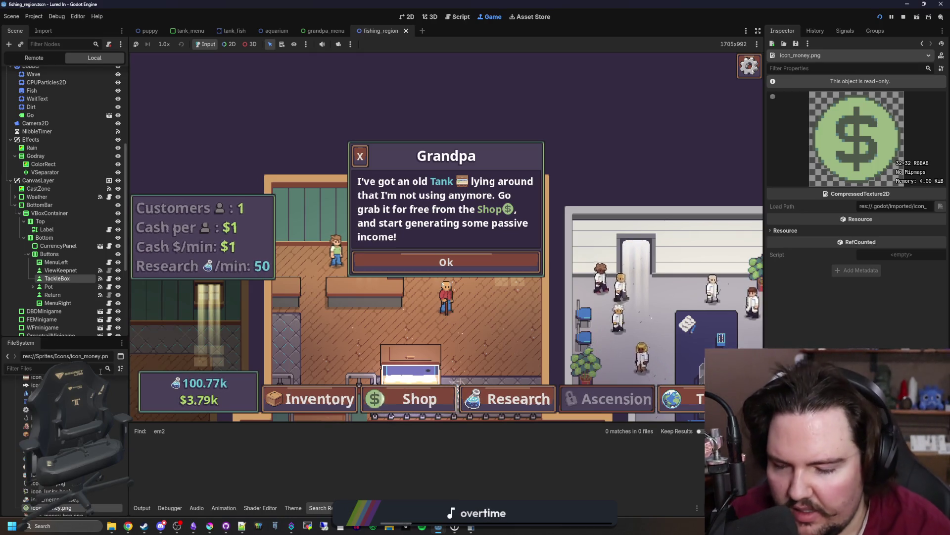
type("grandpa")
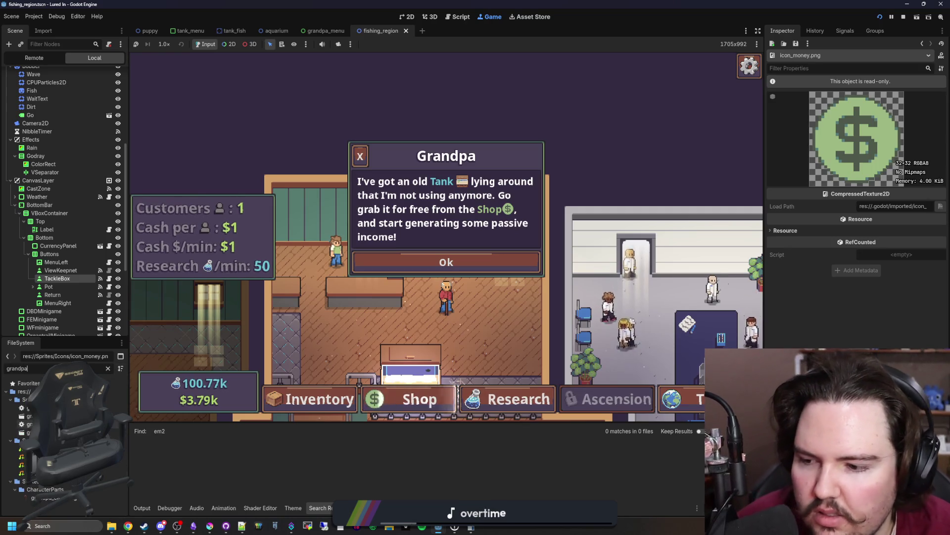
double_click(29, 424)
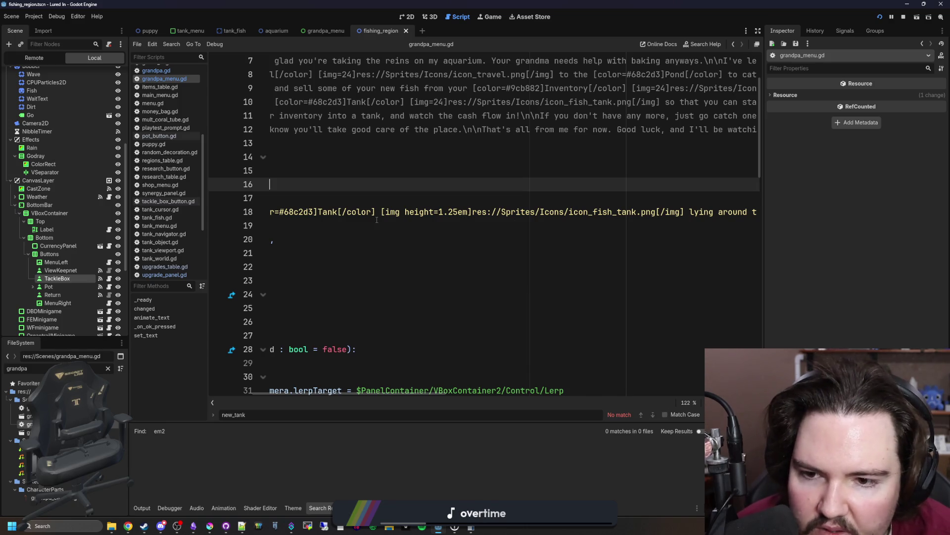
Save grandpa_menu.gd and select the line 18 tank dialogue string, with both icons at 1.25em, for copying.
scroll(501, 213, "right", 10)
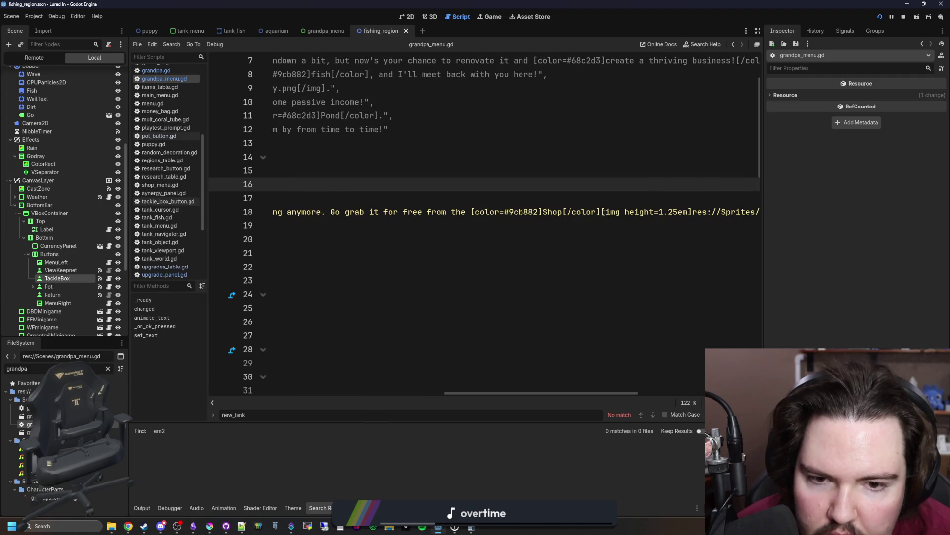
left_click(603, 212)
key("ctrl+z")
key("ctrl+s")
scroll(359, 228, "right", 15)
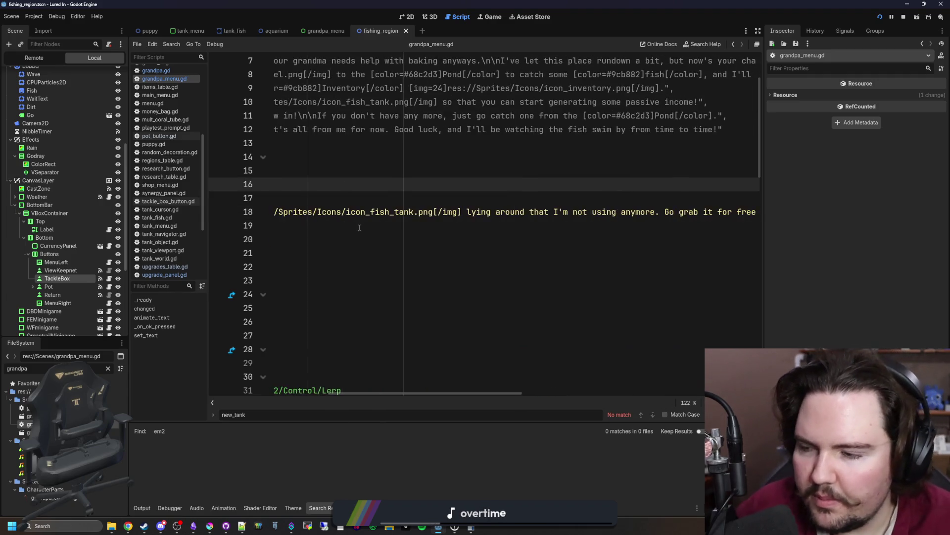
left_click(759, 212)
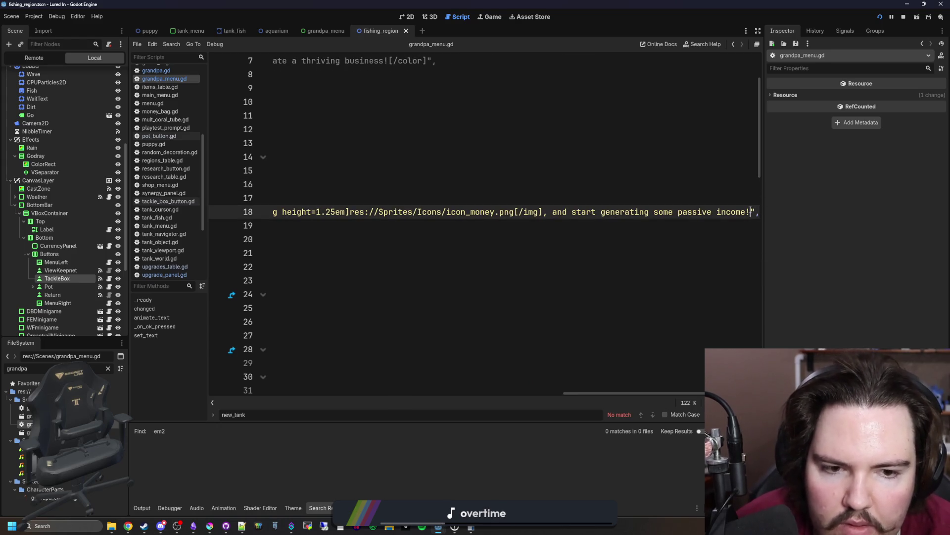
key("shift+Home")
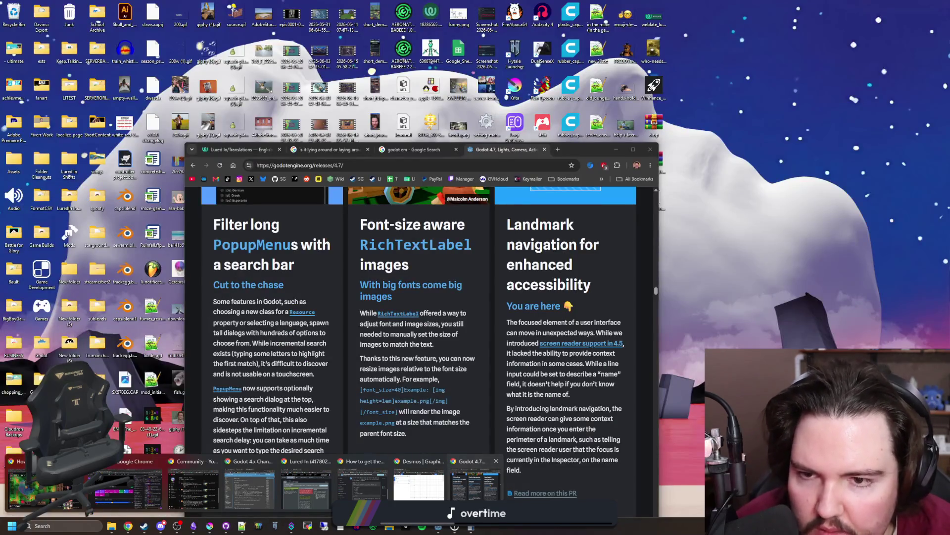
Replace the KEY_TUTORIAL_TANK English source with the copied dialogue and save it.
left_click(420, 477)
left_click(241, 150)
key("ctrl+a")
type("I've got an old [color=#68c2d3]Tank[/color] [img height=1.25em]res://Sprites/Icons/icon_fish_tank.png[/img] lying around that I'm not using anymore. Go grab it for free from the [color=#9cb882]Shop[/color] [img height=1.25em]res://Sprites/Icons/icon_money.png[/img], and start generating some passive income!")
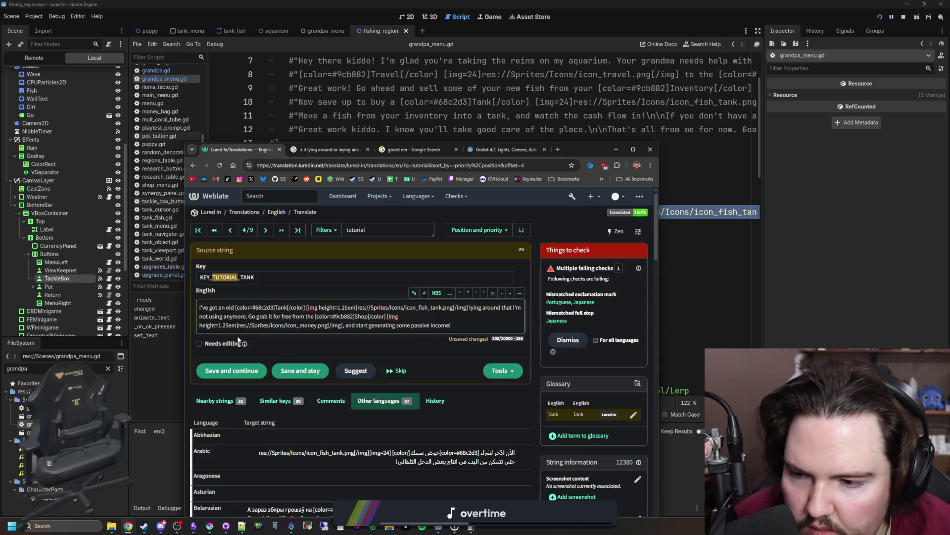
key("BackSpace")
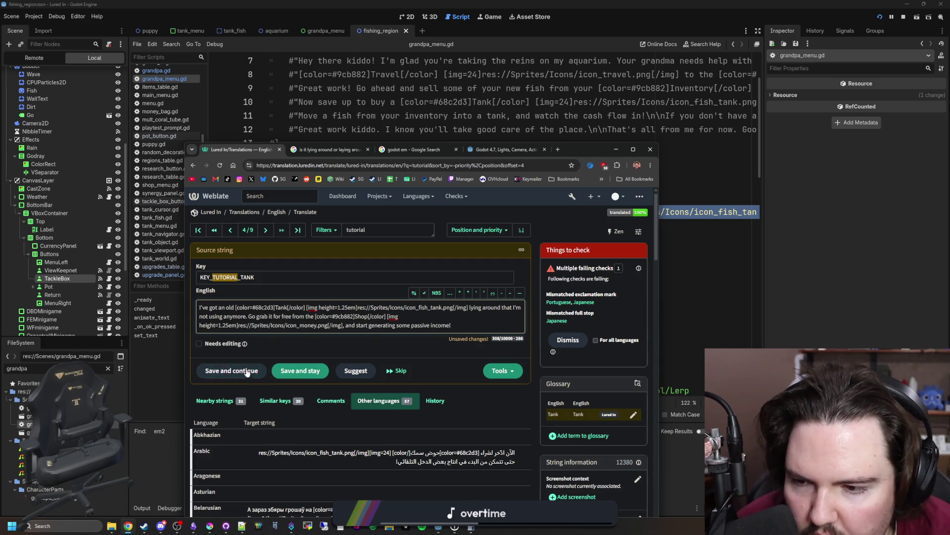
left_click(296, 375)
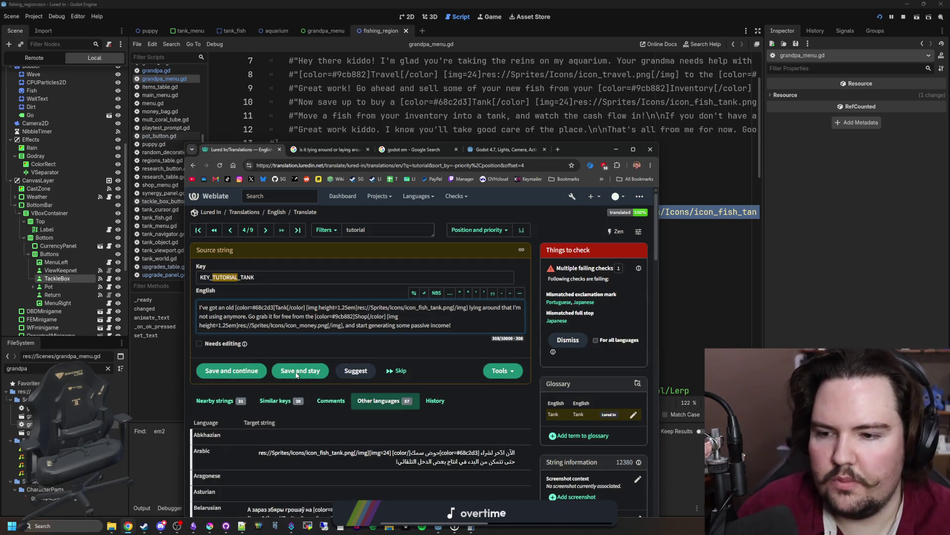
Maximize the browser window and open the string's Bulgarian translation.
mouse_move(658, 315)
left_mouse_down()
mouse_move(807, 297)
mouse_move(816, 277)
left_mouse_up()
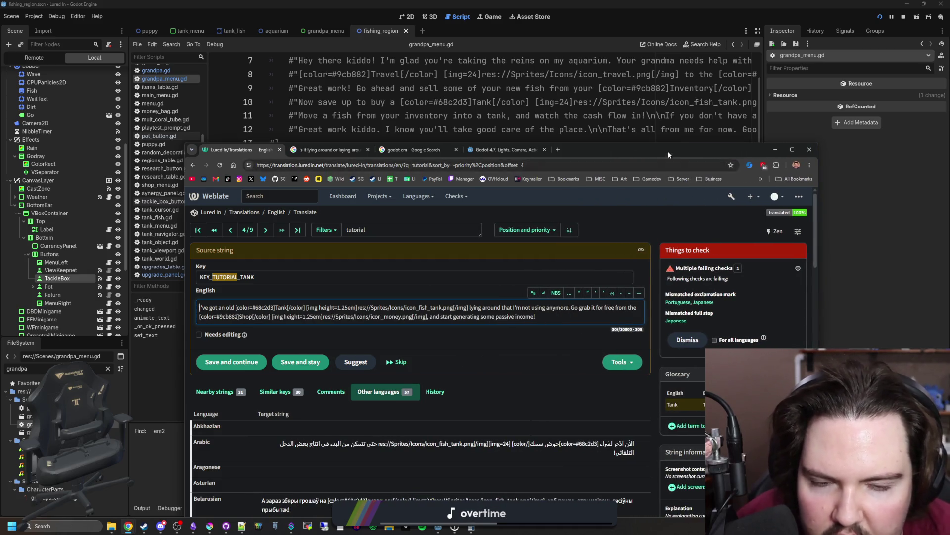
double_click(668, 149)
scroll(237, 146, "down", 15)
scroll(305, 215, "up", 15)
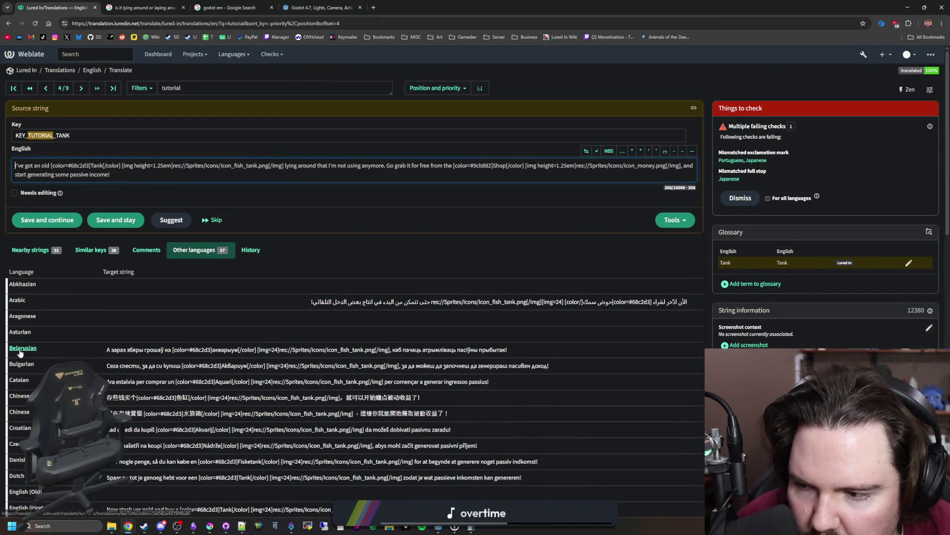
left_click(15, 366)
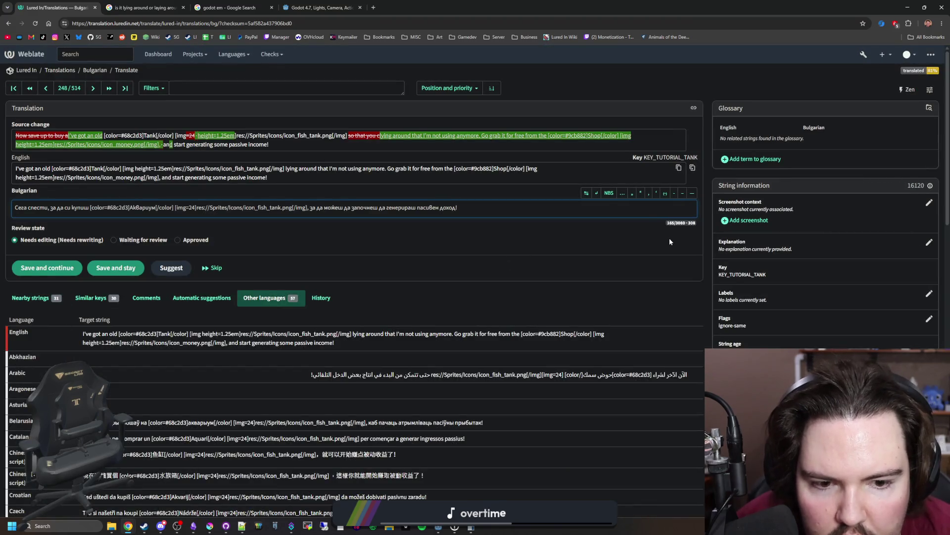
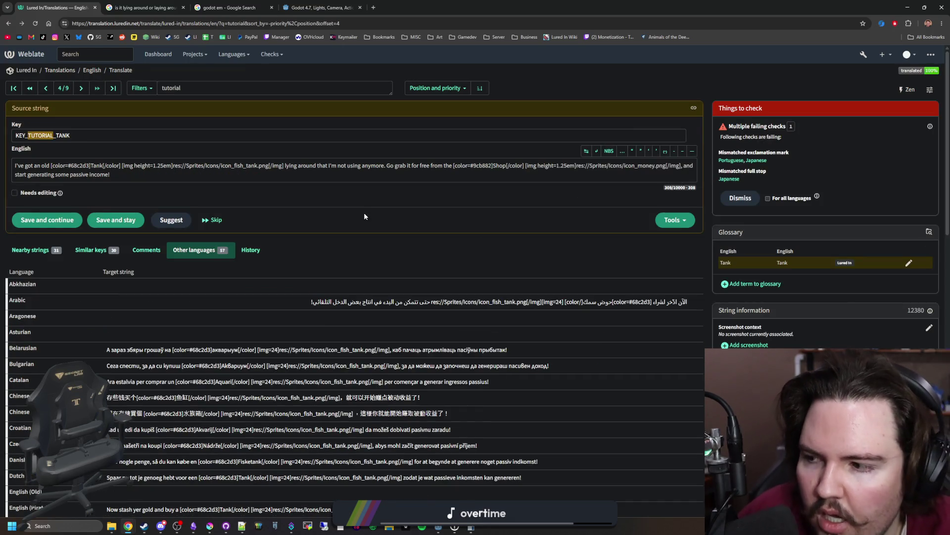
Replace line 18's hardcoded tank sentence with "KEY_TUTORIAL_TANK", add blank lines below it, and save.
key("alt+Tab")
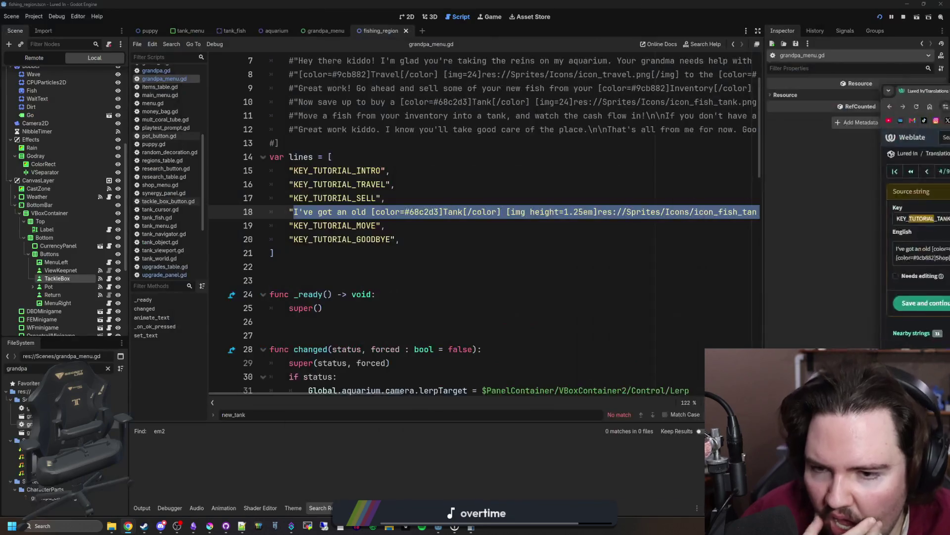
left_click(353, 266)
left_click_drag(295, 212, 752, 211)
key("BackSpace")
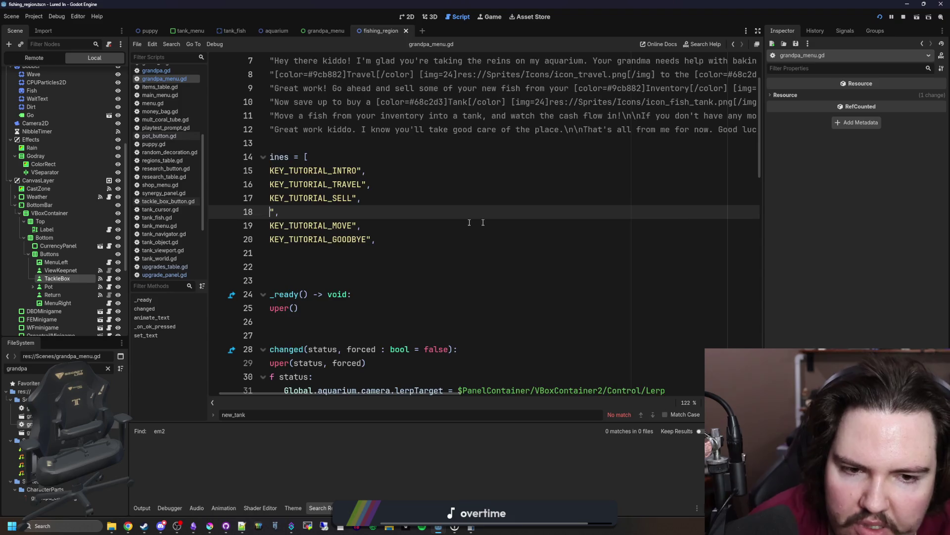
type("KEYT-")
type("TUTORIAL_TANK")
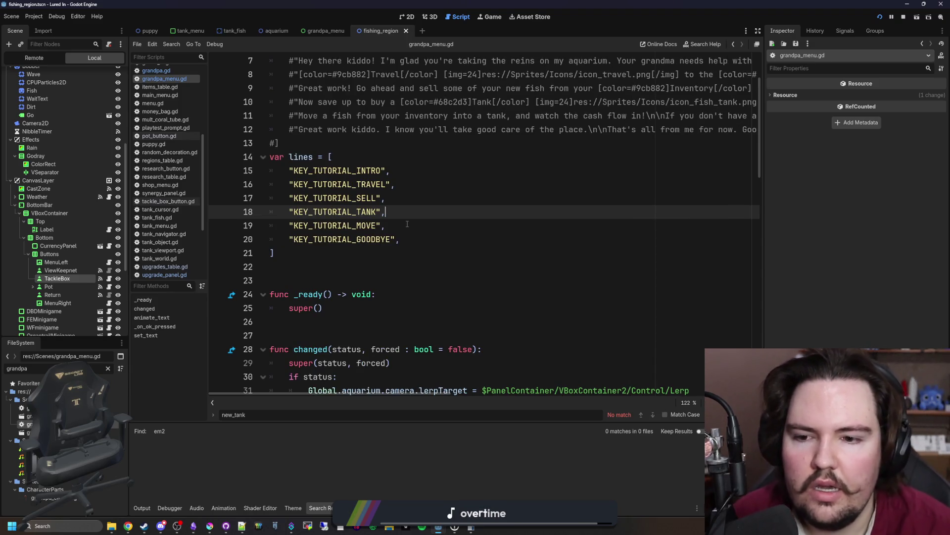
key("Return")
key("Return")
key("Return")
key("Up")
key("ctrl+s")
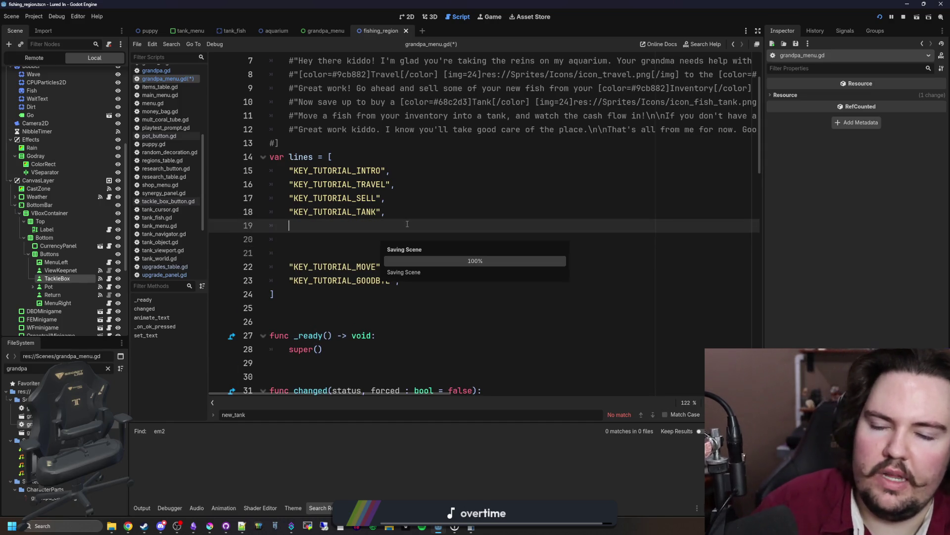
left_click(350, 237)
left_click(352, 224)
left_click(350, 236)
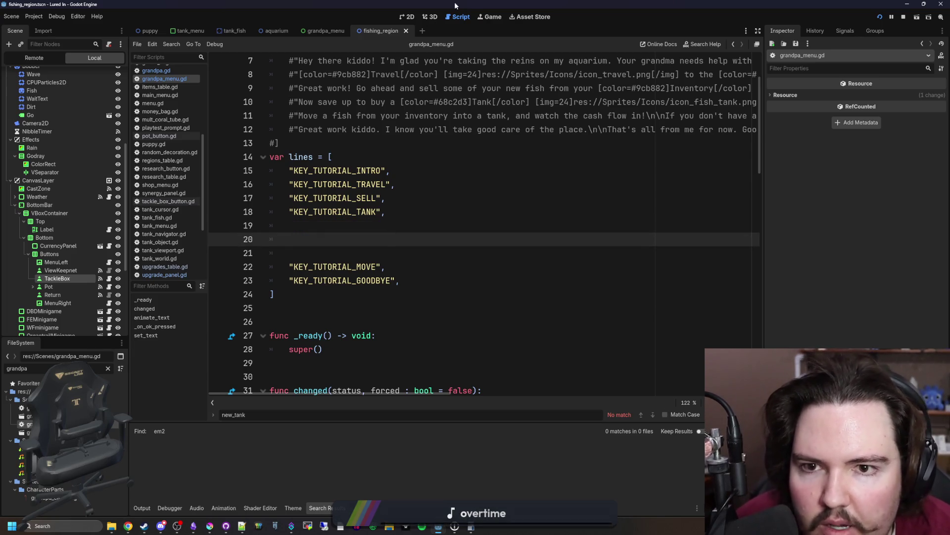
left_click(490, 16)
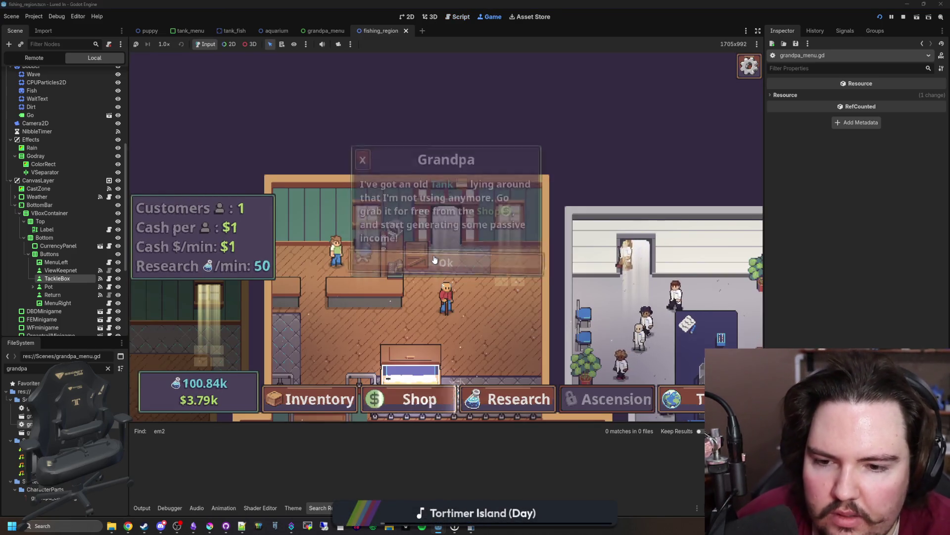
In the running game, dismiss Grandpa and open Fish Tank 1 to trigger his tank line.
left_click(435, 260)
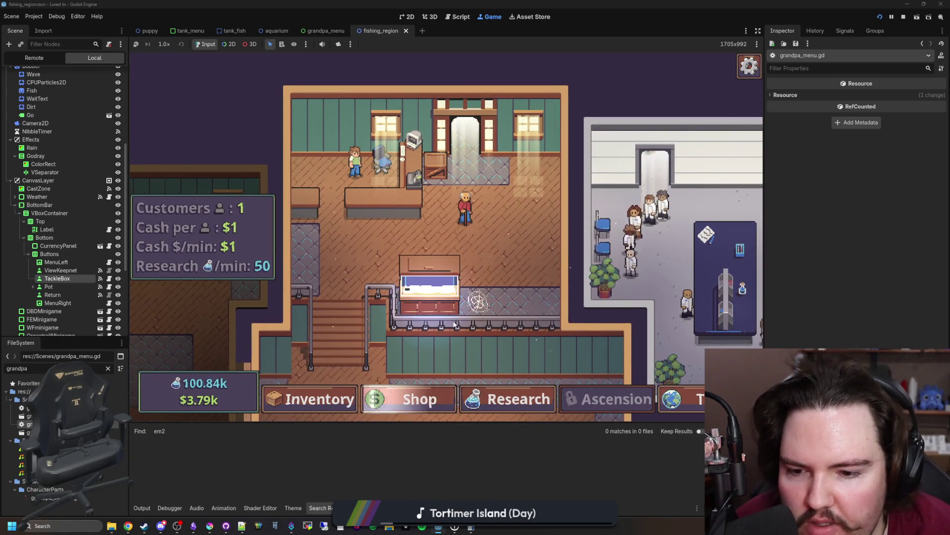
left_click(430, 284)
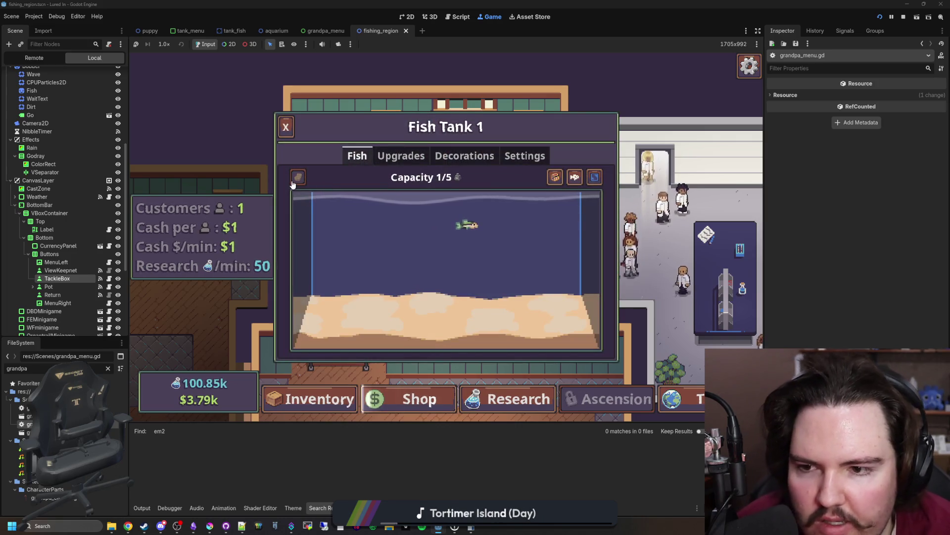
key("Escape")
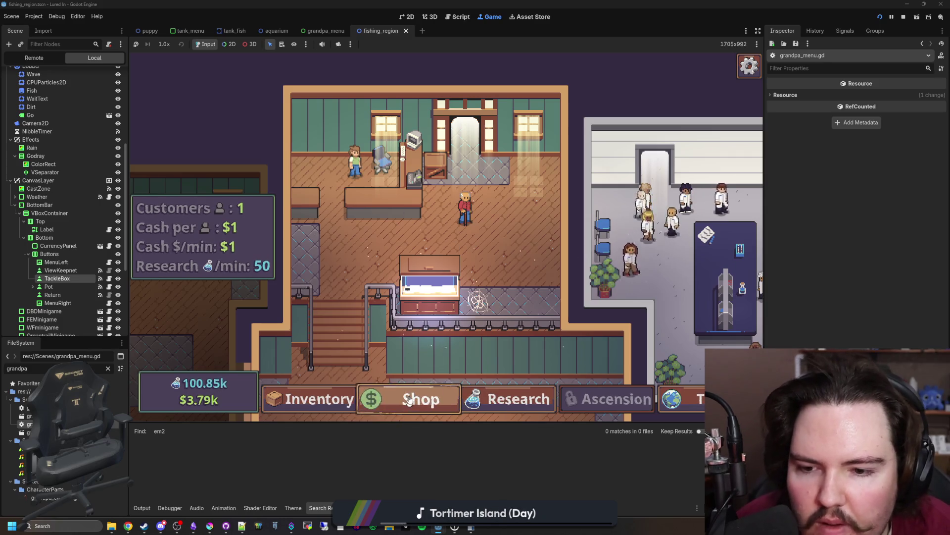
left_click(433, 287)
key("Escape")
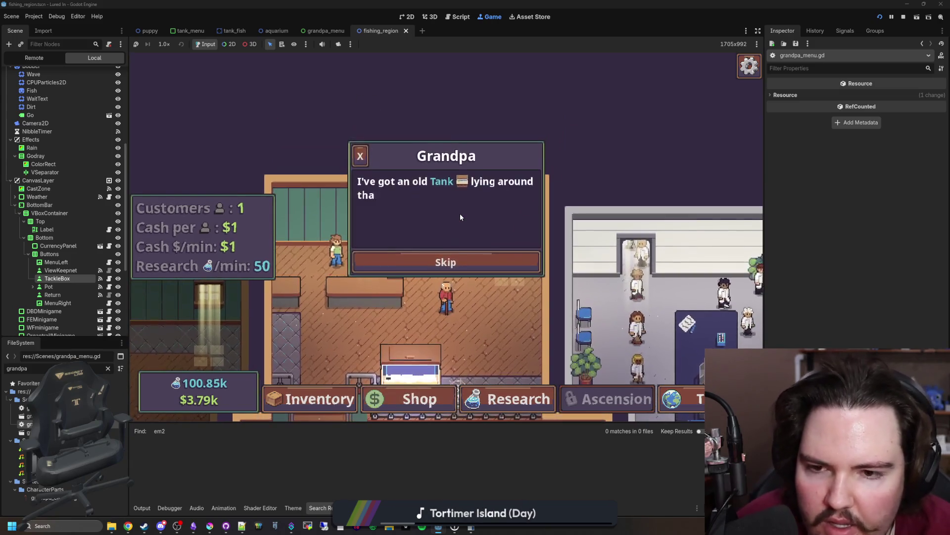
left_click(492, 261)
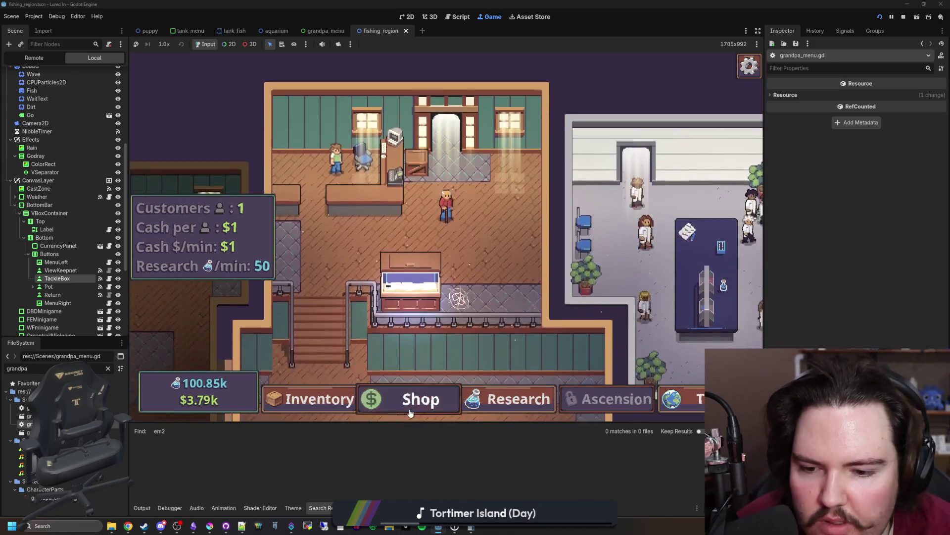
left_click(410, 413)
key("Escape")
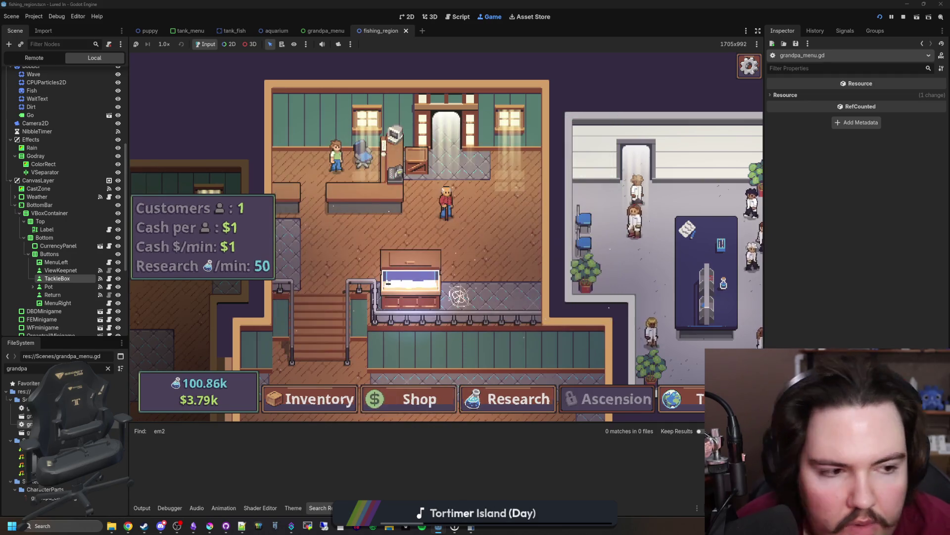
key("alt+Tab")
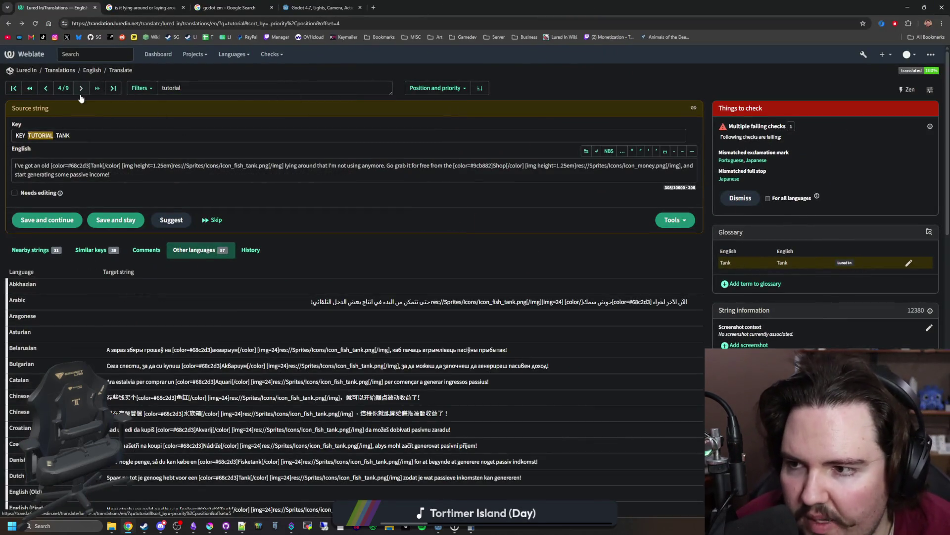
Edit KEY_TUTORIAL_MOVE's English text to begin "Now move a fish" and read "into your tank", then save.
left_click(81, 94)
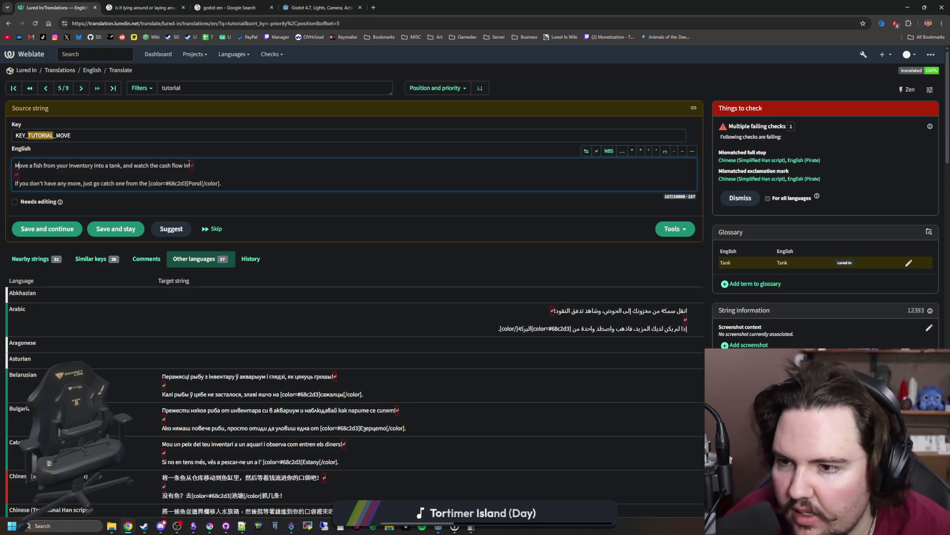
key("Delete")
type("Now m")
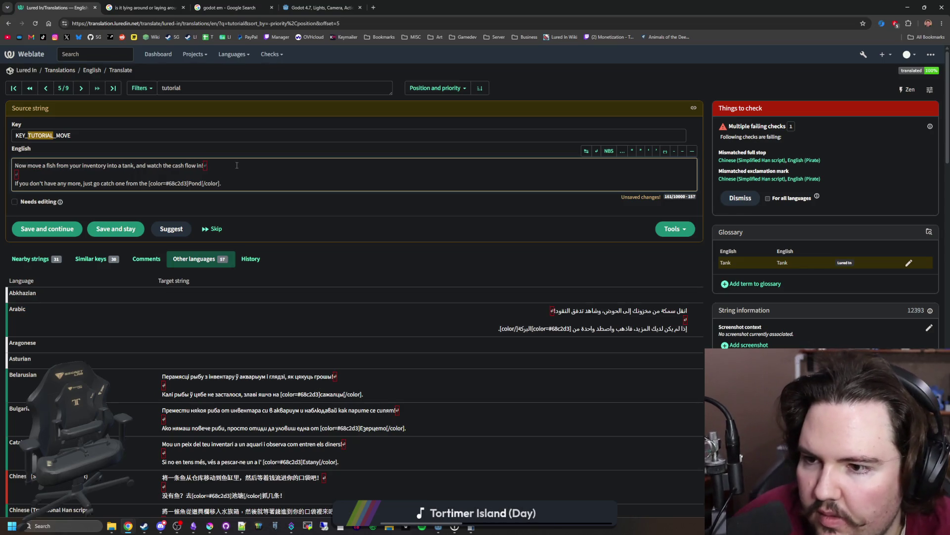
key("BackSpace")
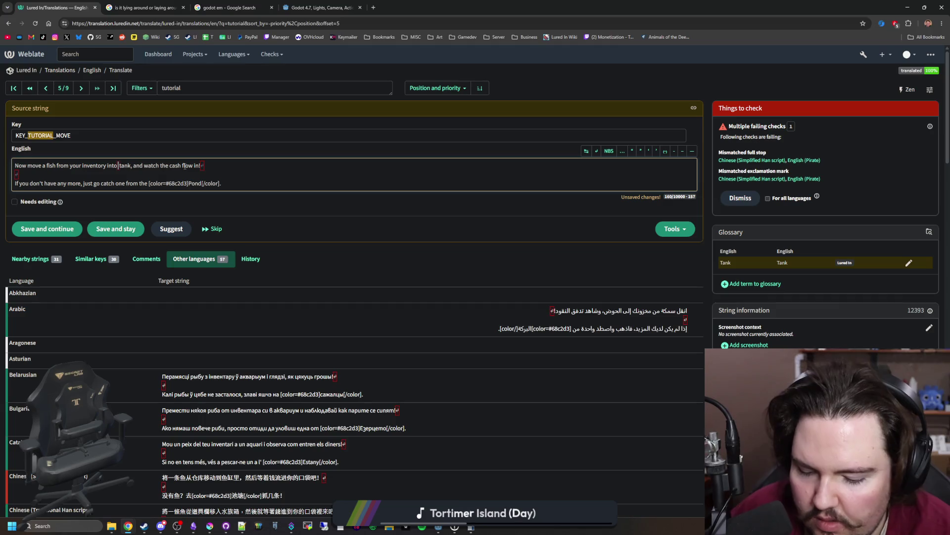
type("your")
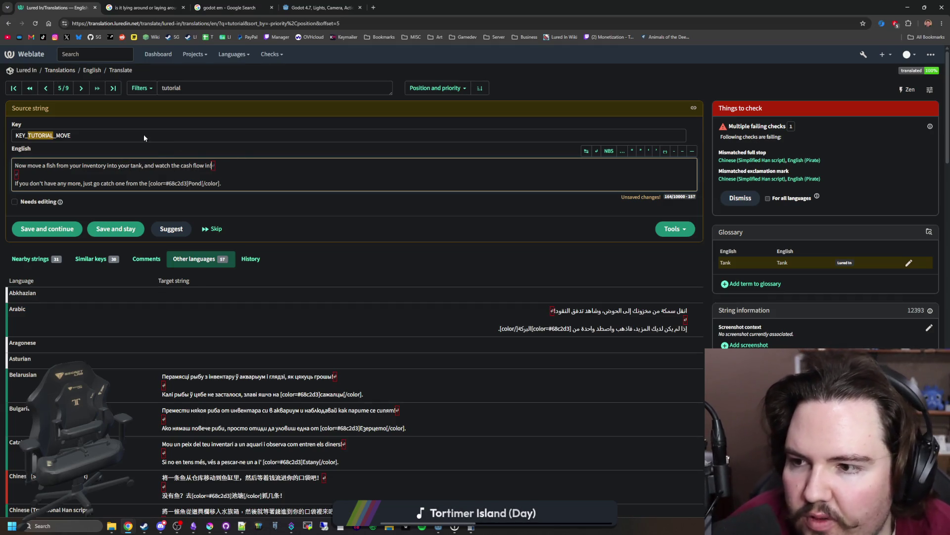
left_click_drag(169, 170, 225, 160)
left_click(252, 165)
left_click_drag(66, 186, 221, 184)
left_click(221, 184)
left_click(112, 228)
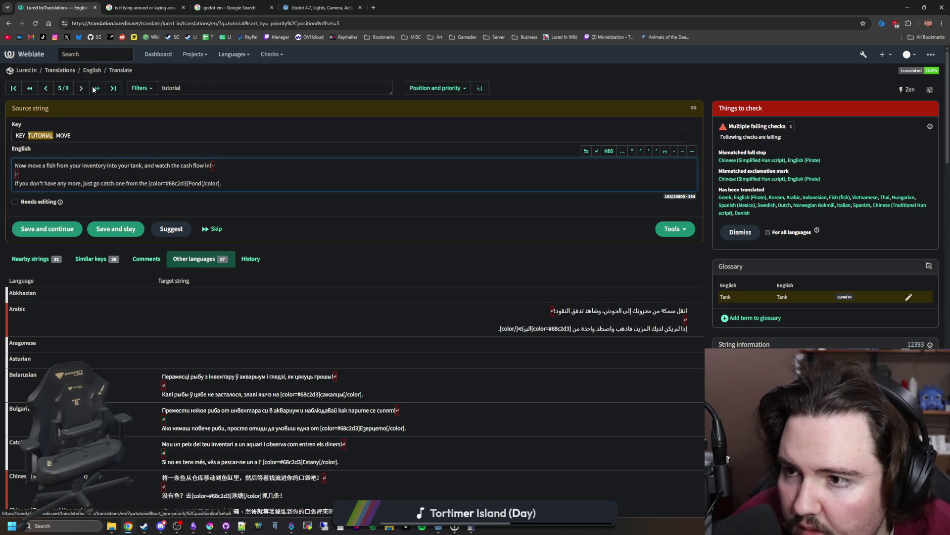
left_click(109, 94)
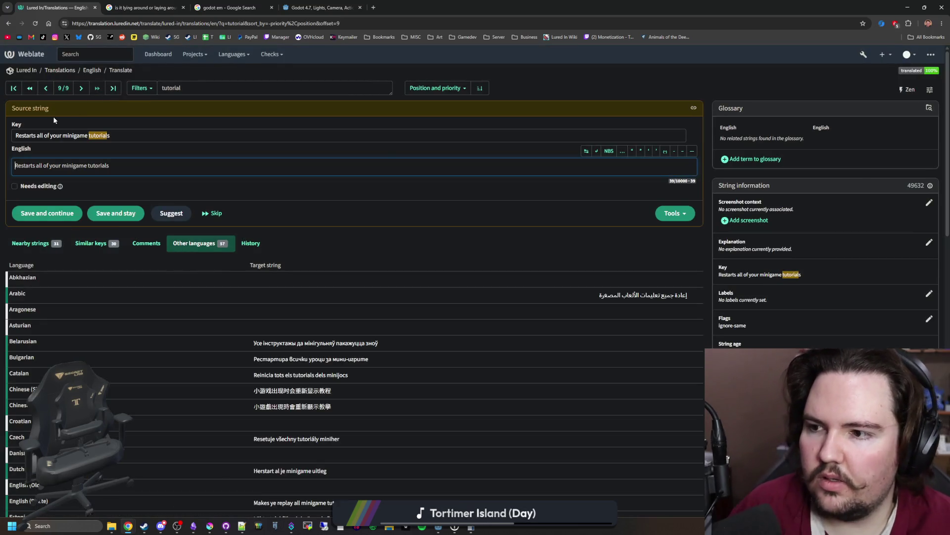
Start a new translation string with the key KEY_TUTORIAL_ALGAE.
left_click(82, 90)
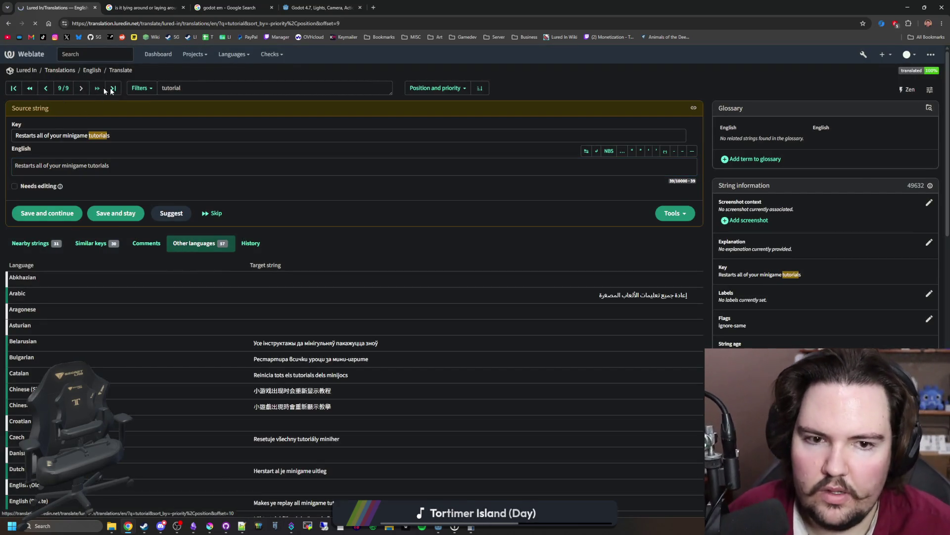
left_click(806, 174)
left_click(68, 184)
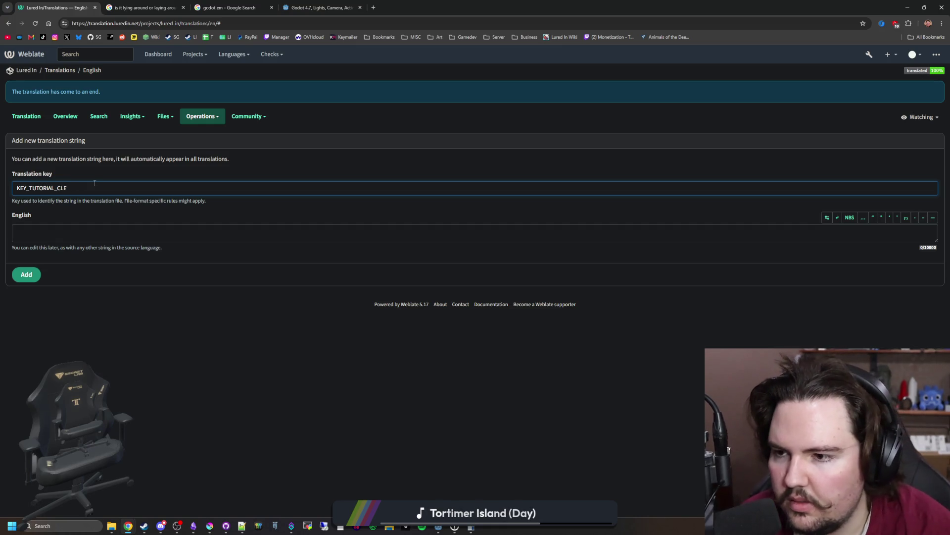
left_click(70, 232)
Type the English text 'Whoops, looks like I forgot to clean it! Go ahead and click on the'.
mouse_move(606, 7)
left_mouse_down()
mouse_move(606, 73)
mouse_move(647, 97)
left_mouse_up()
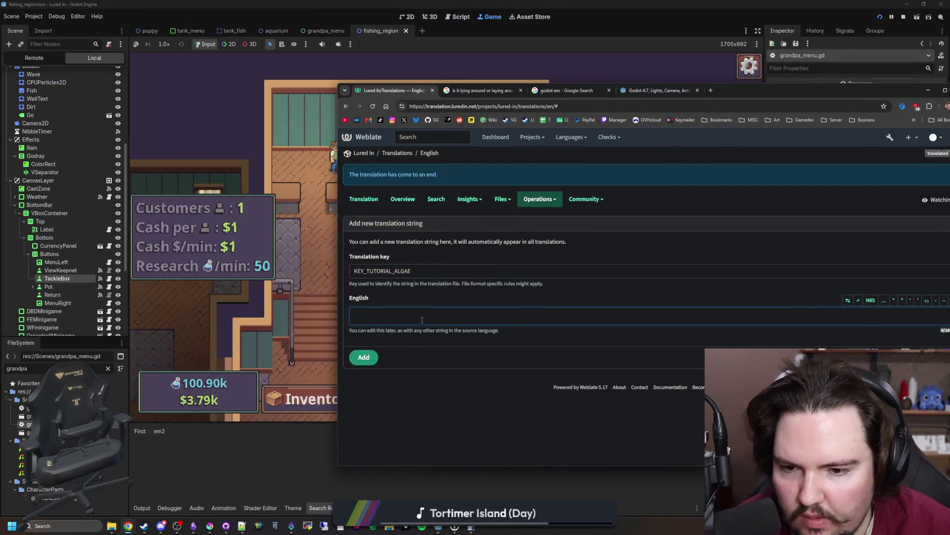
type("Whoops, looks like I forgot to clean it. Go ahead and click on the tank")
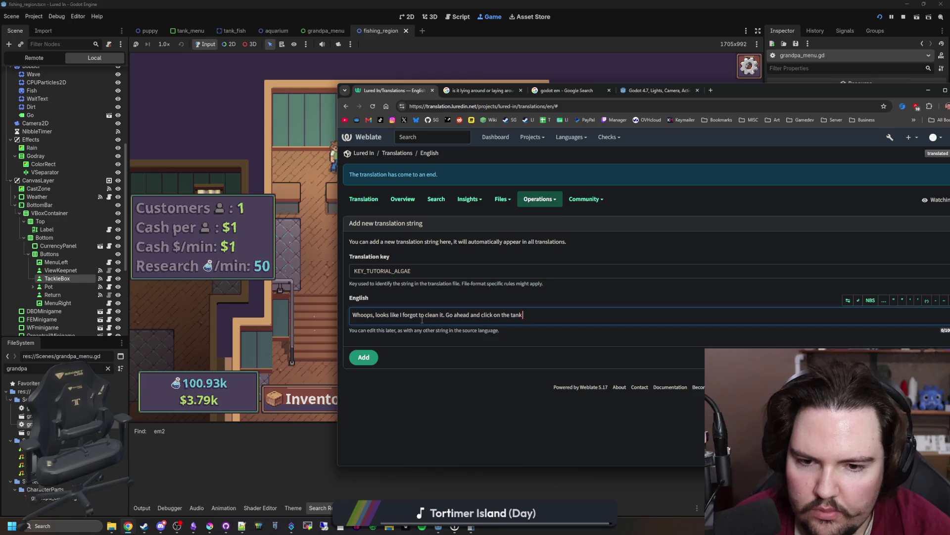
type("Tank")
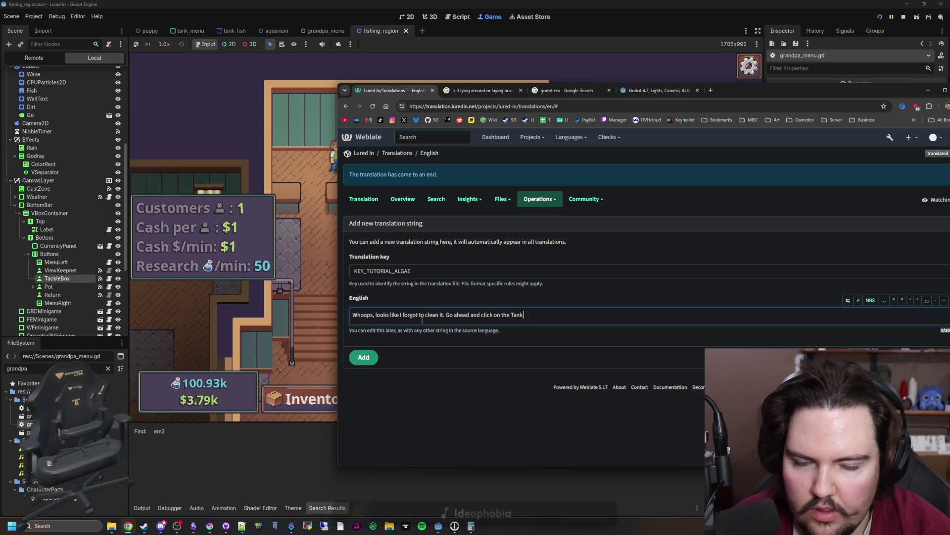
key("BackSpace")
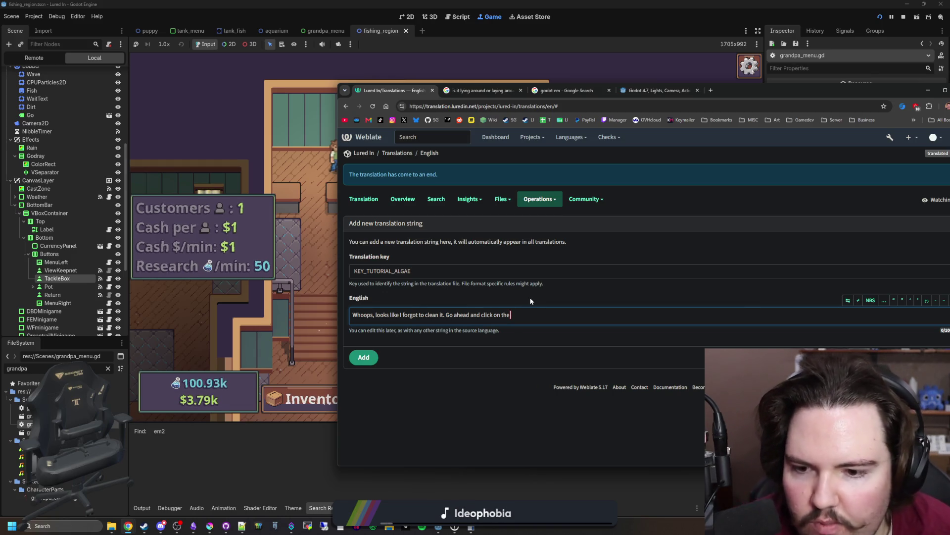
key("ctrl+Left")
key("ctrl+Left")
key("ctrl+Left")
key("Left")
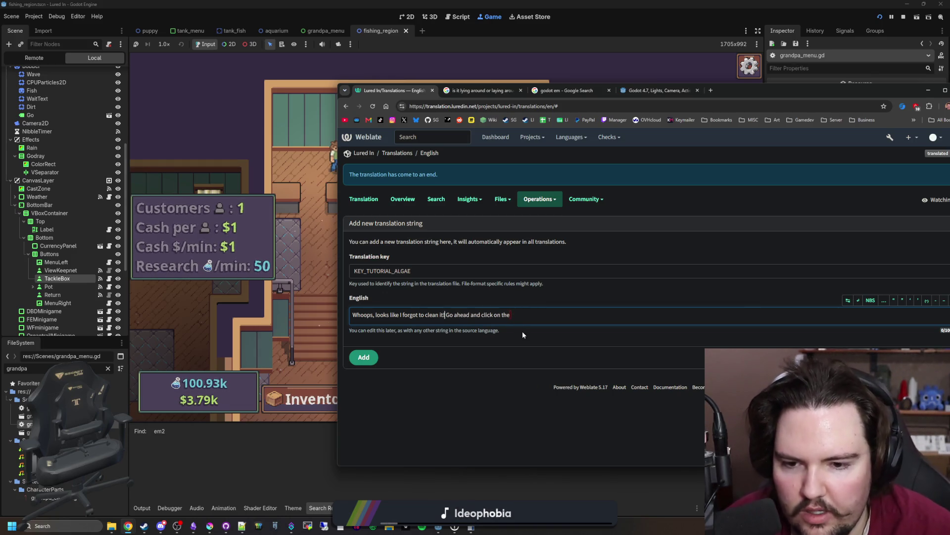
left_click(562, 317)
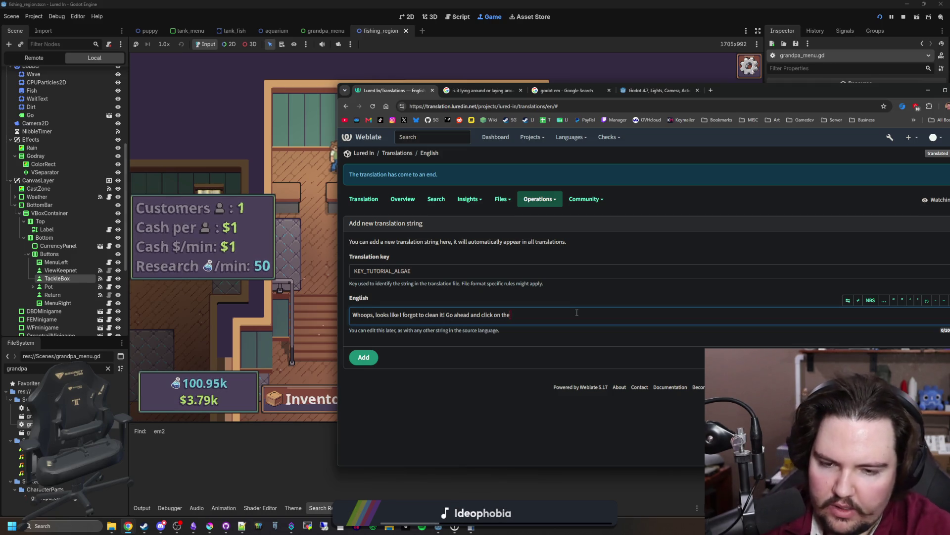
type("T")
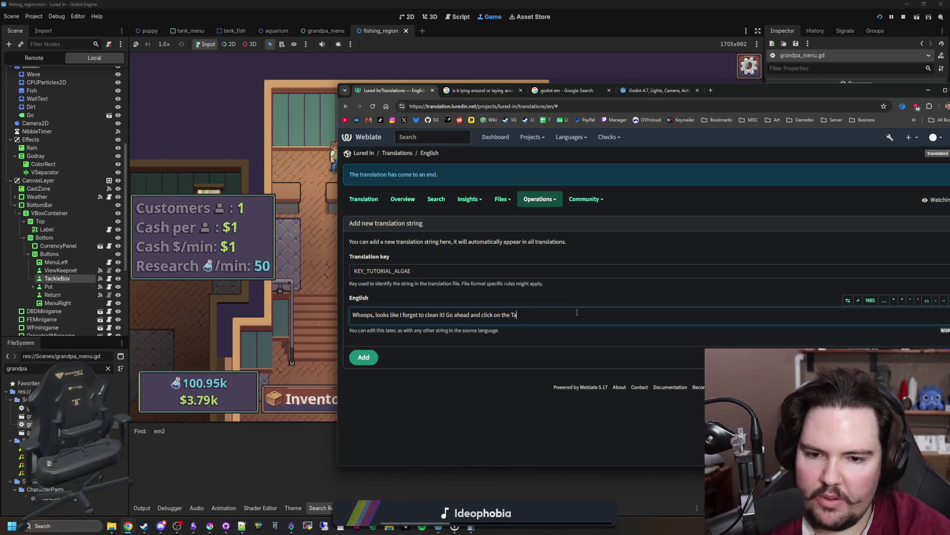
key("BackSpace")
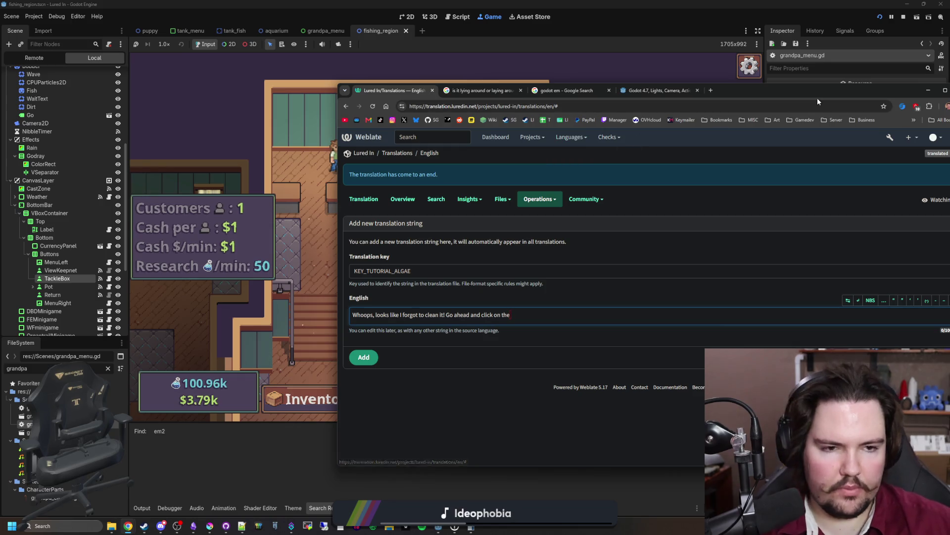
left_click(928, 90)
key("alt+Tab")
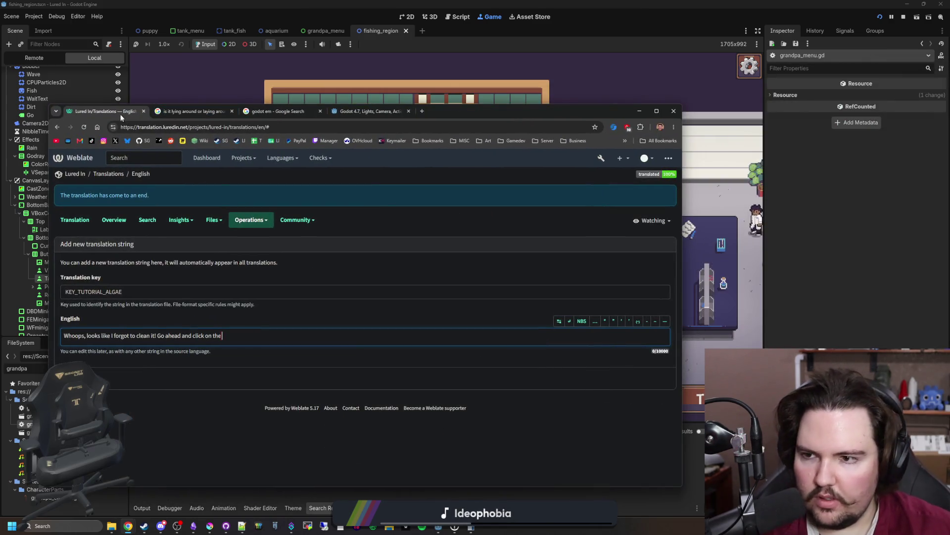
In a duplicate tab, search strings for 'tutorial' and copy KEY_TUTORIAL_TANK's coloured Tank and icon markup.
right_click(121, 114)
left_click(147, 182)
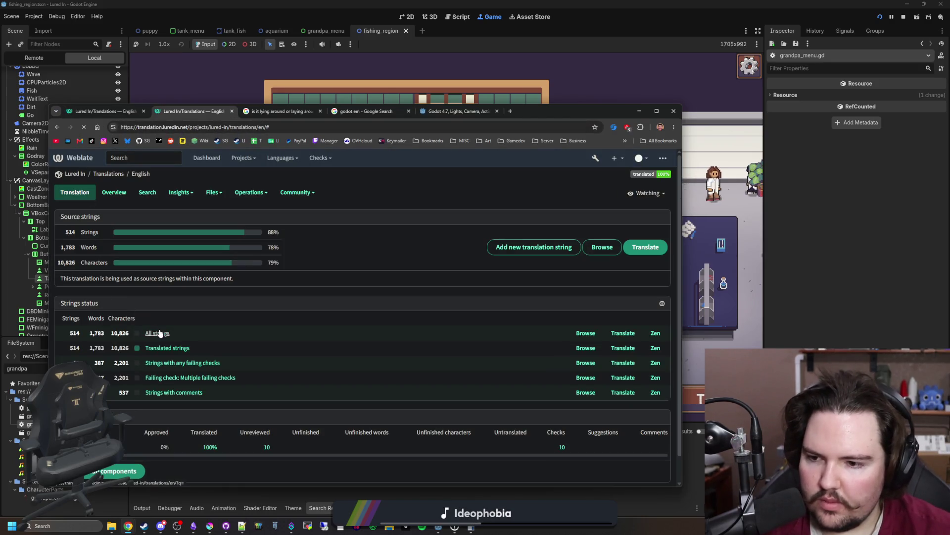
left_click(158, 333)
type("tutorial")
key("Return")
left_click(128, 192)
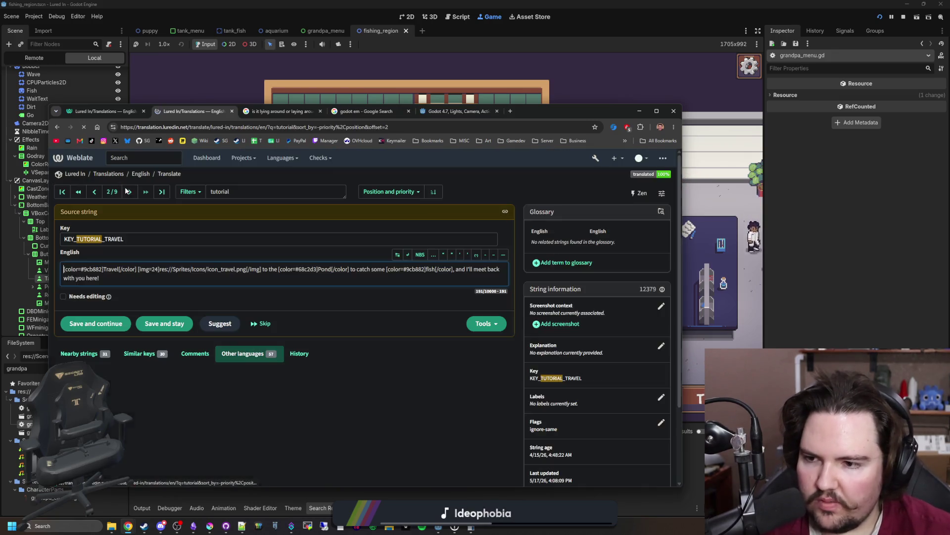
left_click(128, 191)
left_click(128, 192)
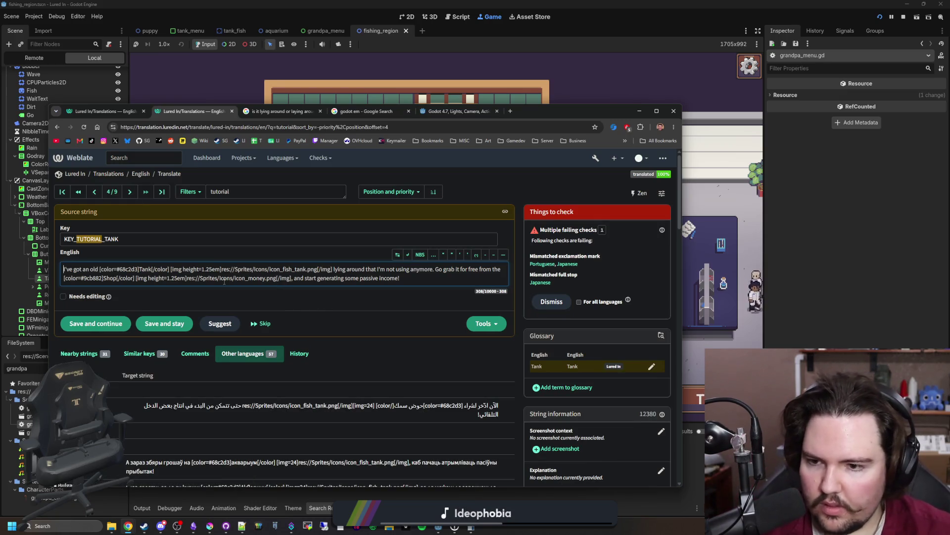
mouse_move(100, 270)
left_mouse_down()
mouse_move(160, 278)
mouse_move(327, 264)
left_mouse_up()
key("ctrl+c")
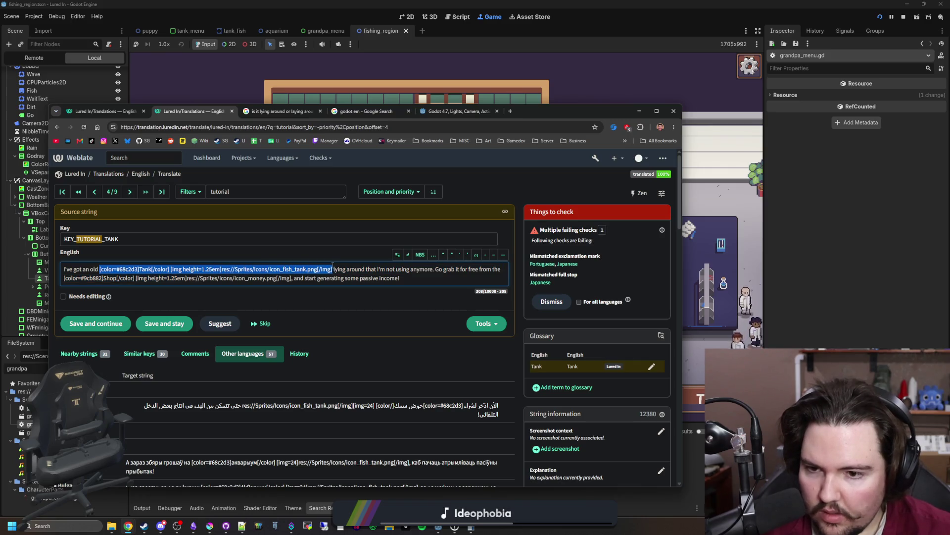
Paste the Tank markup into KEY_TUTORIAL_ALGAE's English text and append 'and use your'.
left_click(101, 111)
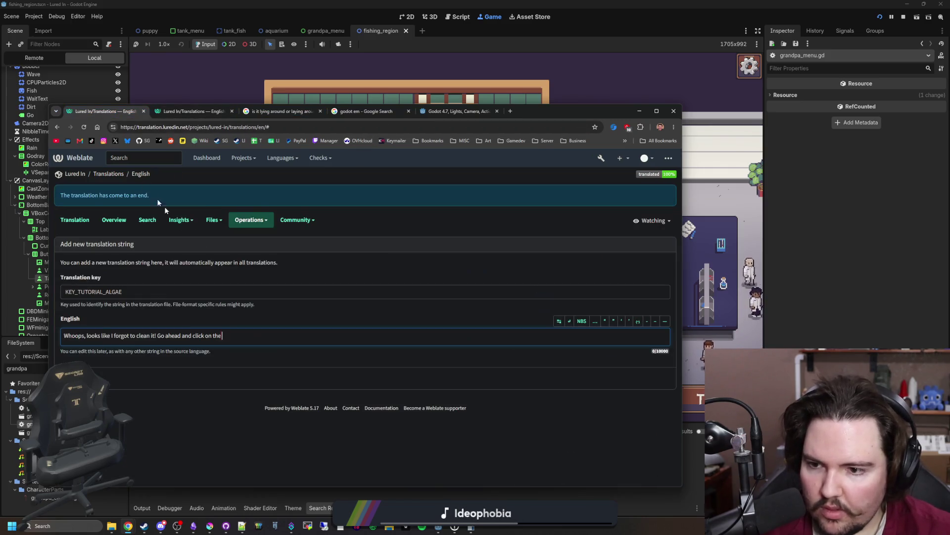
left_click(225, 336)
key("ctrl+v")
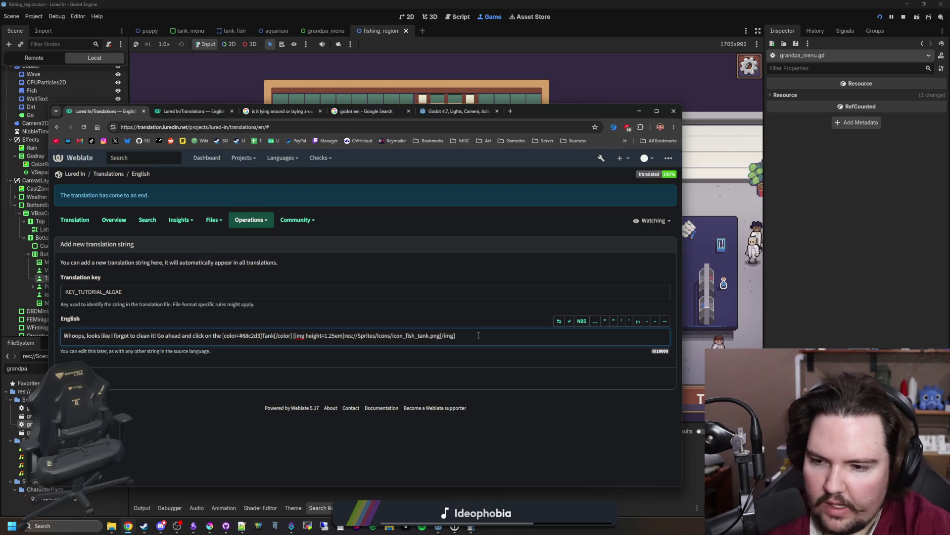
type("and ")
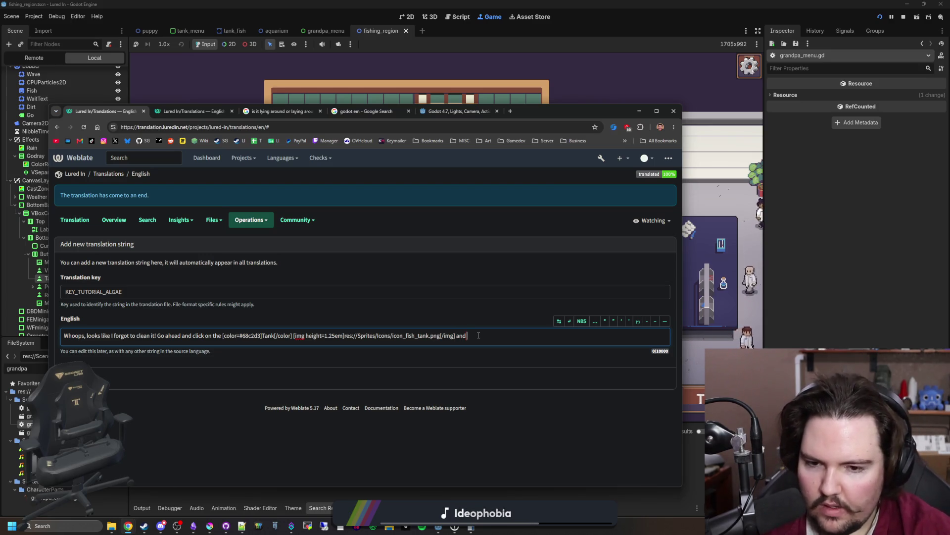
type("use your")
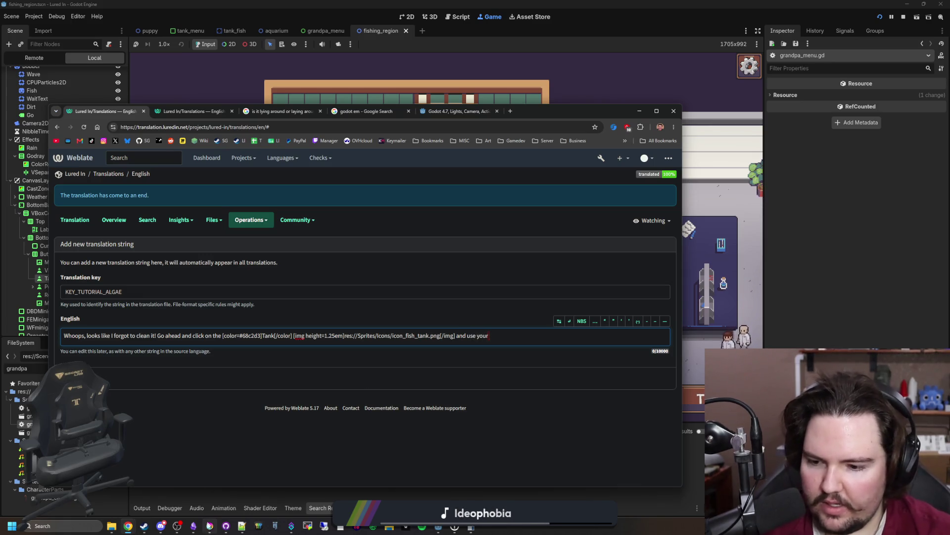
Bring the fishing_region Godot editor to the front.
mouse_move(210, 526)
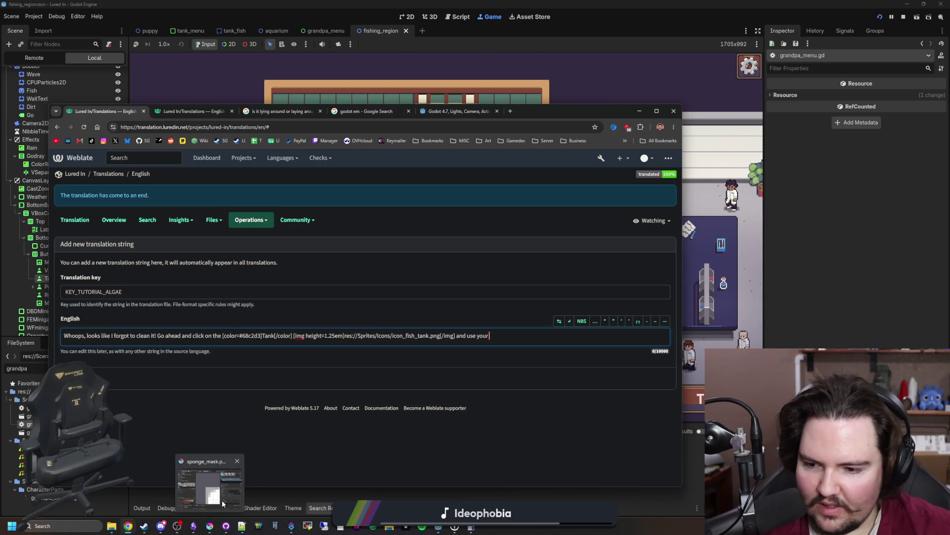
left_click(222, 500)
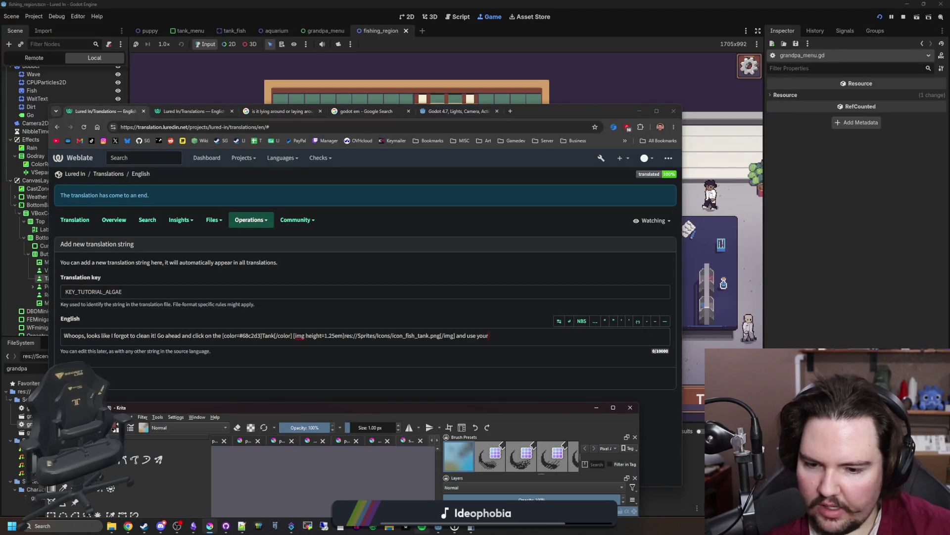
mouse_move(439, 529)
left_click(434, 498)
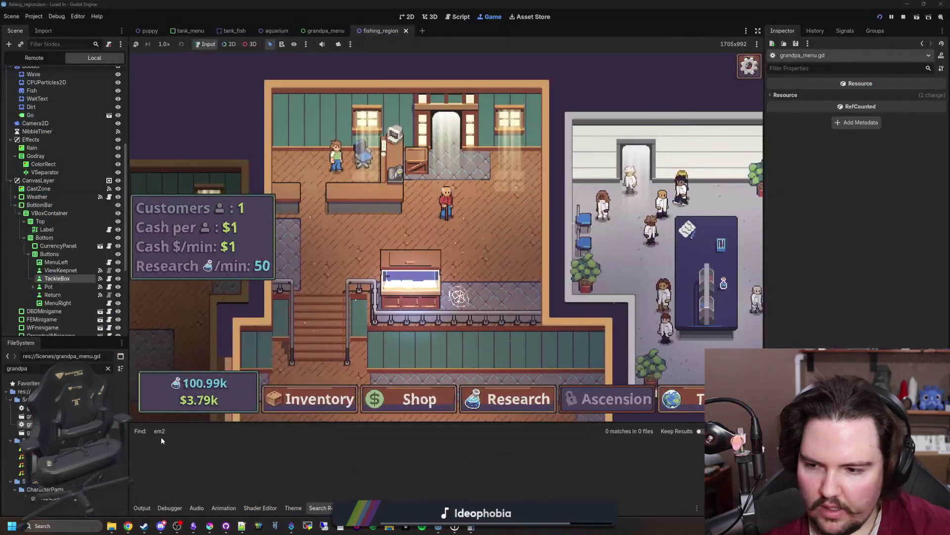
left_click(61, 368)
Filter the FileSystem dock for 'sponge' and copy sponge.png's project path.
type("sponge")
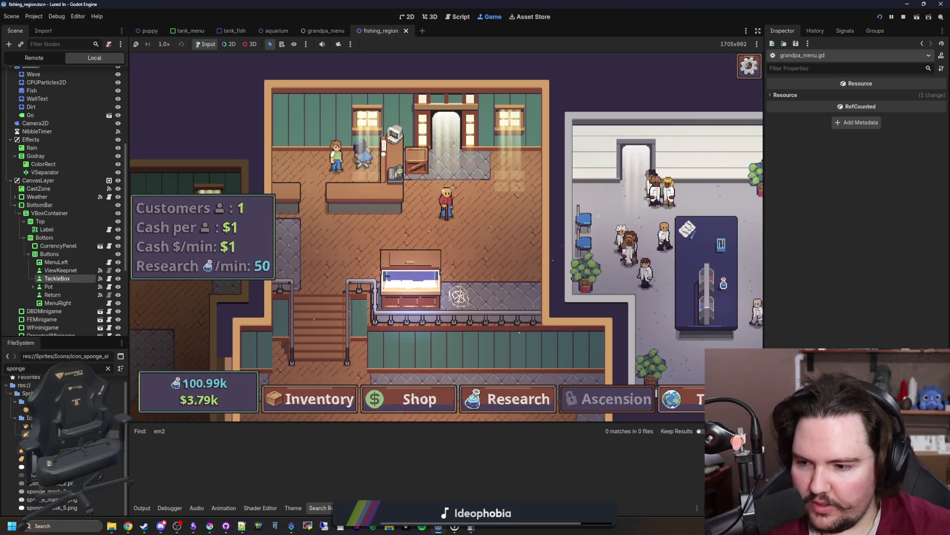
right_click(50, 475)
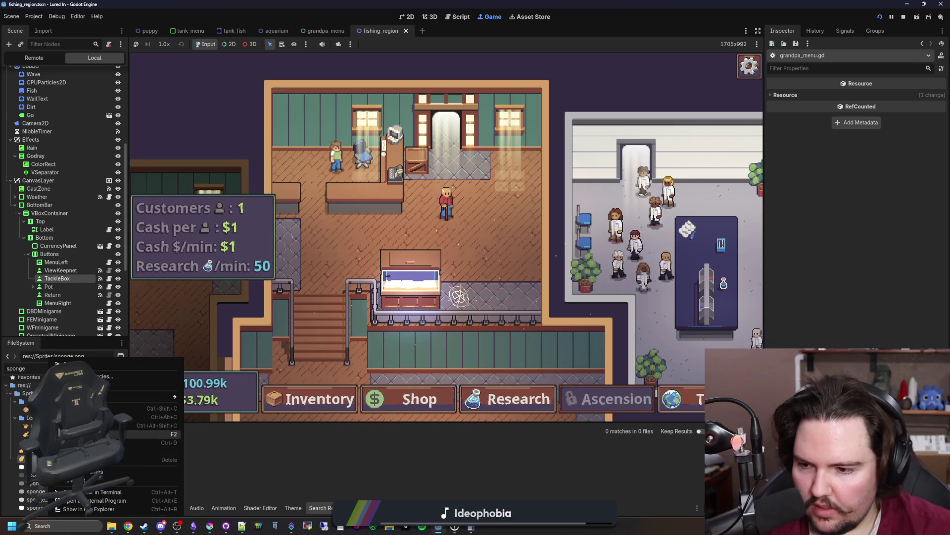
left_click(622, 4)
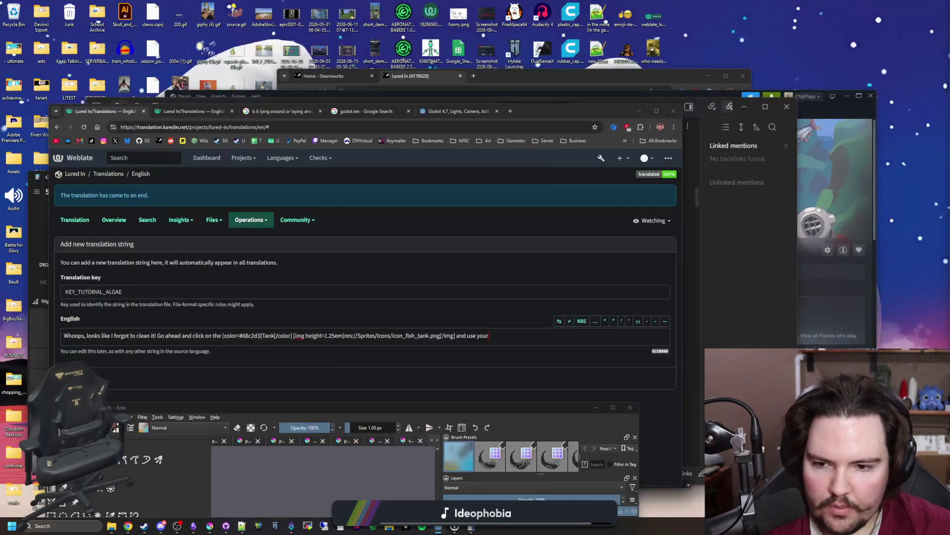
Add a second copy of the Tank label and icon markup at the end of the English text.
left_click(511, 334)
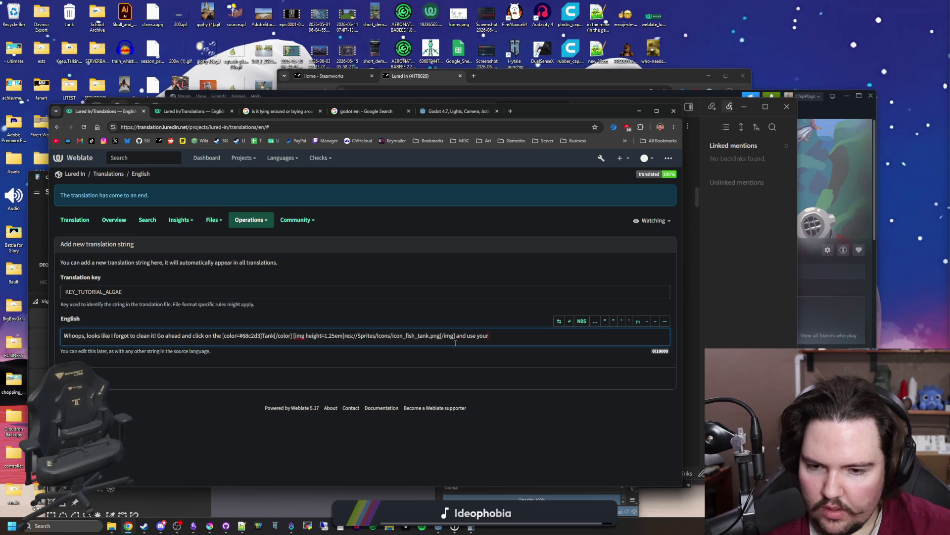
type("res://Sprites/sponge.png")
left_click_drag(455, 337, 222, 340)
key("ctrl+c")
left_click(554, 340)
key("ctrl+v")
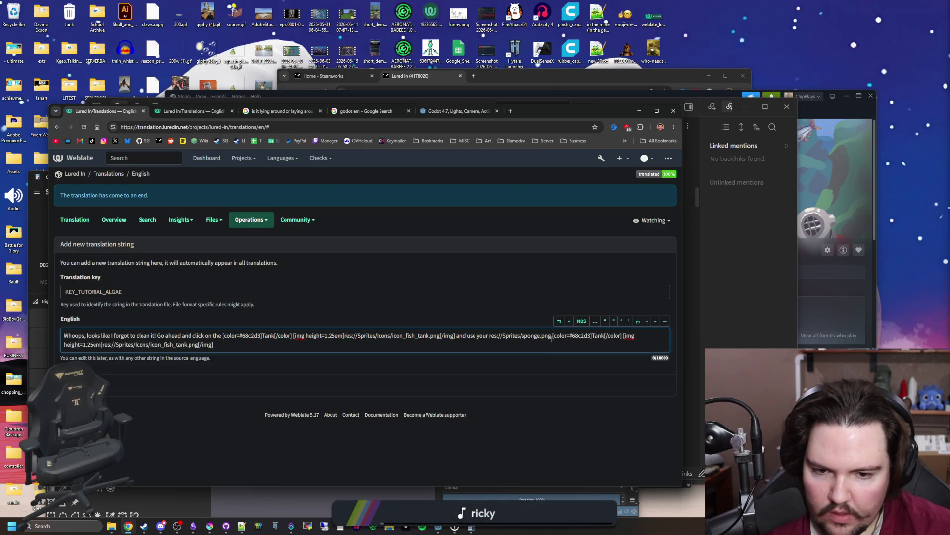
left_click_drag(551, 339, 489, 338)
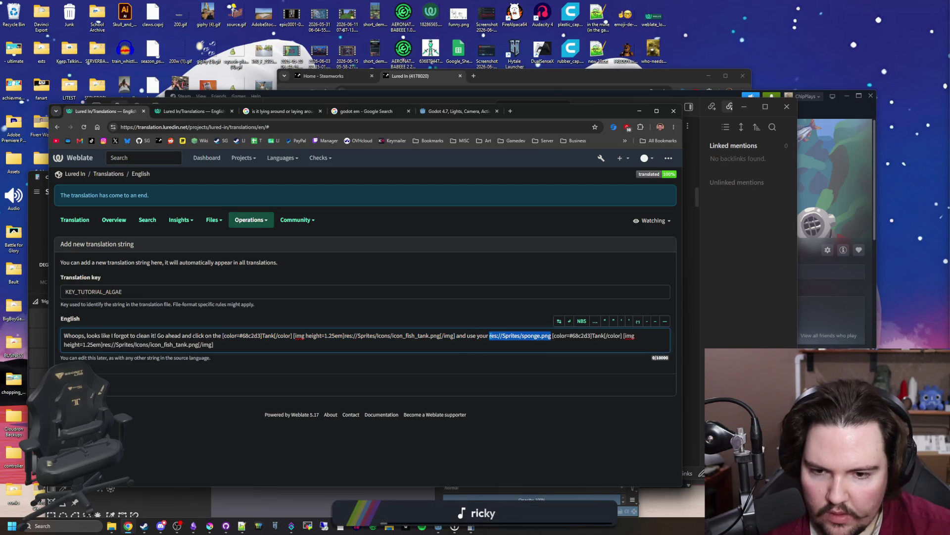
key("ctrl+x")
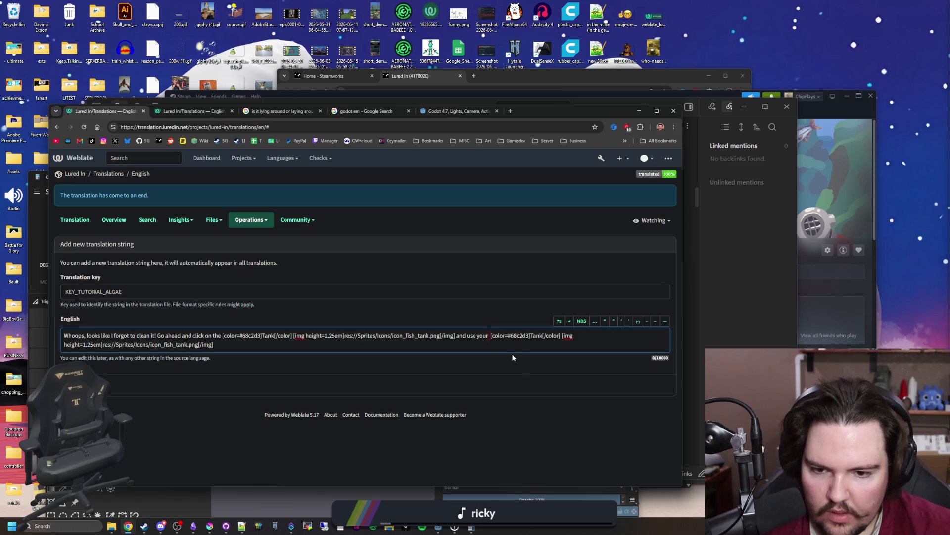
key("BackSpace")
Turn the copy into a Sponge label with the res://Sprites/sponge.png icon, add 'to wipe it clean.', and submit.
double_click(536, 335)
key("ctrl+v")
key("ctrl+z")
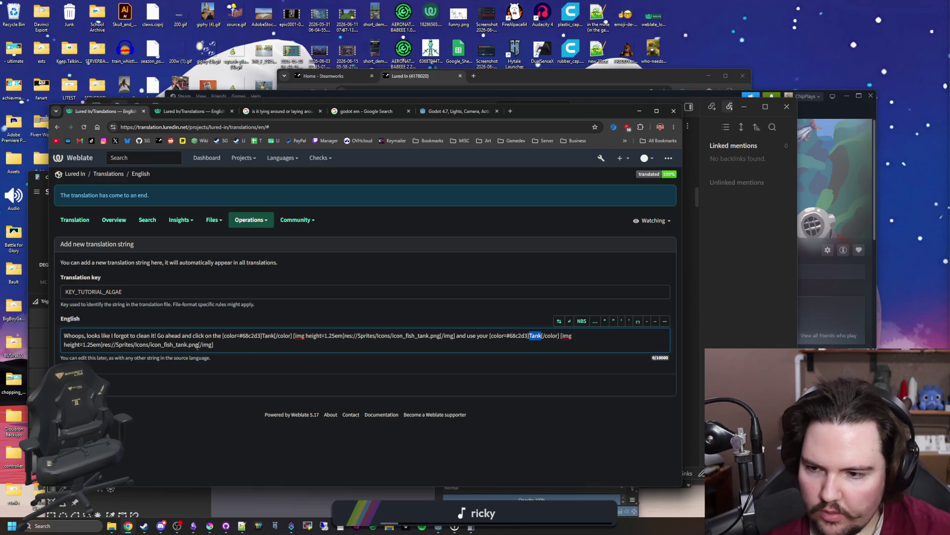
left_click_drag(110, 345, 198, 349)
key("ctrl+v")
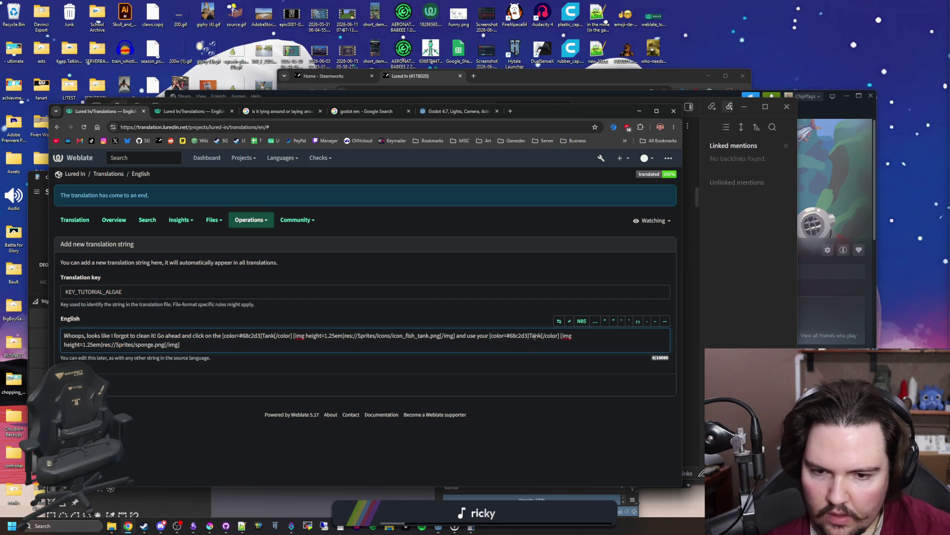
type("Sponge")
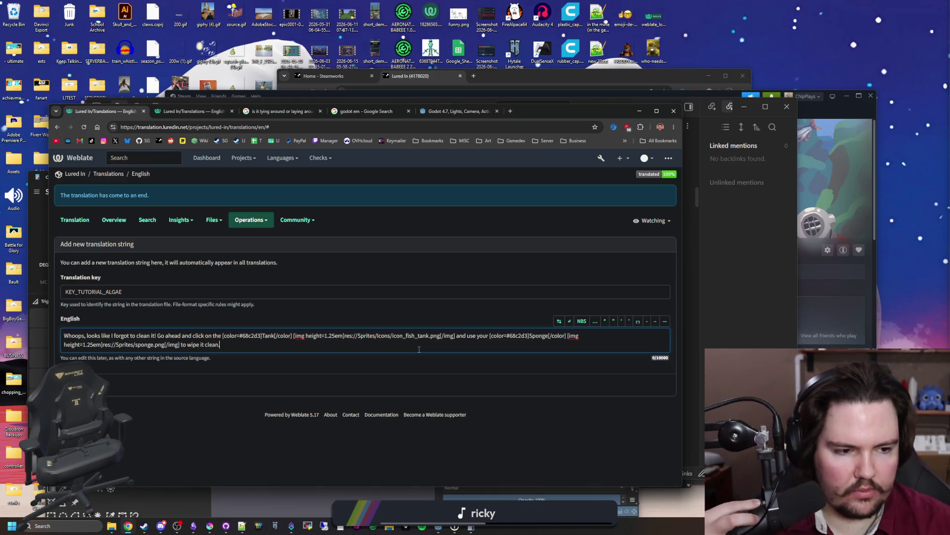
key("ctrl+a")
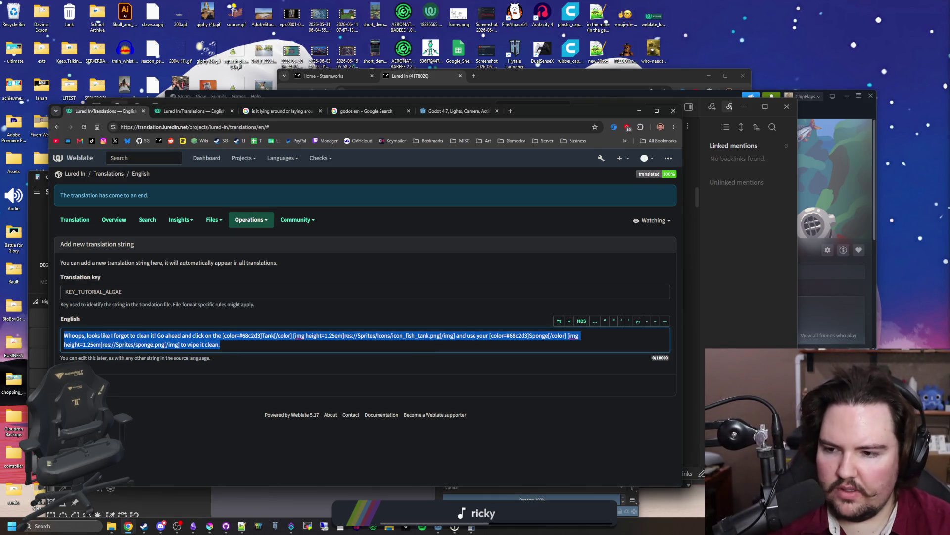
key("ctrl+Return")
left_click(639, 111)
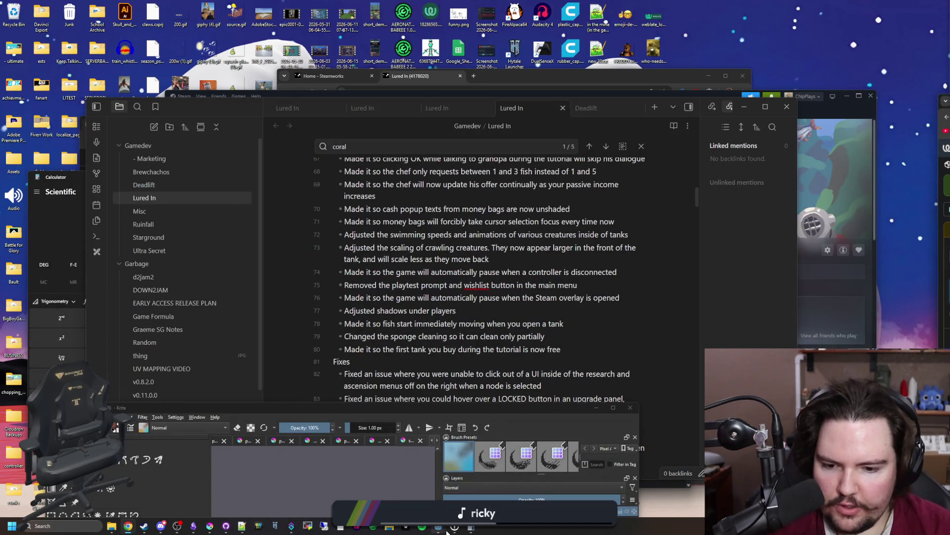
Restore the fishing_region.tscn Godot editor from the taskbar.
mouse_move(439, 528)
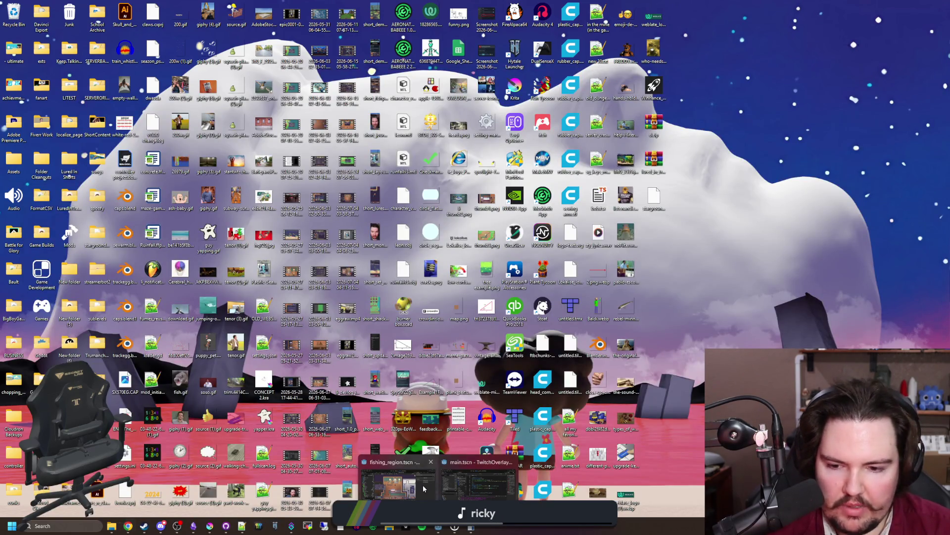
left_click(396, 483)
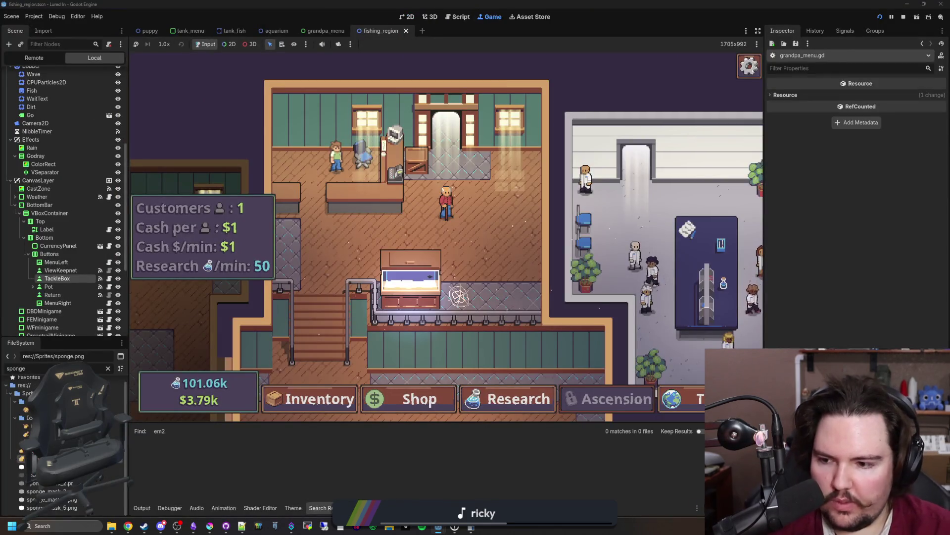
Paste the "Whoops, looks like I forgot to clean it!" line into grandpa_menu.gd's lines array, add a comma, save.
scroll(64, 222, "up", 5)
left_click(108, 367)
type("grandpa")
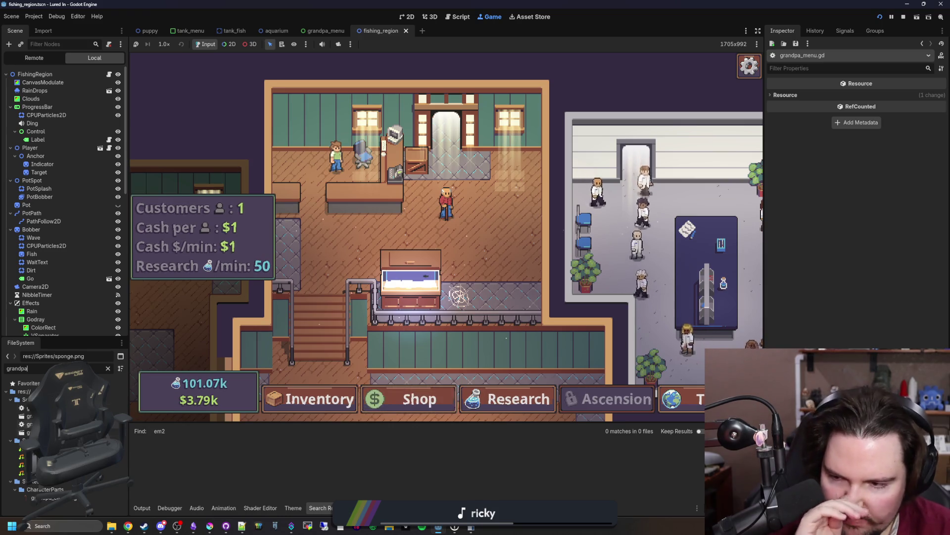
double_click(28, 424)
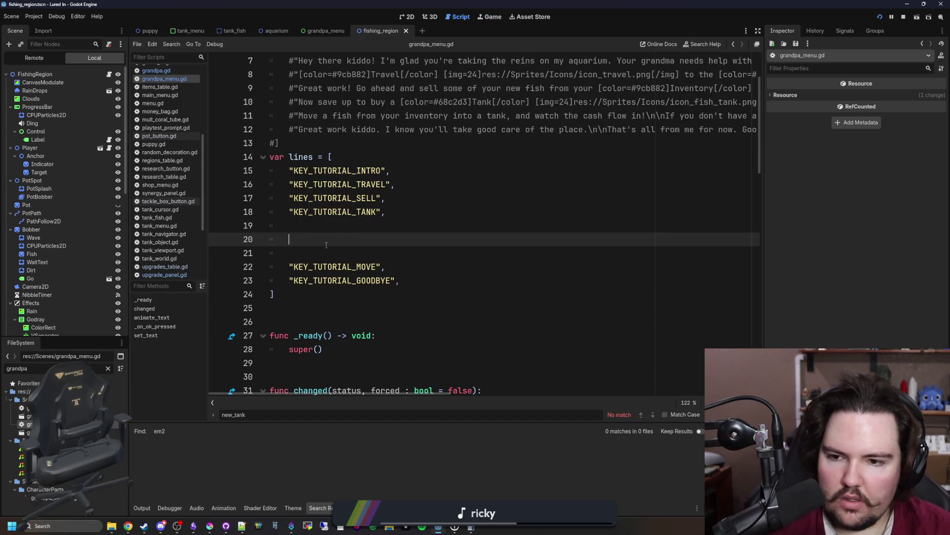
type("\"\"")
key("ctrl+v")
scroll(346, 230, "left", 10)
scroll(352, 228, "left", 5)
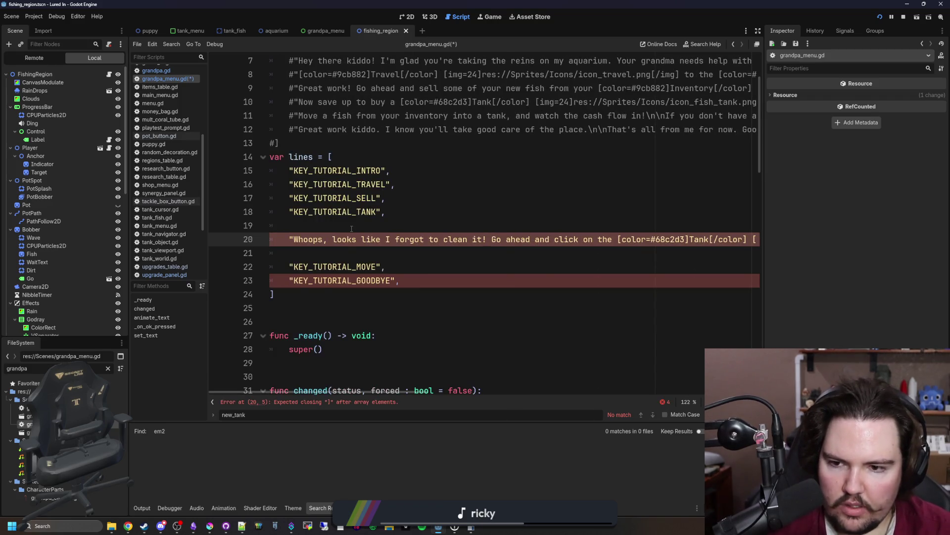
scroll(351, 229, "right", 15)
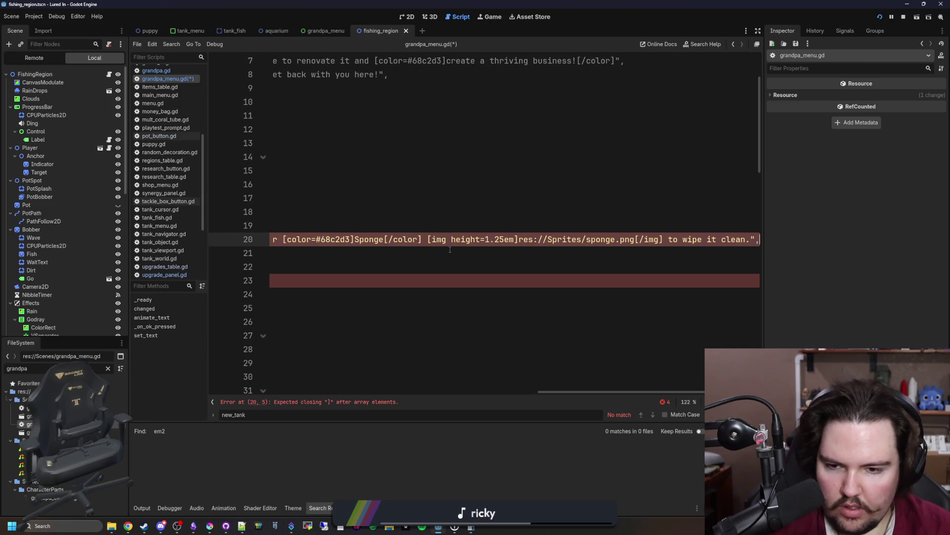
type(",")
left_click(445, 225)
key("ctrl+s")
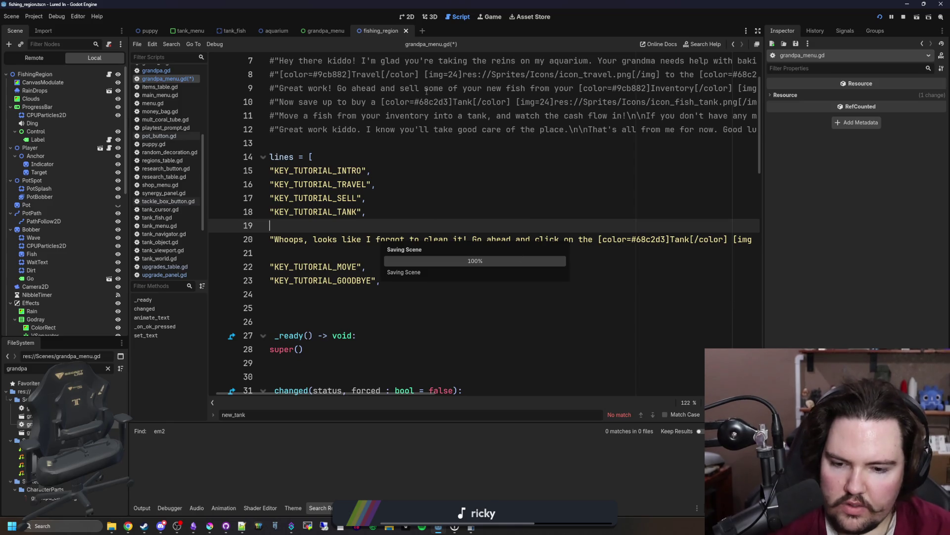
left_click(490, 16)
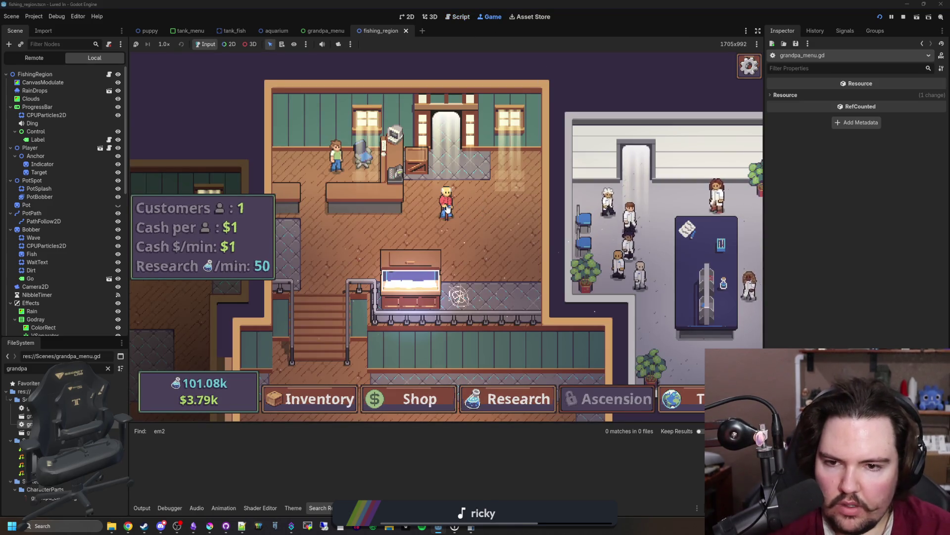
Skip through Grandpa's intro dialogue and look over the game's pause-menu options.
left_click(446, 208)
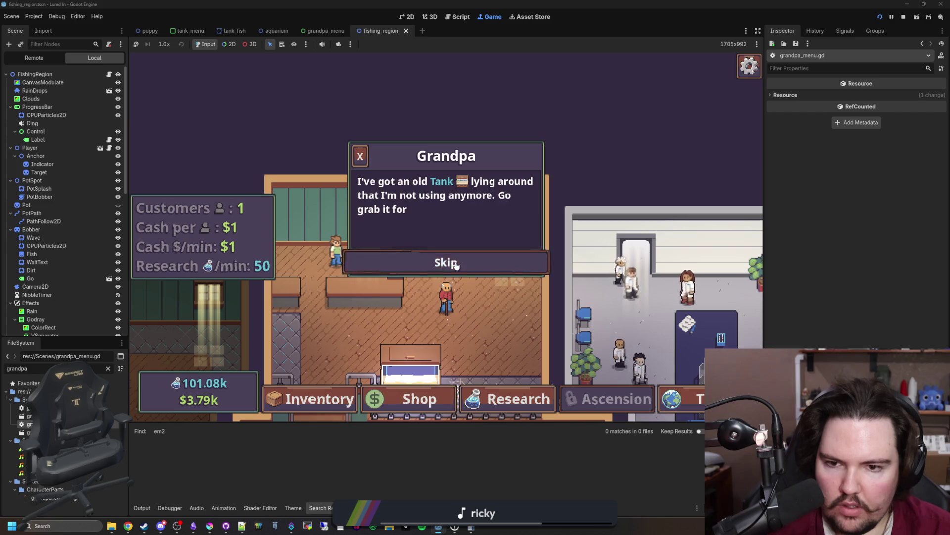
left_click(456, 264)
left_click(455, 262)
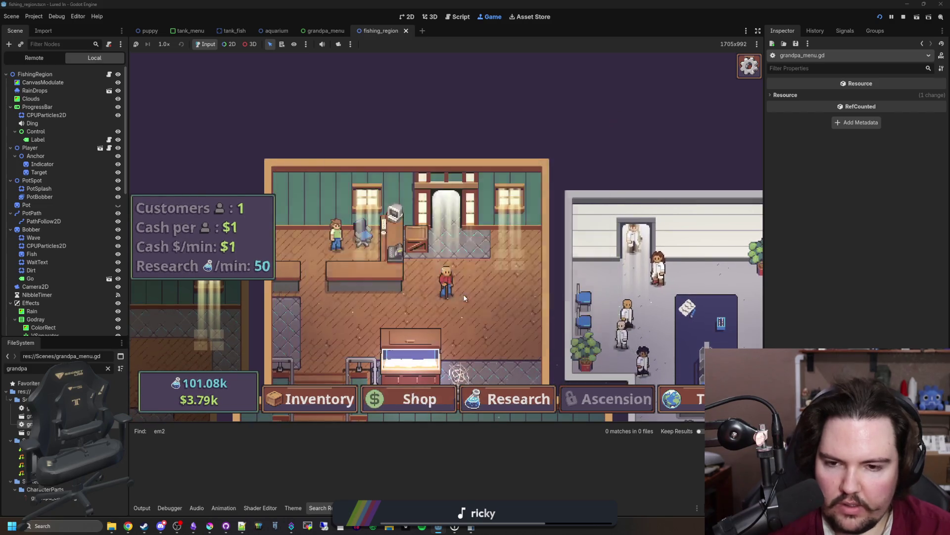
key("Escape")
left_click(486, 240)
scroll(385, 300, "down", 1)
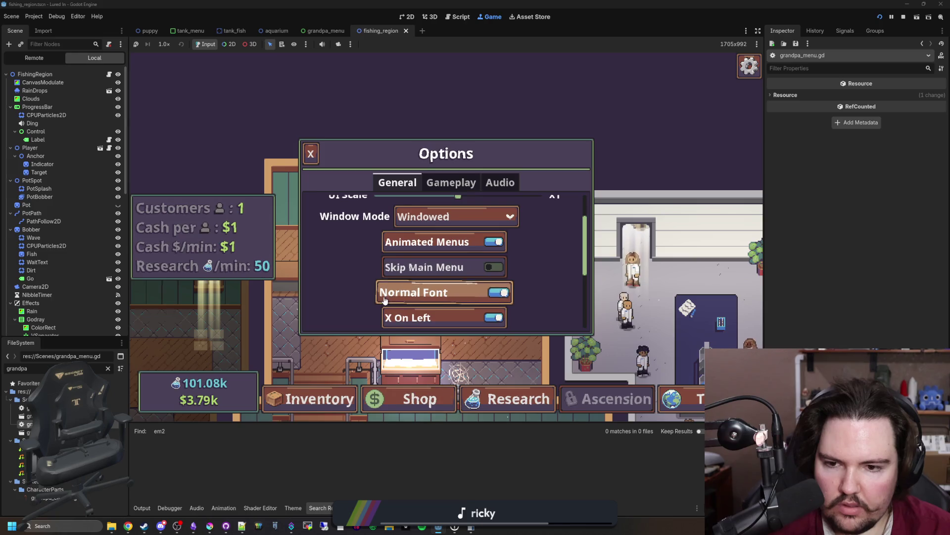
scroll(385, 300, "down", 2)
key("Escape")
key("Escape")
Buy a New Tank for $100 and advance until Grandpa's Whoops sponge message appears.
left_click(416, 402)
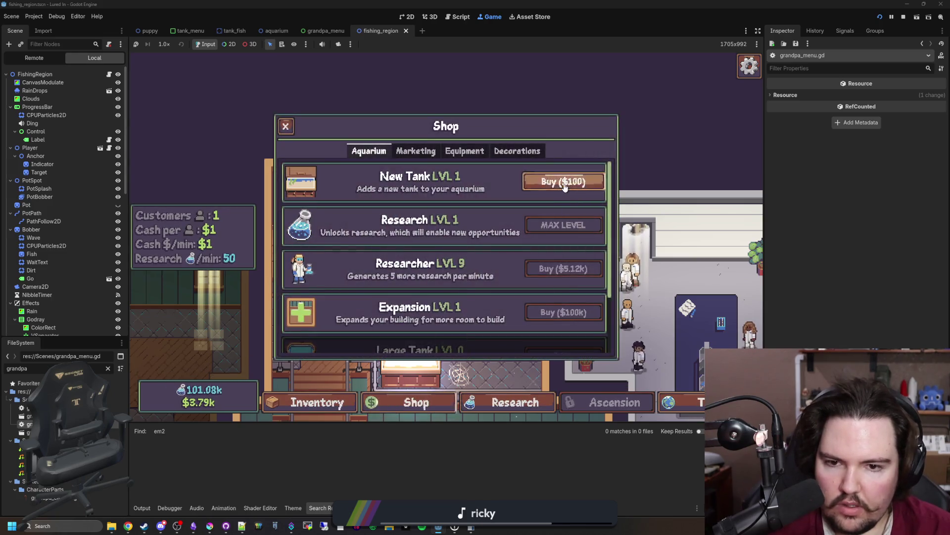
left_click(564, 183)
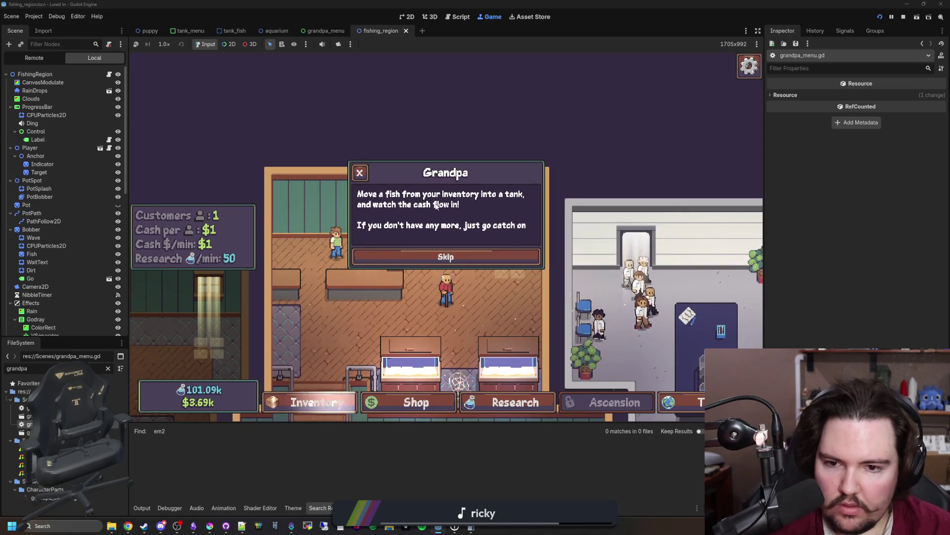
left_click(457, 260)
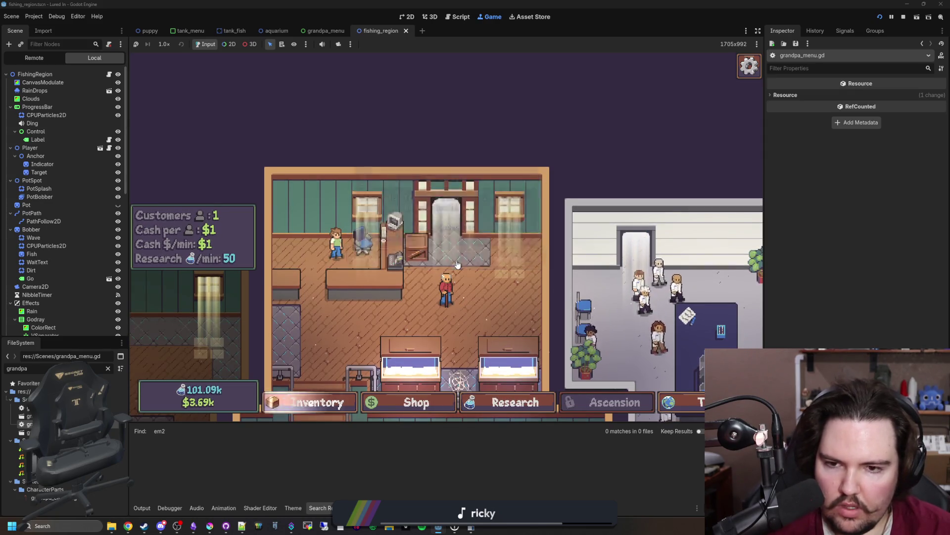
key("Escape")
left_click(458, 263)
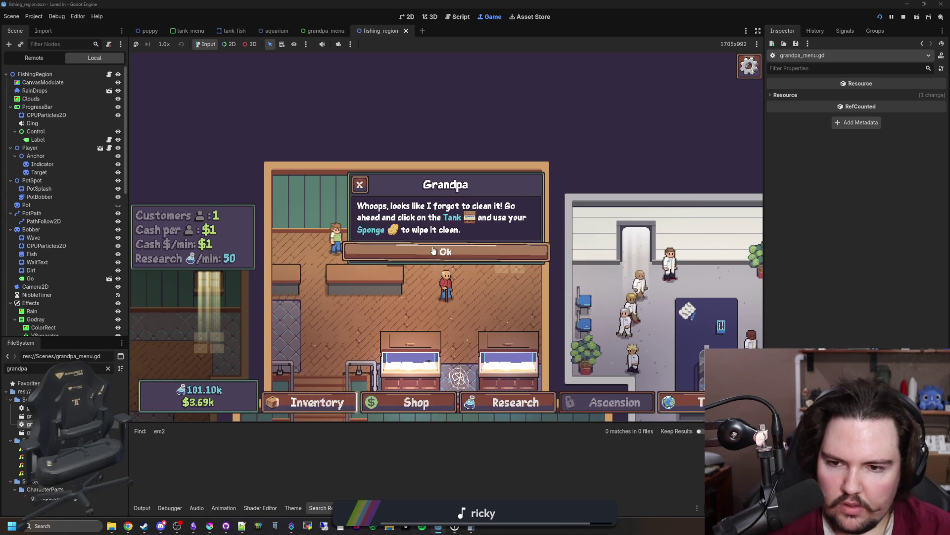
Pick the light yellow ede19e from Krita's palette on sponge_mask.png, then return to grandpa_menu.gd.
left_click(210, 526)
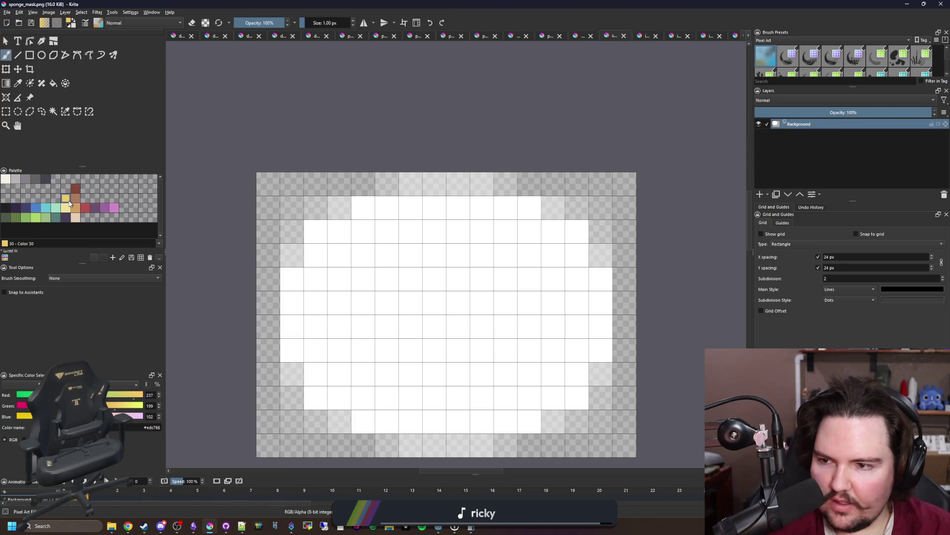
left_click(66, 212)
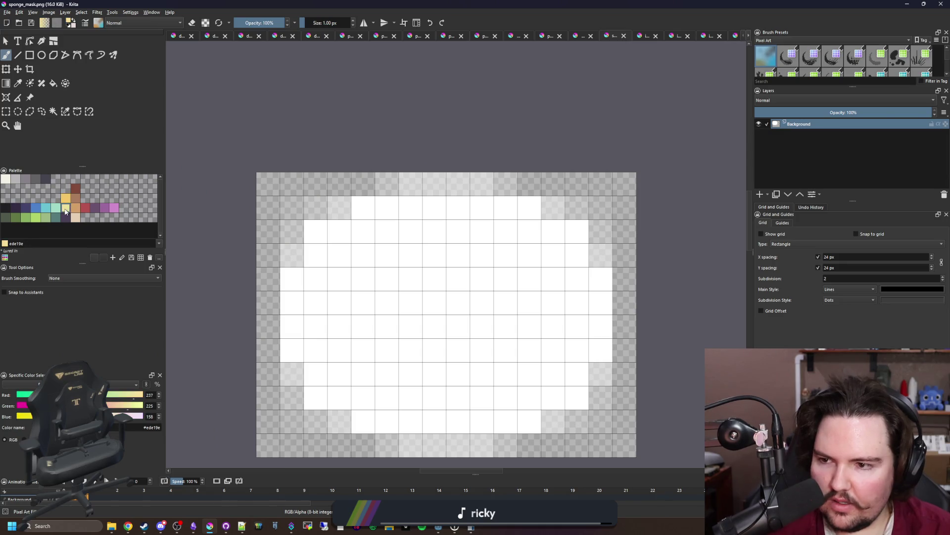
key("super+Down")
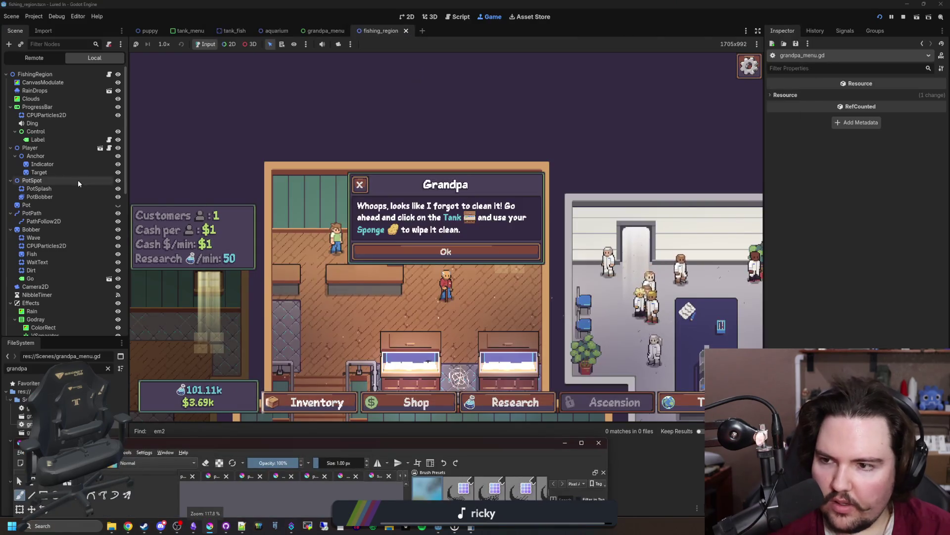
left_click(180, 361)
key("ctrl+F3")
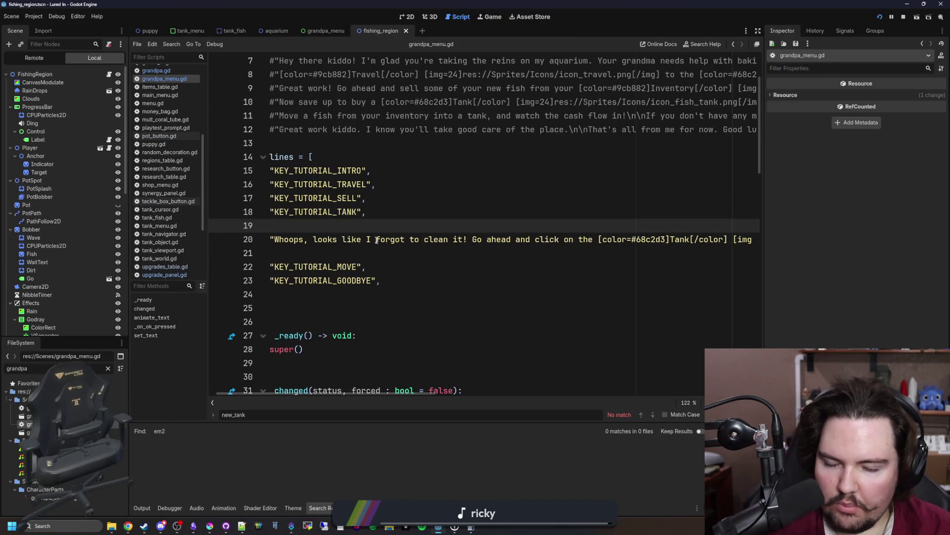
Replace the #68c2d3 colour code before Sponge on line 20 with the new colour and save.
scroll(554, 249, "right", 10)
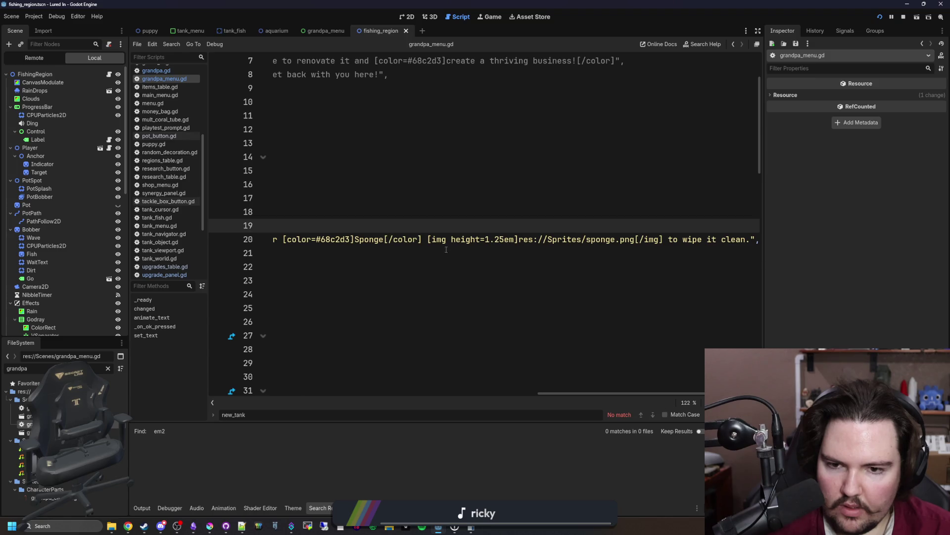
left_click_drag(350, 239, 316, 239)
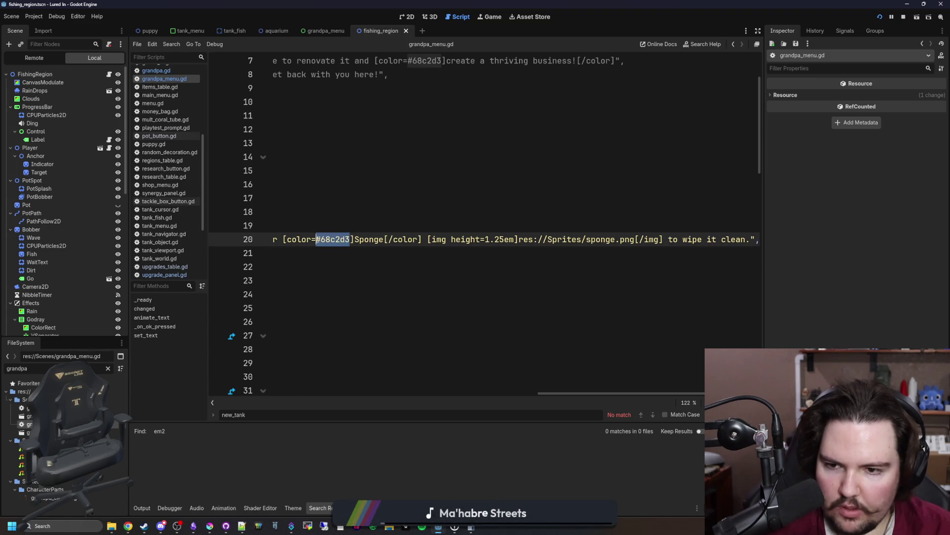
left_click(341, 224)
key("ctrl+s")
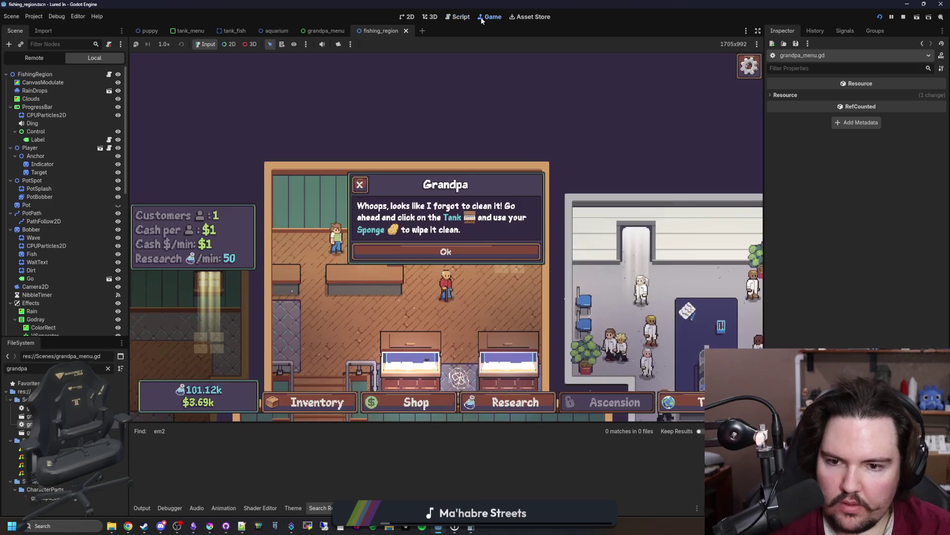
In the relaunched game, go from the pause menu back to the main menu and start playing.
left_click(446, 250)
key("Escape")
left_click(441, 261)
left_click(184, 229)
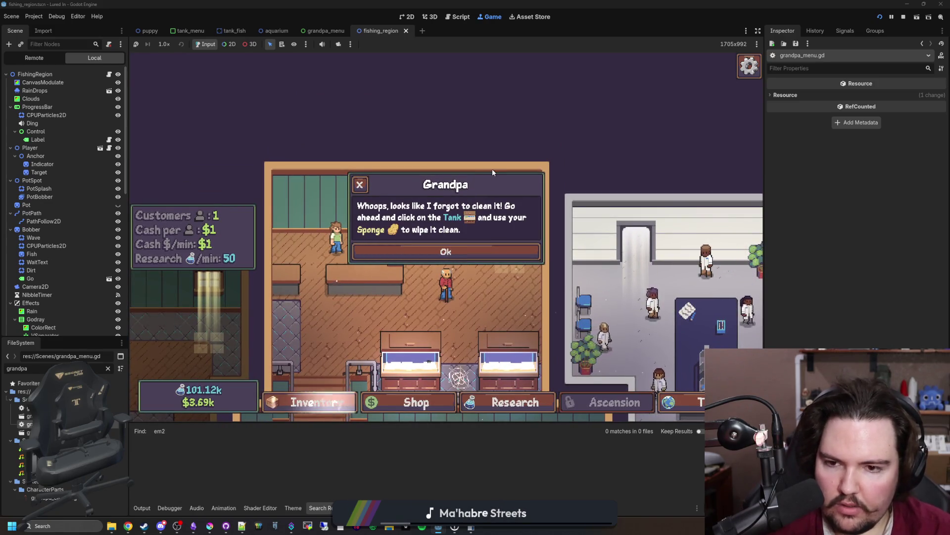
Play through Grandpa's tutorial, open and close Fish Tank 1, and dismiss the Whoops message.
left_click(460, 252)
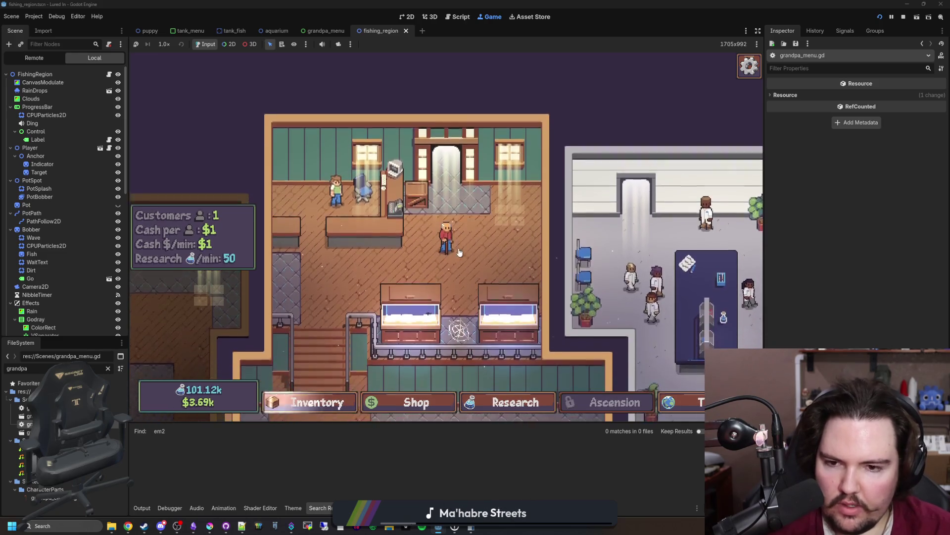
left_click(446, 248)
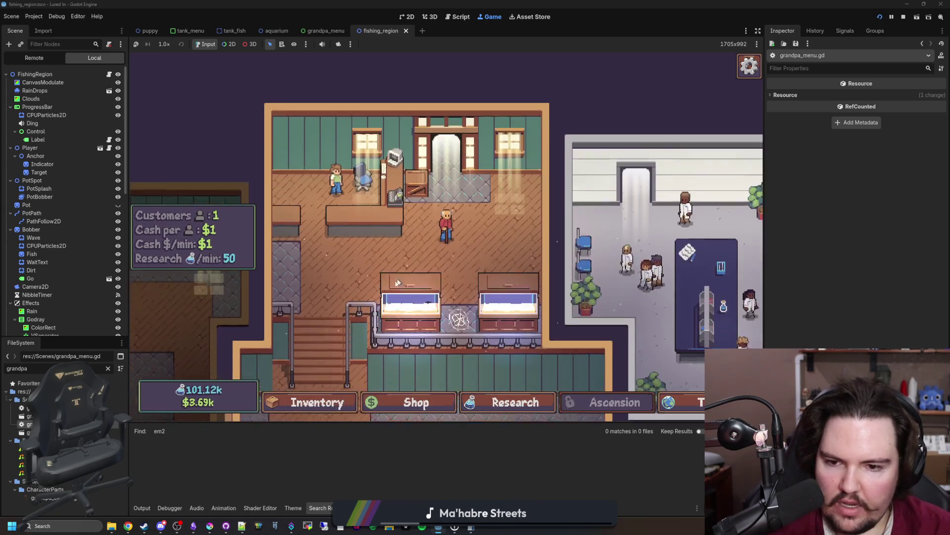
left_click(397, 282)
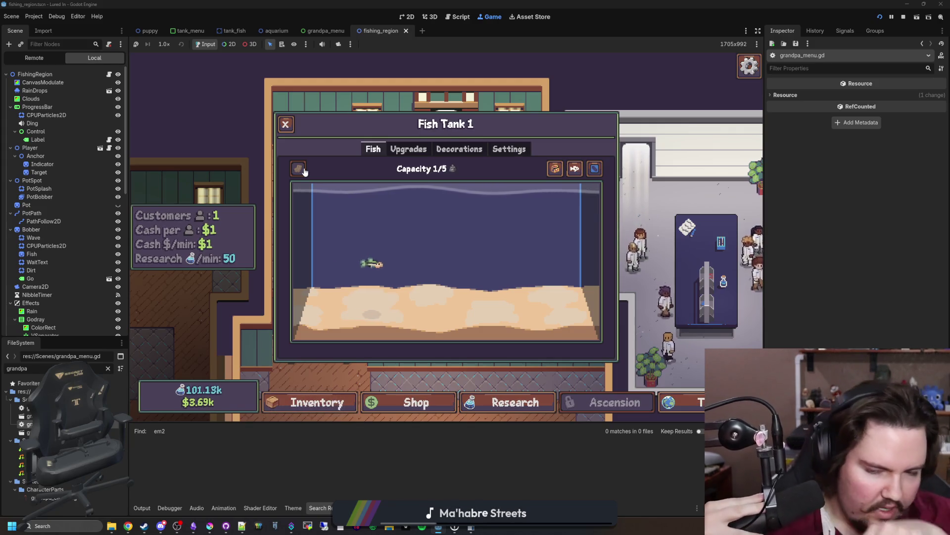
left_click(299, 168)
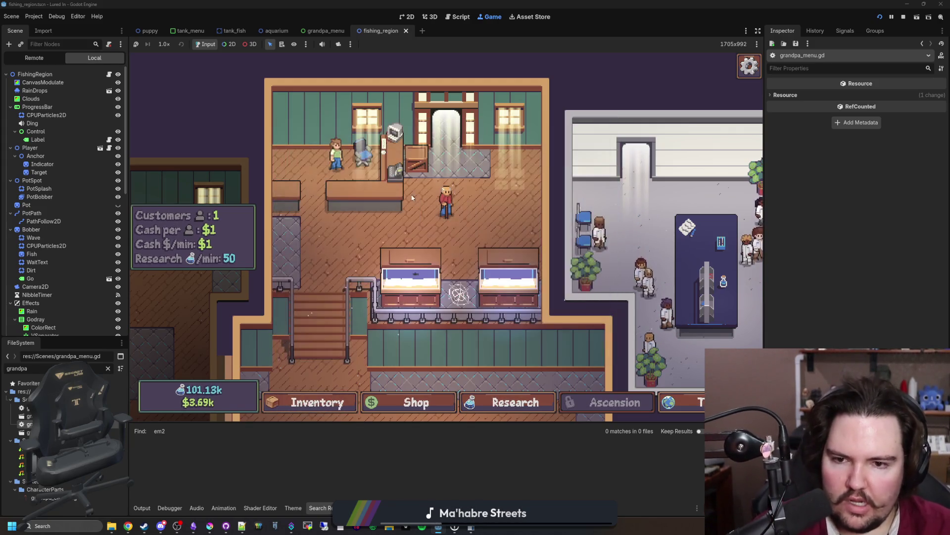
left_click(438, 203)
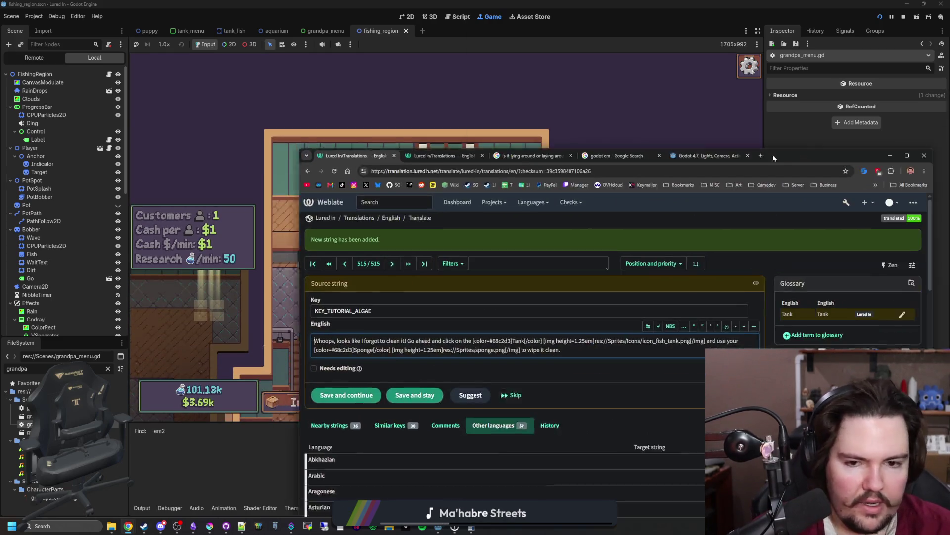
key("alt+Tab")
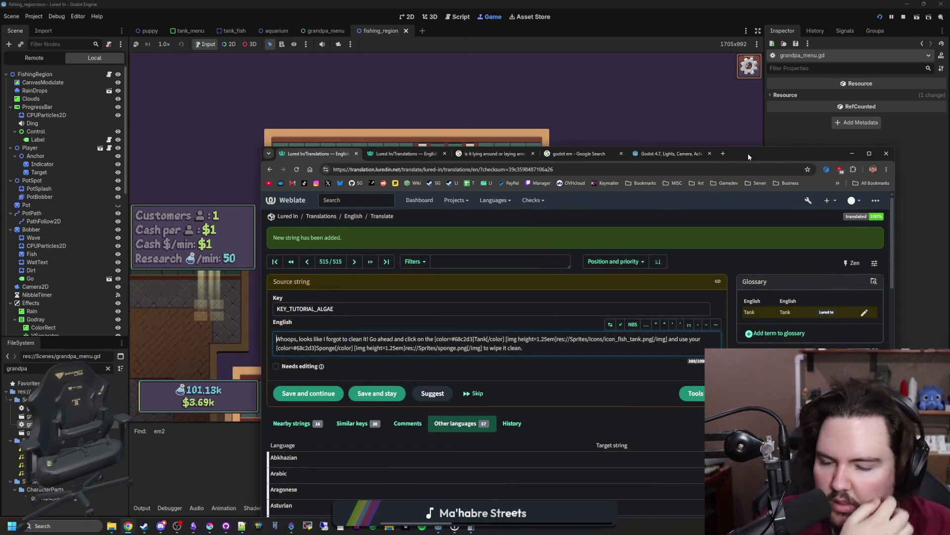
Select the full updated line 20 in grandpa_menu.gd and return to the KEY_TUTORIAL_ALGAE page in Weblate.
left_click(852, 153)
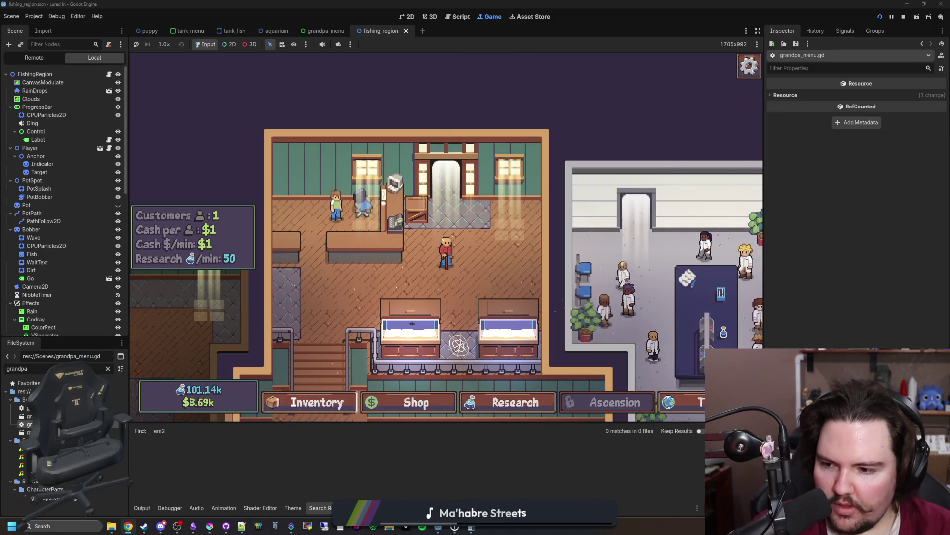
key("ctrl+F3")
left_click_drag(271, 239, 801, 240)
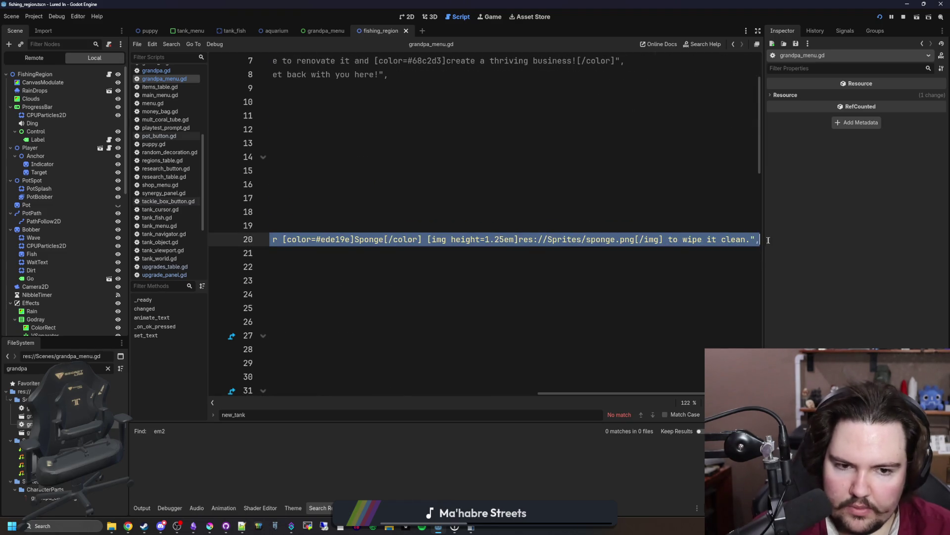
key("alt+Tab")
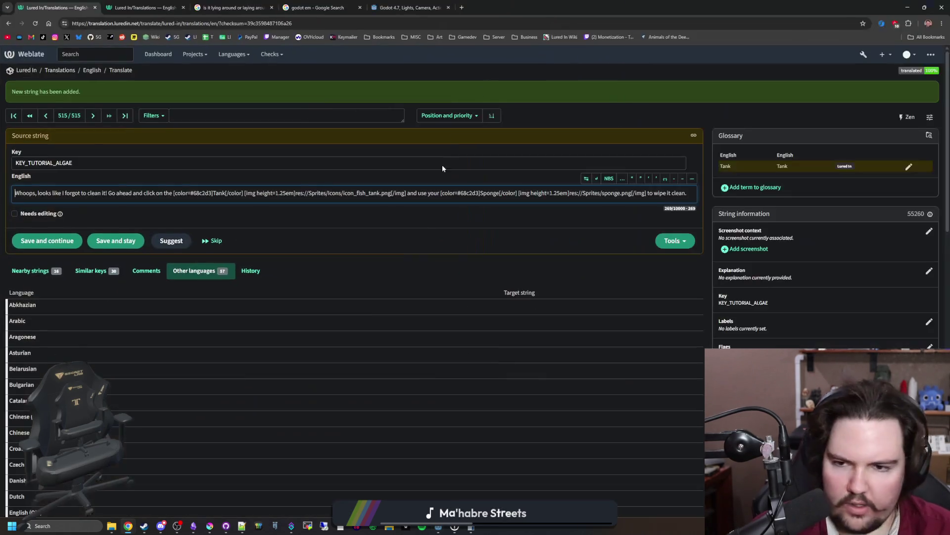